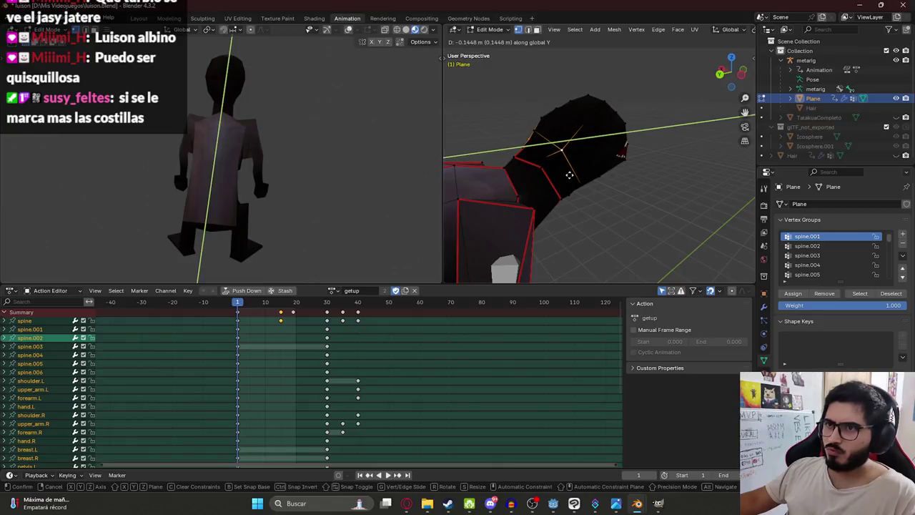
- Confirm the vertex move, save luison.blend, and bring up the Luisón image search in Chrome
left_click(569, 175)
mouse_move(284, 141)
middle_mouse_down()
mouse_move(204, 143)
mouse_move(275, 154)
middle_mouse_up()
key("ctrl+s")
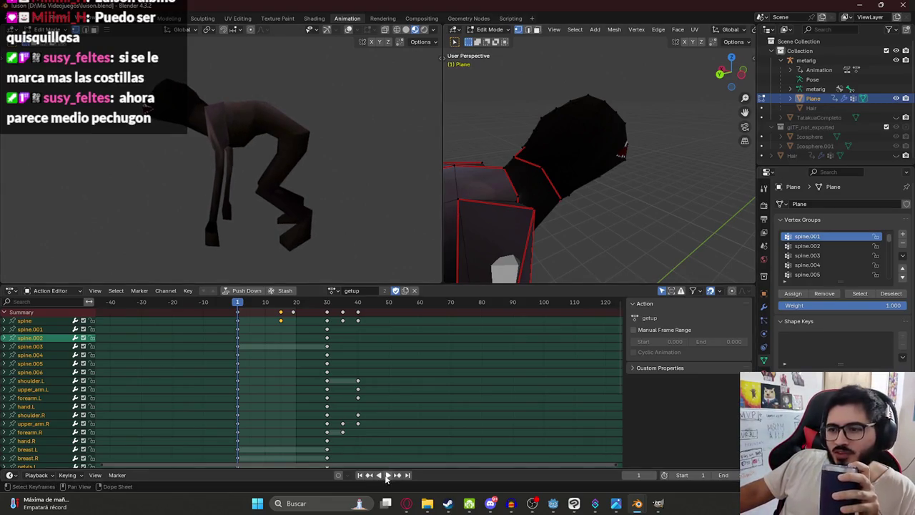
left_click(405, 504)
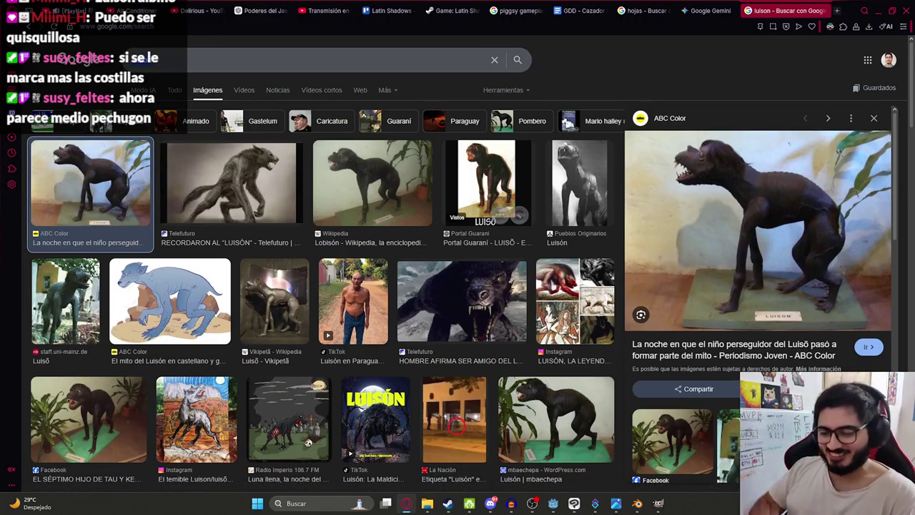
- Search images for 'okarun dandadan' and preview the Okarun Wiki result
type("okarun dandada")
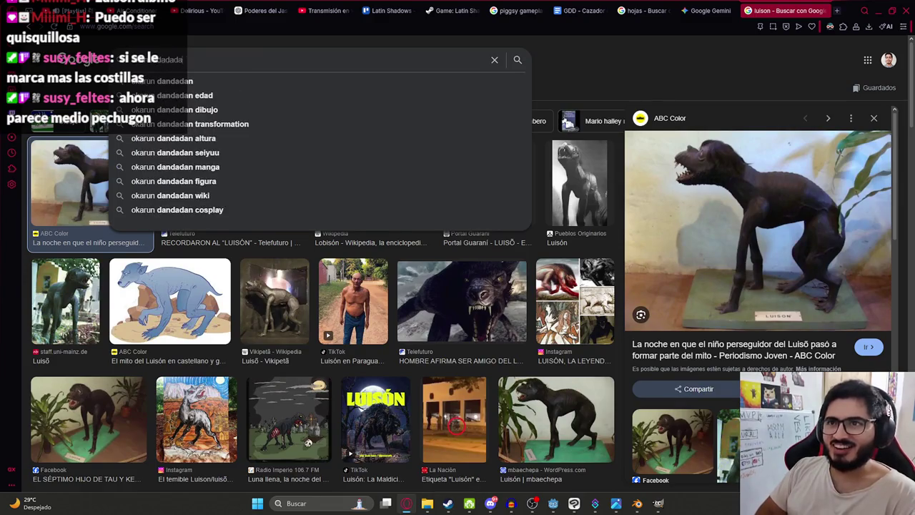
type("n")
key("Return")
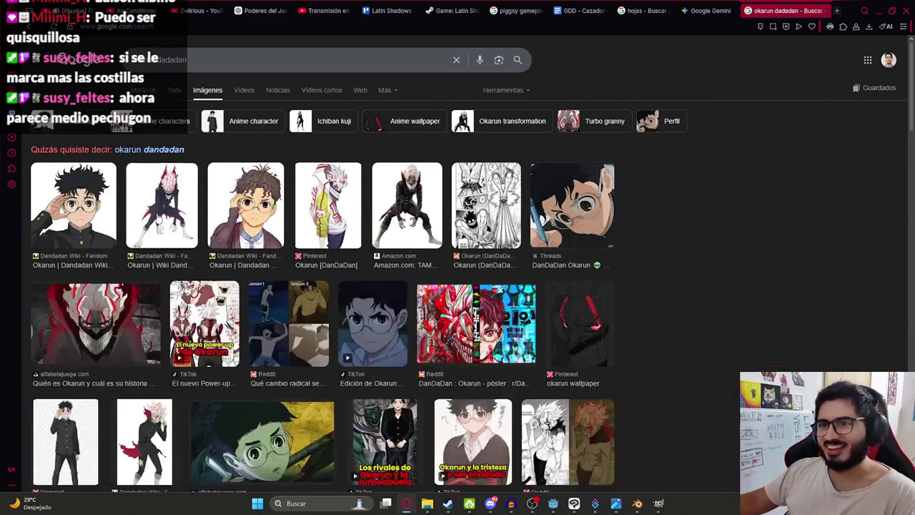
left_click(162, 205)
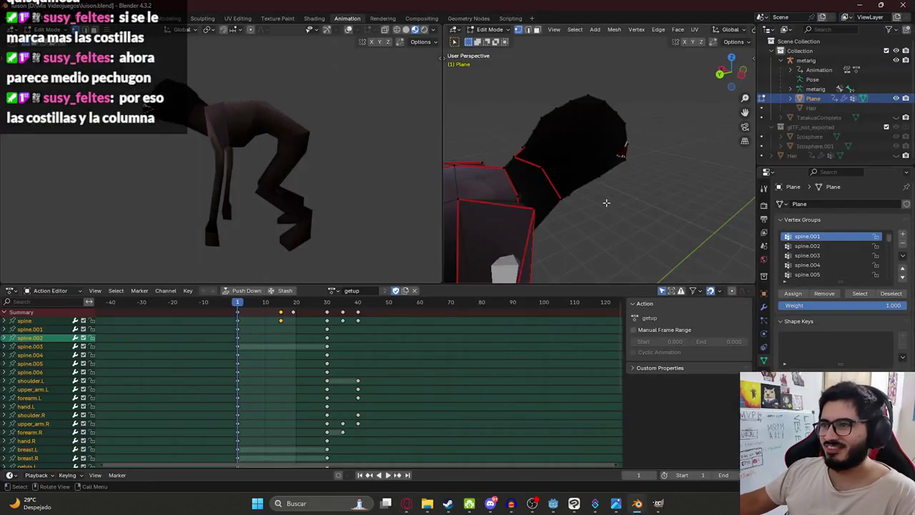
- Inspect the creature model from the right side in Blender for comparison
mouse_move(605, 202)
middle_mouse_down()
mouse_move(537, 188)
mouse_move(539, 176)
middle_mouse_up()
scroll(536, 188, "down", 5)
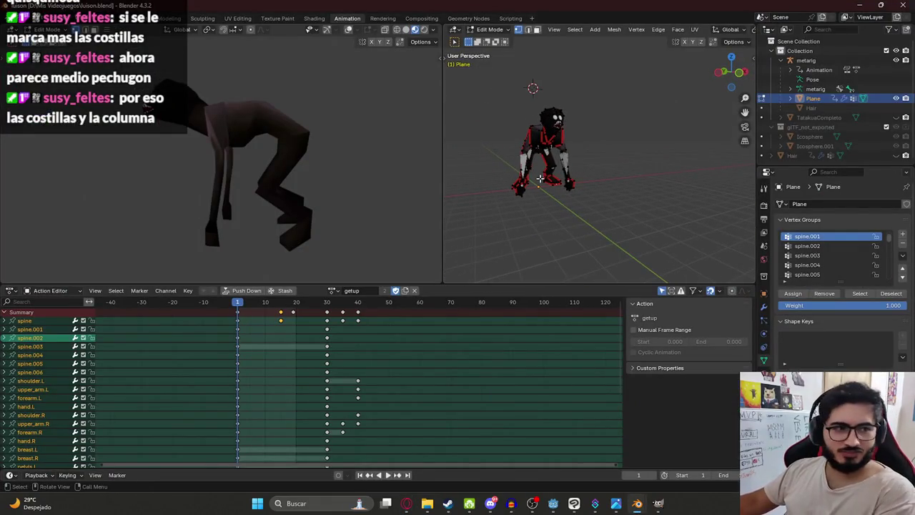
key("KP_3")
scroll(550, 208, "up", 3)
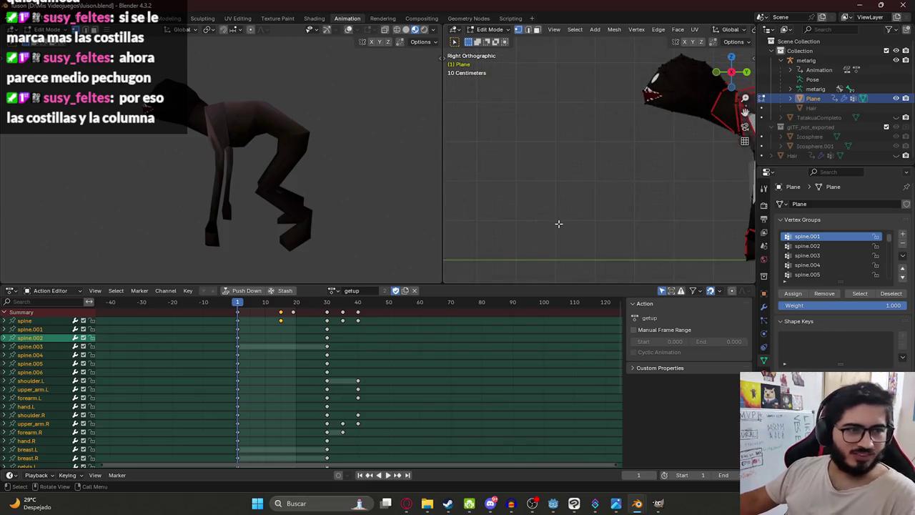
middle_click_drag(558, 221, 494, 188)
- Compare the Luisón TikTok and ABC Color statue photos against the model, ending in Blender
key("alt+Tab")
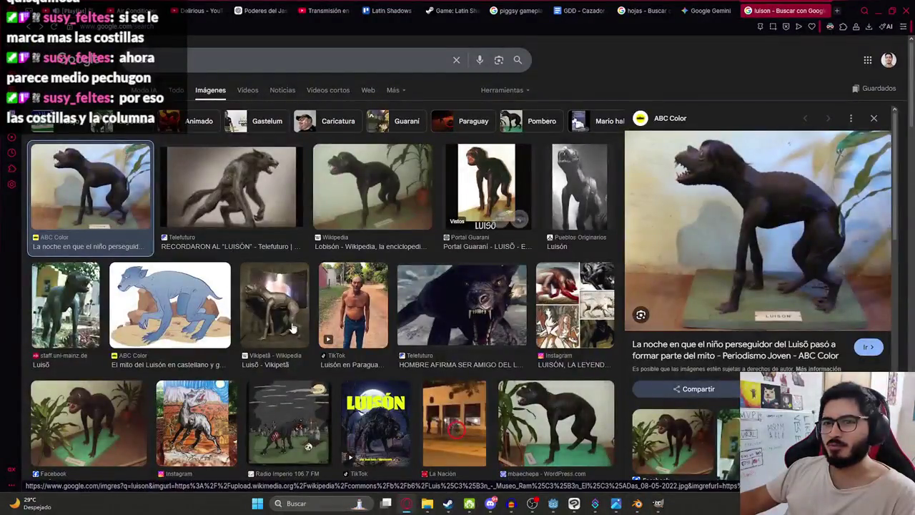
left_click(353, 303)
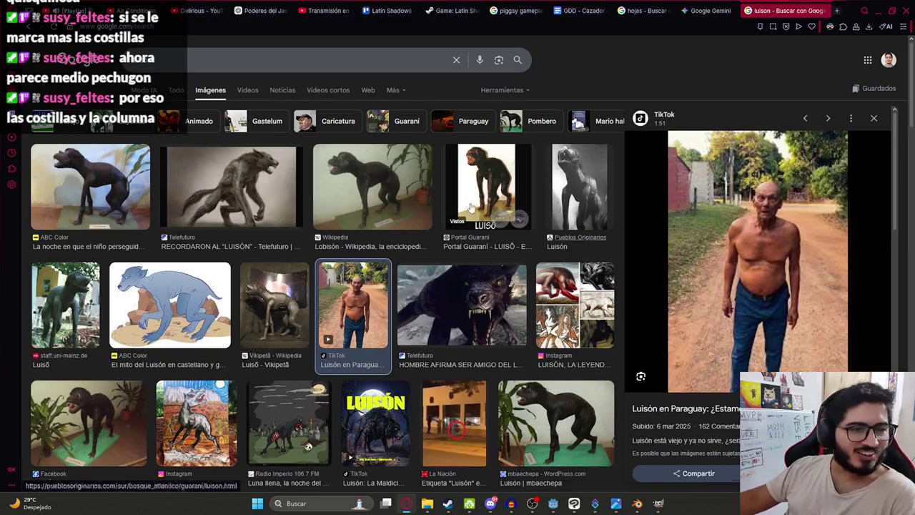
key("alt+Tab")
middle_click_drag(658, 134, 590, 152, "shift")
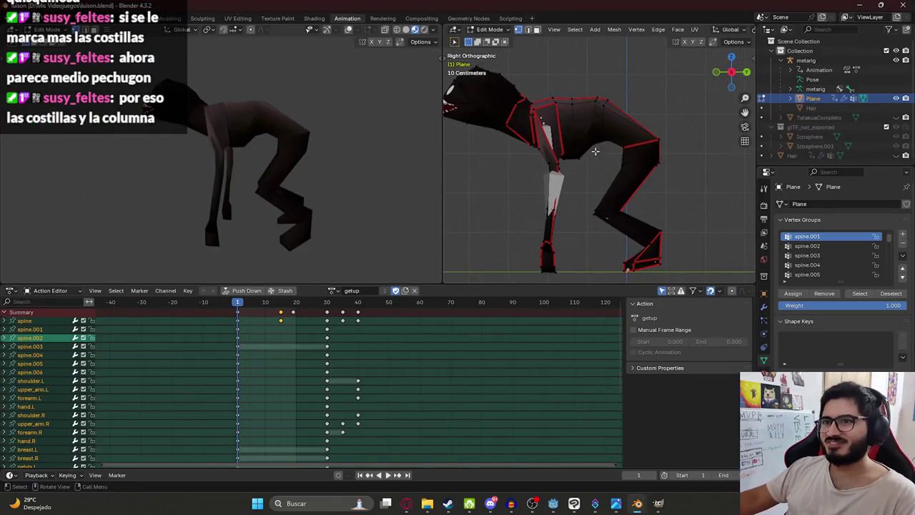
key("alt+Tab")
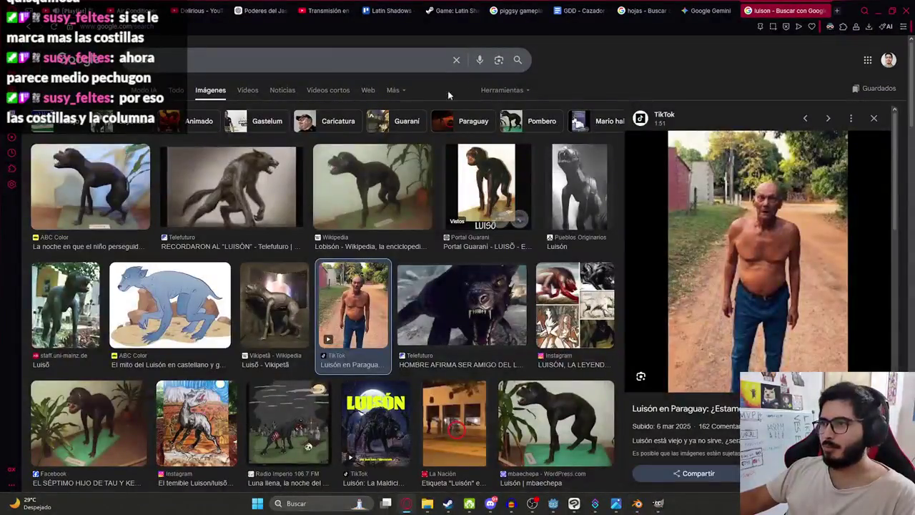
left_click(118, 187)
key("alt+Tab")
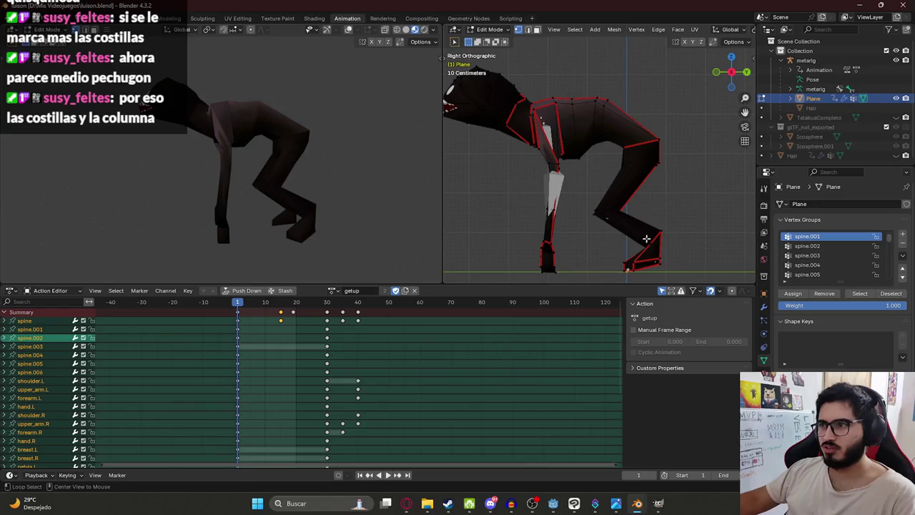
- Select a lower-leg vertex and try scaling the legs along X, Z and Y, then cancel
mouse_move(604, 239)
middle_mouse_down()
mouse_move(581, 235)
mouse_move(603, 242)
middle_mouse_up()
left_click(589, 233, "alt")
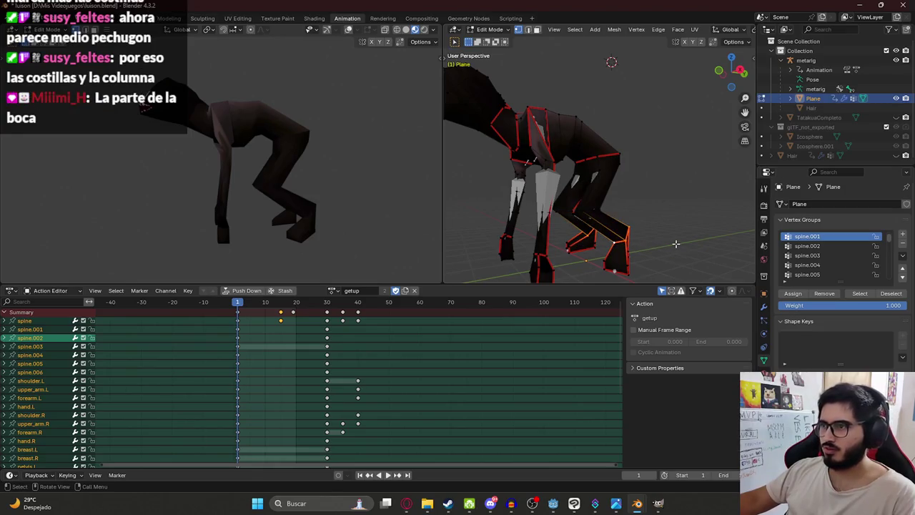
middle_click_drag(678, 250, 572, 232)
key("KP_1")
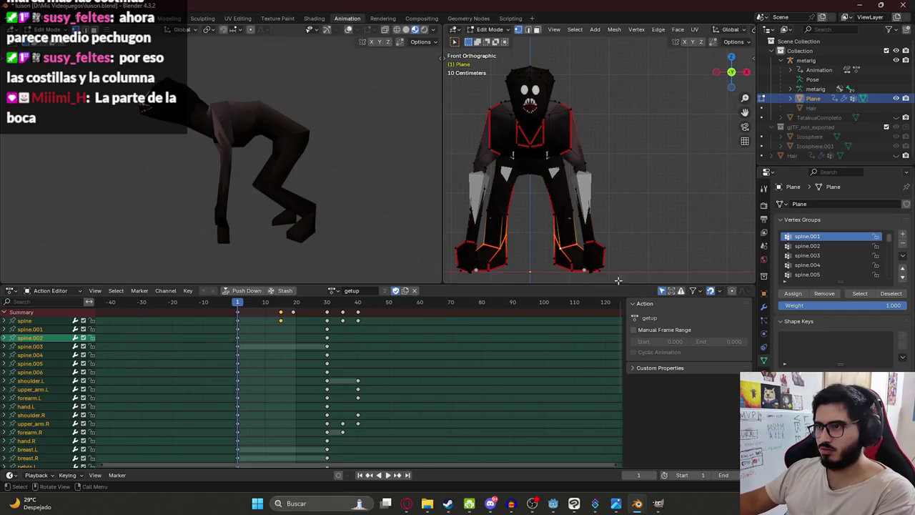
key("s")
key("x")
key("x")
key("z")
key("z")
key("y")
key("y")
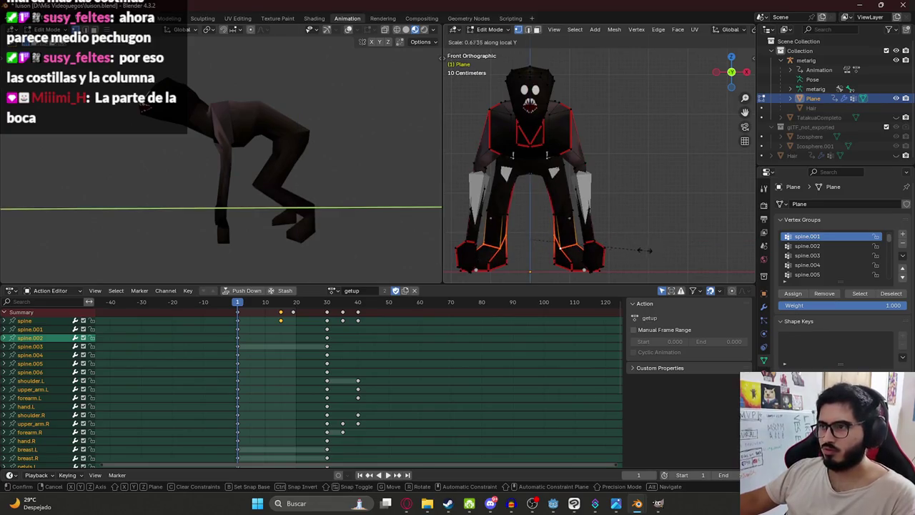
key("Escape")
- Scale the selected leg parts slightly from the front view
middle_click_drag(644, 220, 523, 266)
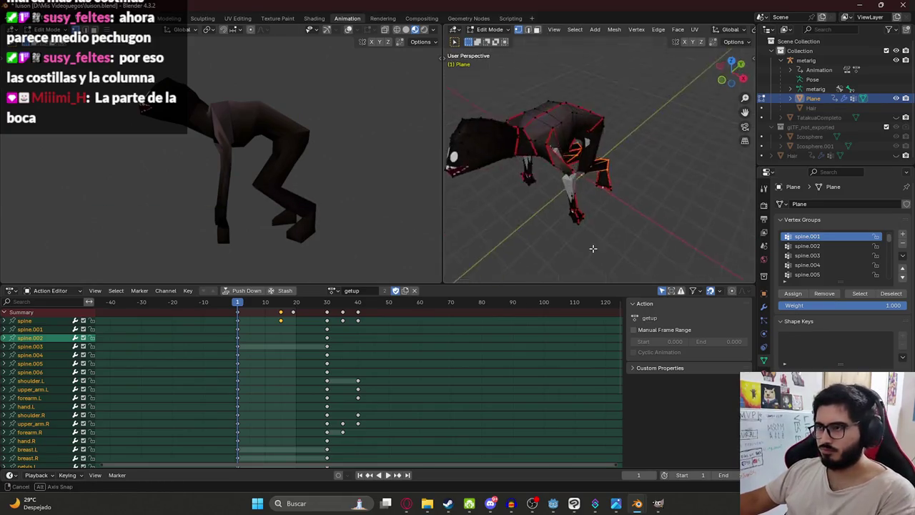
key("s")
left_click(664, 200)
key("ctrl+z")
key("KP_1")
key("s")
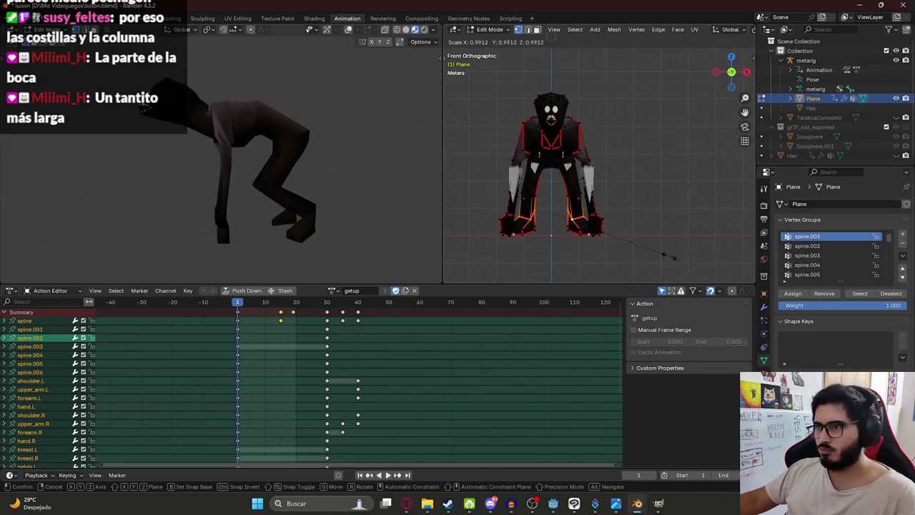
left_click(627, 240)
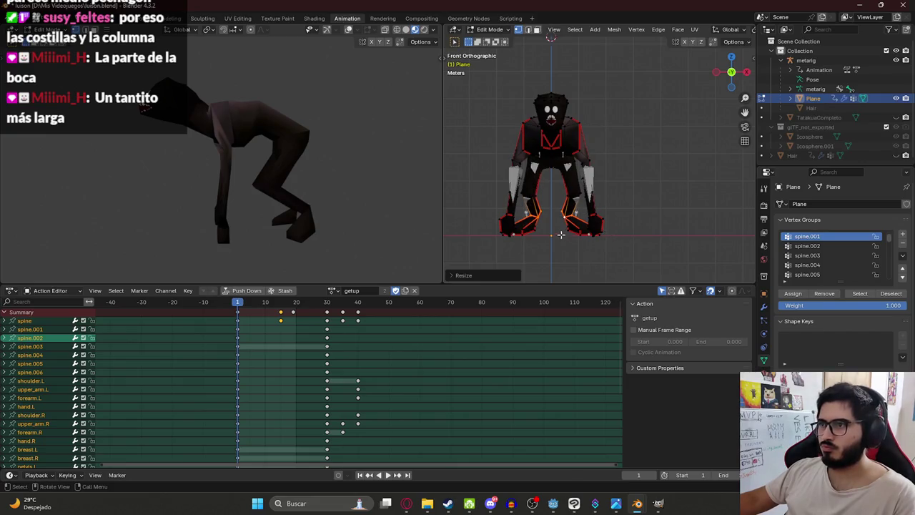
- Switch to wireframe and scale the box-selected left-foot edges
scroll(561, 235, "up", 4)
left_click_drag(591, 180, 537, 144)
key("z")
left_click(473, 174)
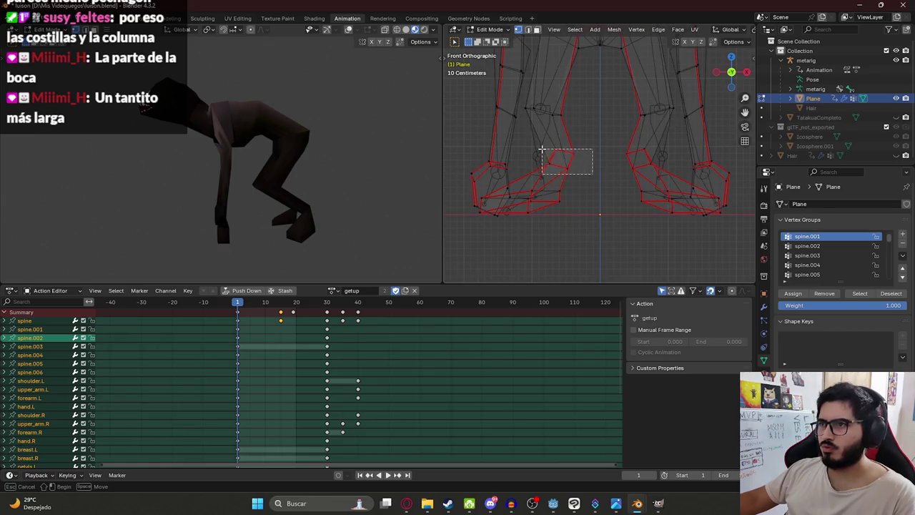
key("s")
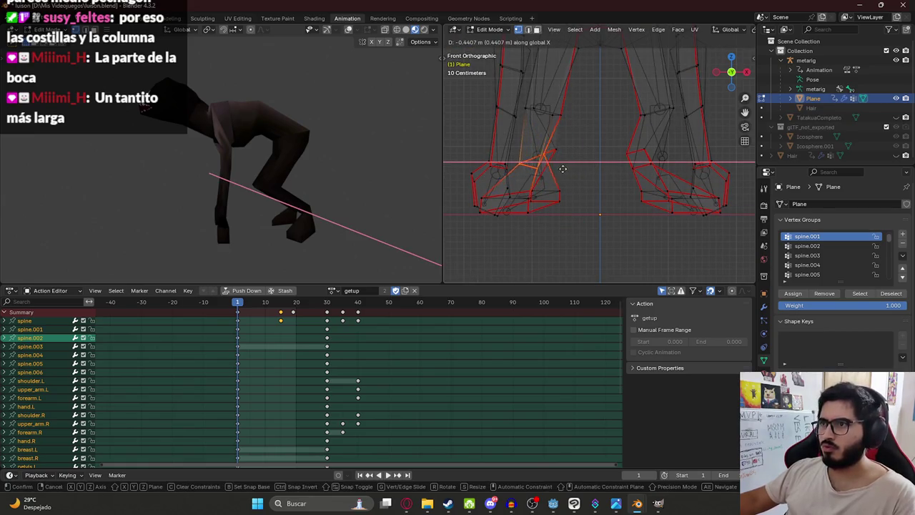
left_click(579, 172)
- Shift the inner edges of both feet sideways along X, then return to solid shading
left_click_drag(593, 182, 543, 136)
key("g")
key("x")
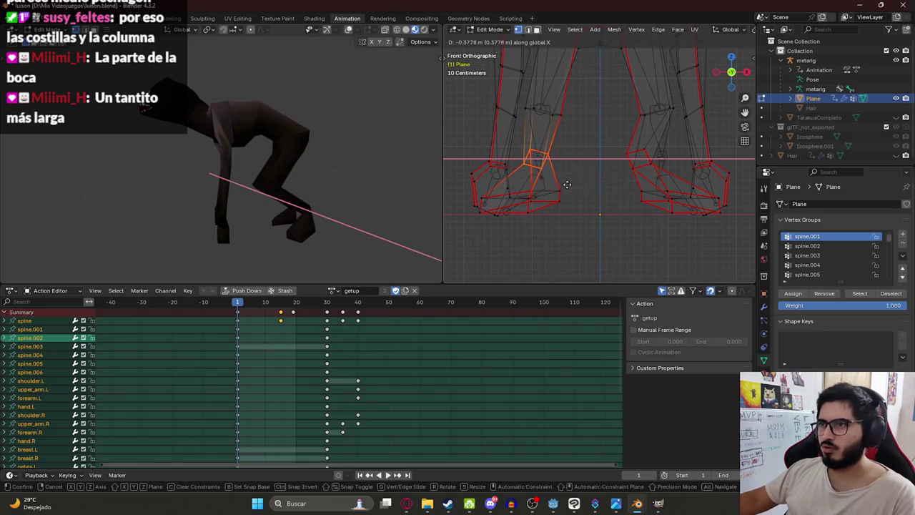
left_click(618, 168)
left_click_drag(635, 153, 679, 175)
key("g")
key("x")
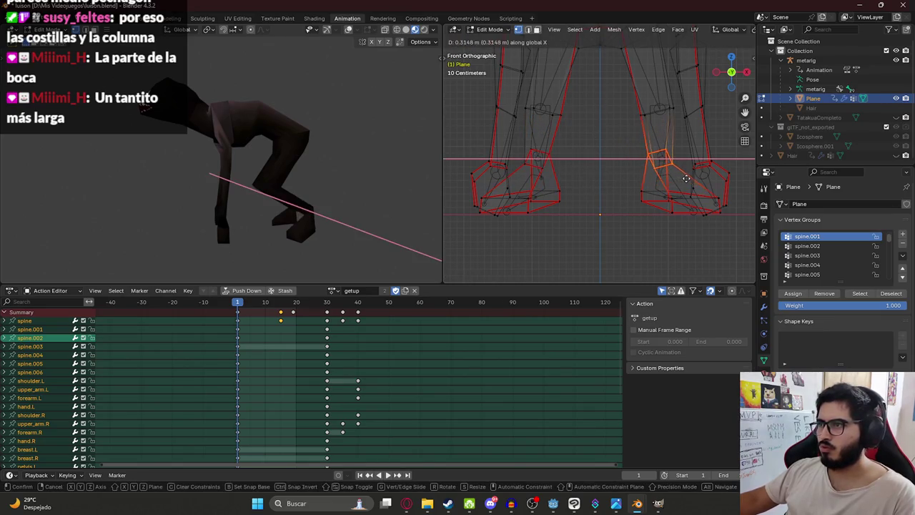
left_click(686, 177)
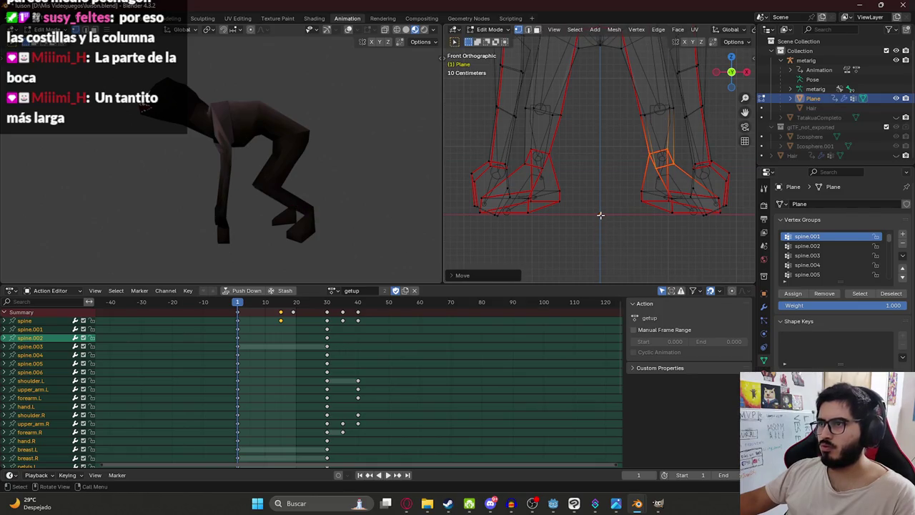
key("z")
left_click(599, 265)
mouse_move(598, 265)
middle_mouse_down()
mouse_move(558, 170)
mouse_move(621, 162)
middle_mouse_up()
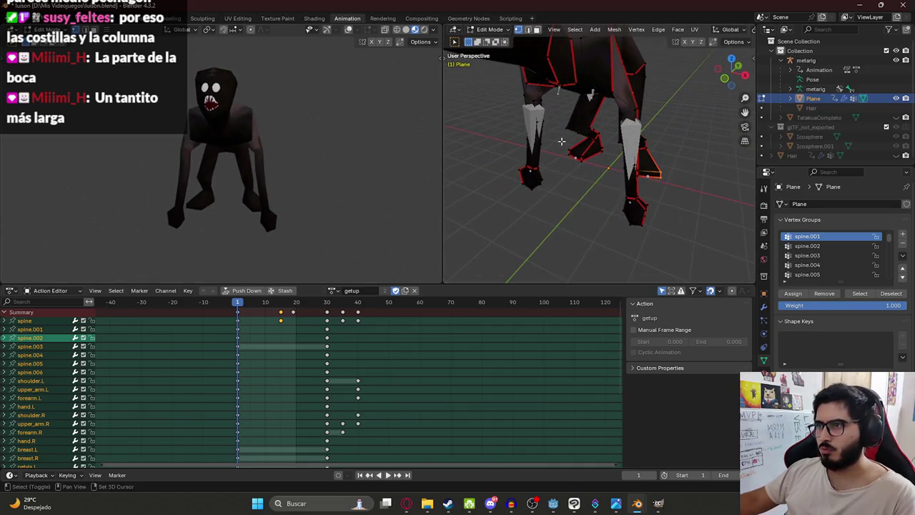
- Scale the current selection along X from the front view
key("KP_1")
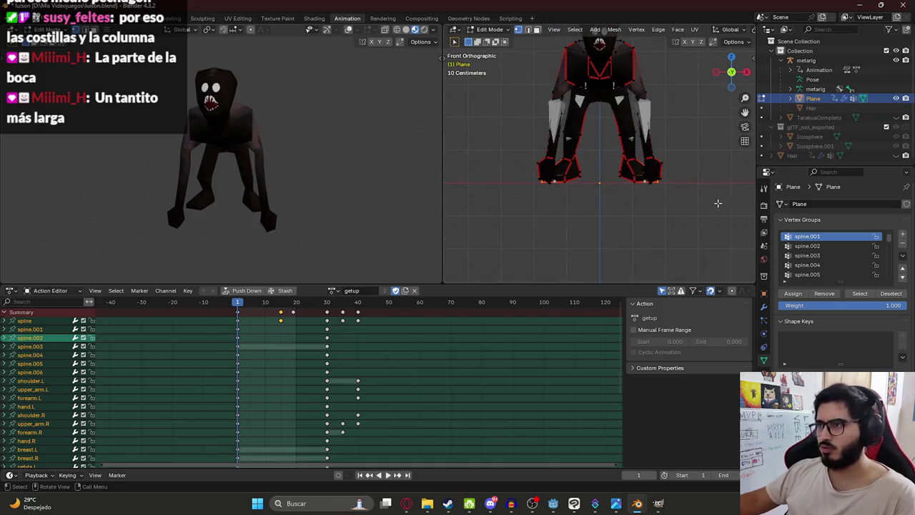
key("s")
key("x")
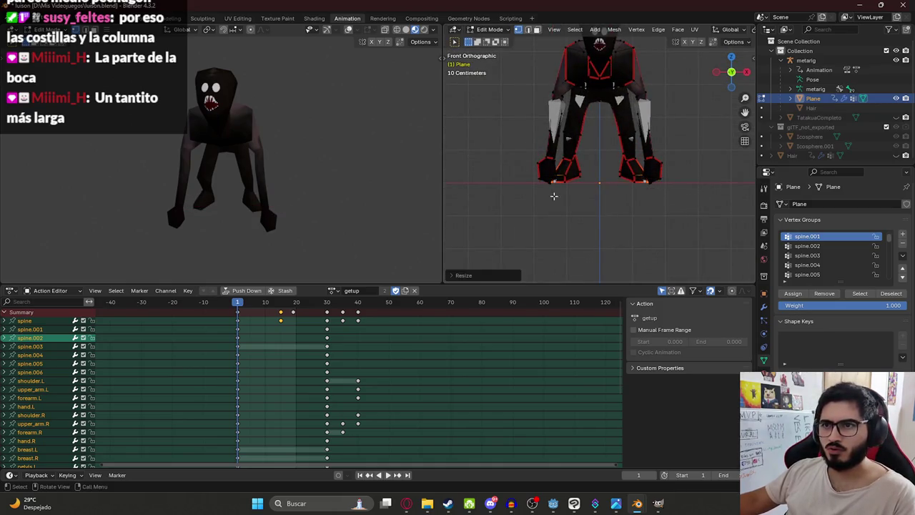
left_click(692, 232)
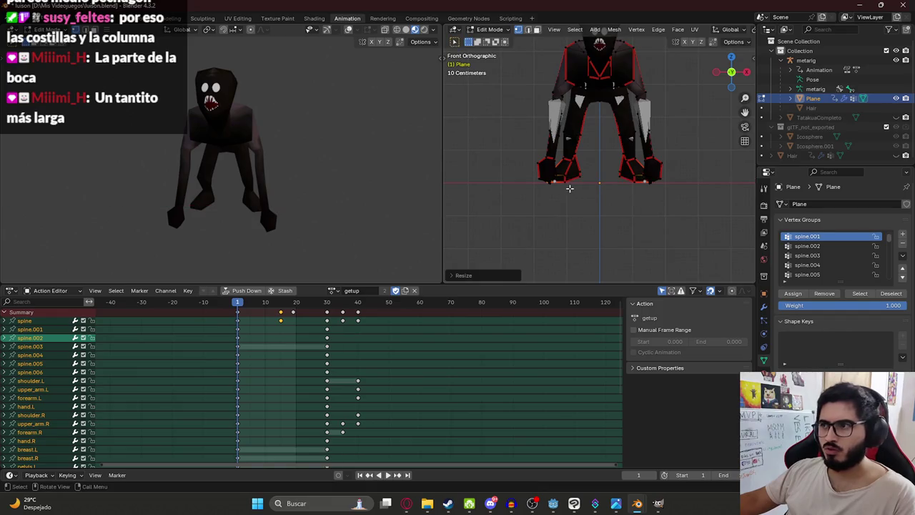
- Widen the left and right foot faces along X and save luison.blend
left_click(563, 168)
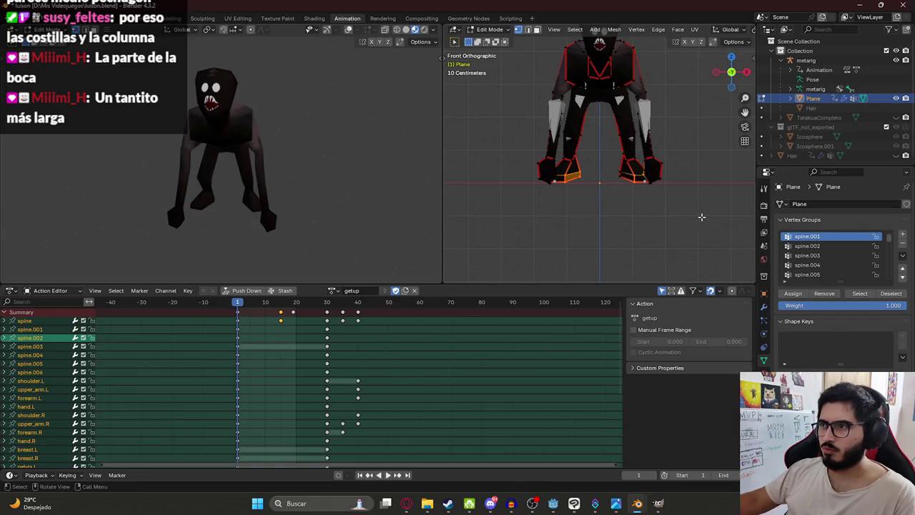
left_click(630, 180, "shift")
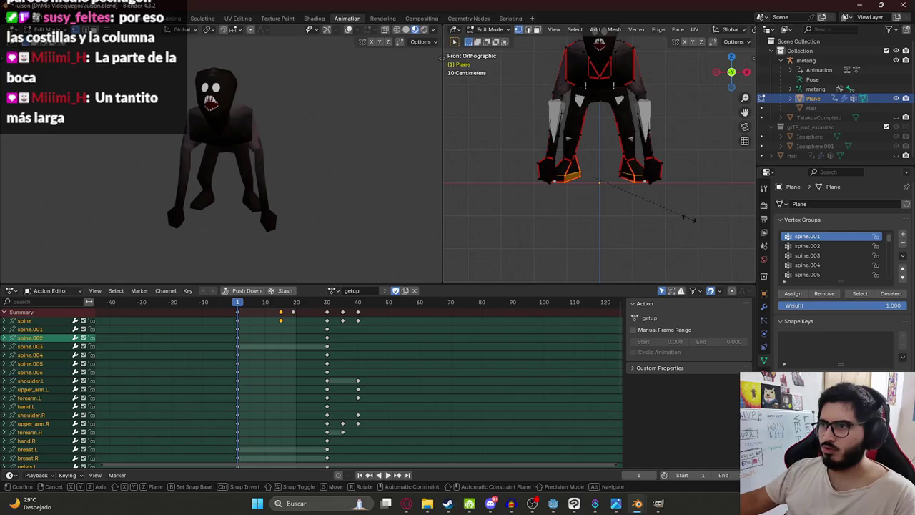
key("s")
key("x")
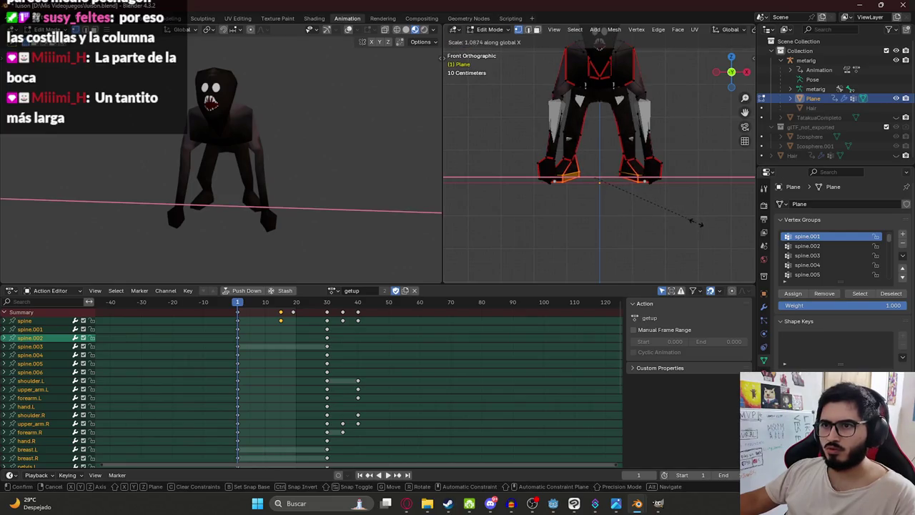
left_click(694, 223)
mouse_move(308, 118)
middle_mouse_down()
mouse_move(330, 105)
mouse_move(230, 131)
middle_mouse_up()
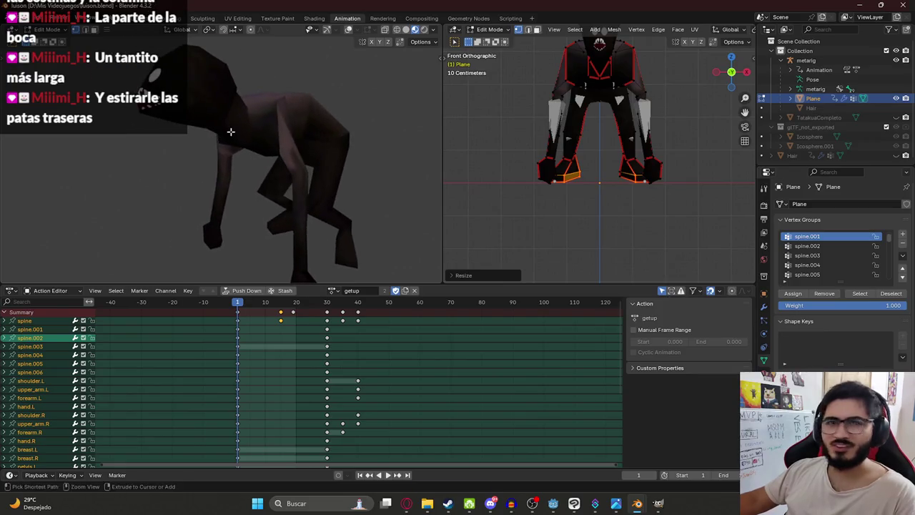
key("ctrl+s")
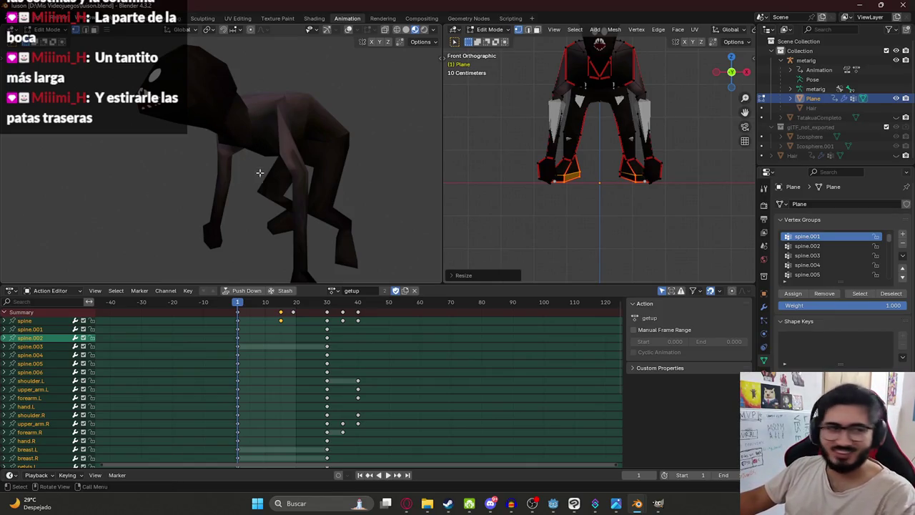
key("alt+Tab")
key("alt+Tab")
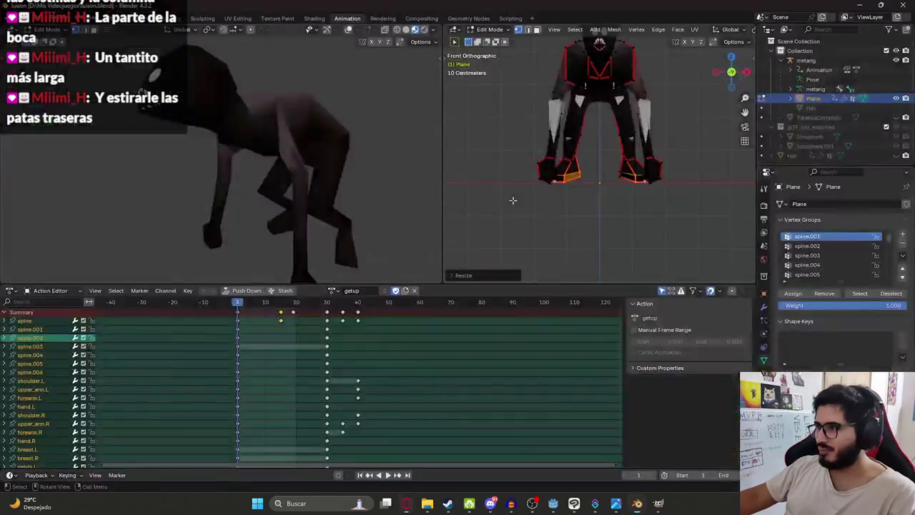
middle_click_drag(293, 181, 261, 158)
mouse_move(343, 132)
middle_mouse_down()
mouse_move(225, 159)
mouse_move(258, 146)
middle_mouse_up()
mouse_move(243, 114)
middle_mouse_down()
mouse_move(320, 122)
mouse_move(365, 97)
middle_mouse_up()
middle_click_drag(564, 143, 538, 184)
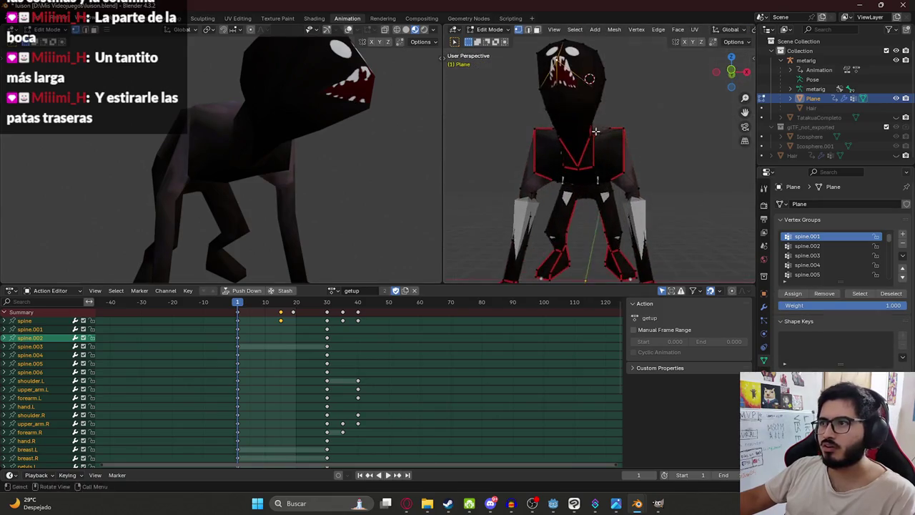
scroll(538, 184, "up", 5)
scroll(537, 184, "down", 3)
scroll(543, 179, "down", 2)
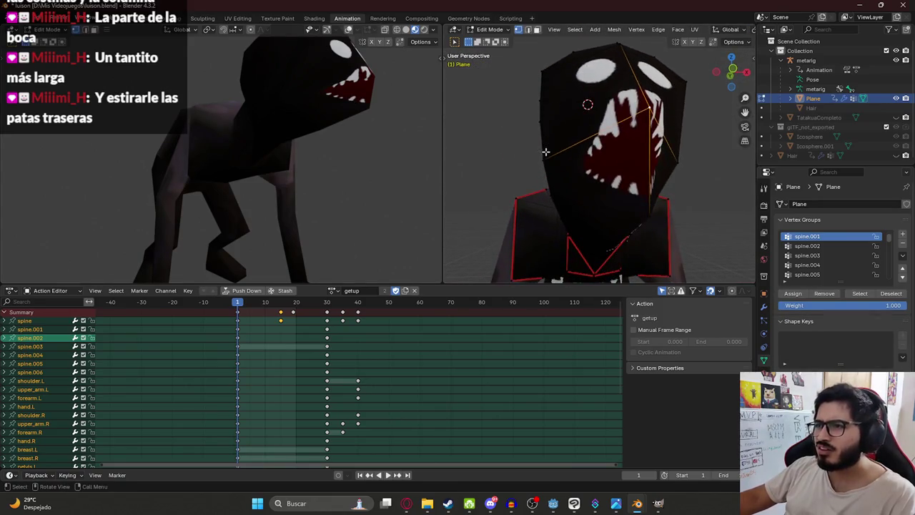
scroll(586, 200, "down", 3)
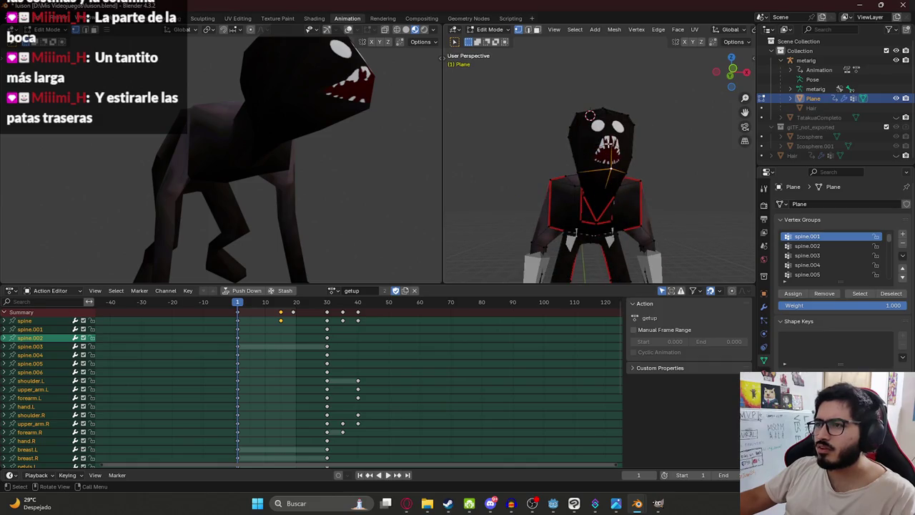
middle_click_drag(324, 85, 77, 87)
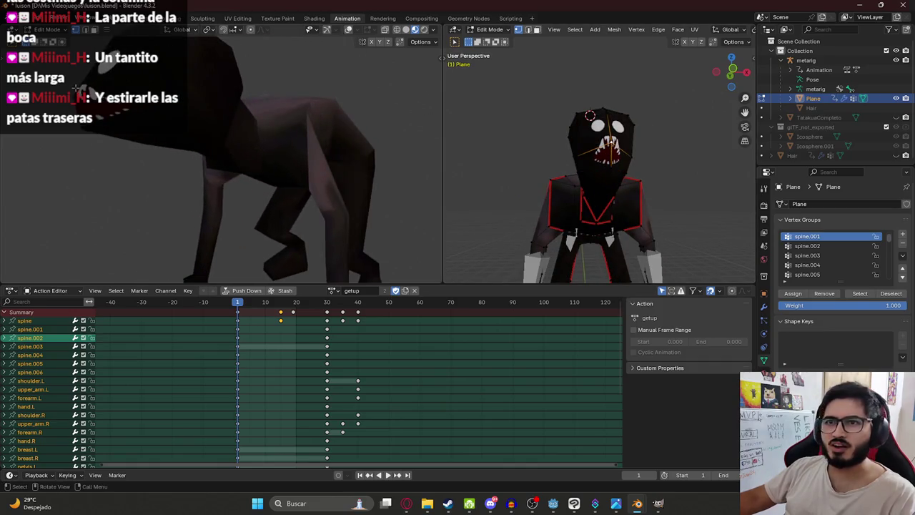
middle_click_drag(119, 128, 243, 111)
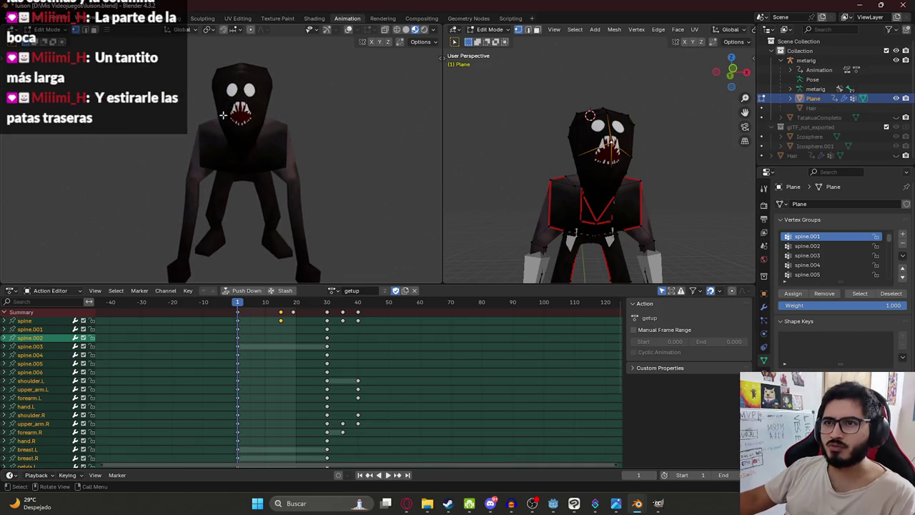
- Set one viewport to Solid shading and the other back to Material Preview
key("z")
left_click(346, 100)
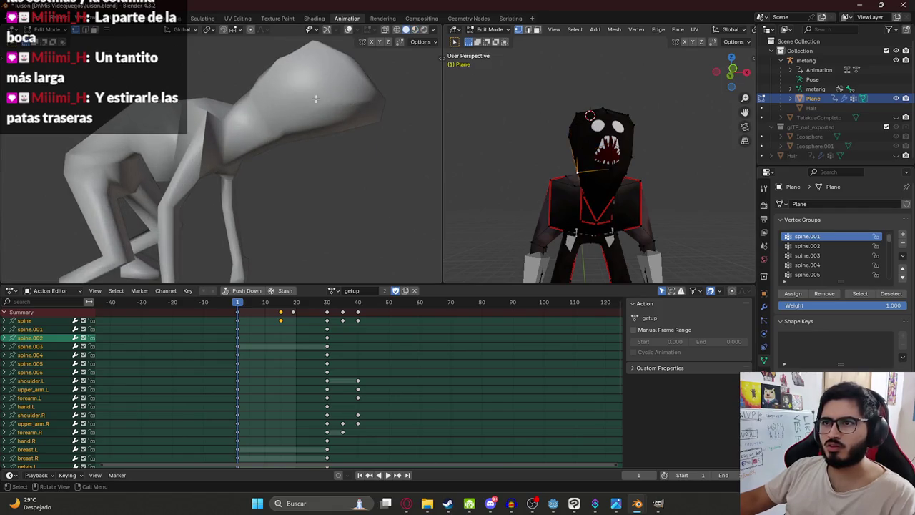
mouse_move(644, 153)
middle_mouse_down()
mouse_move(523, 143)
mouse_move(572, 129)
middle_mouse_up()
key("z")
key("z")
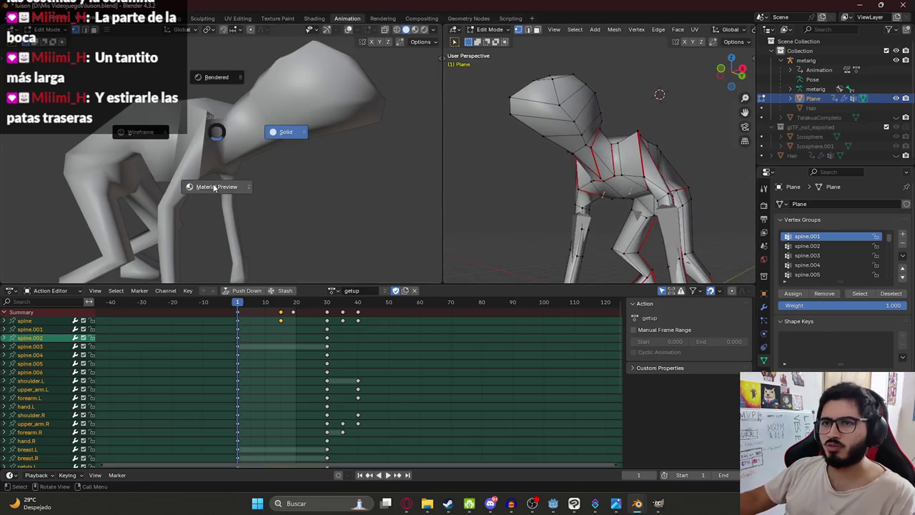
left_click(220, 186)
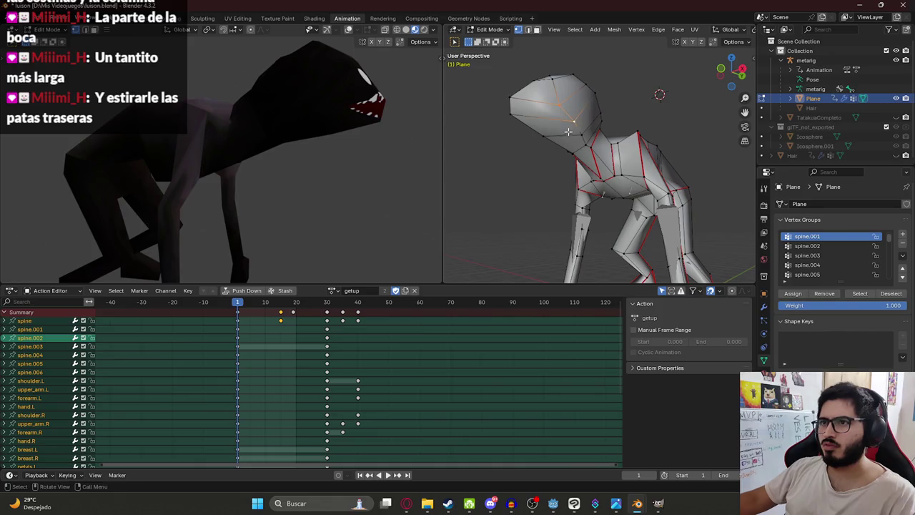
- Orbit both views to side and front angles, trying then cancelling a head-vertex move
middle_click_drag(571, 114, 543, 143)
mouse_move(236, 143)
middle_mouse_down()
mouse_move(200, 145)
mouse_move(229, 143)
middle_mouse_up()
middle_click_drag(514, 178, 616, 175)
key("g")
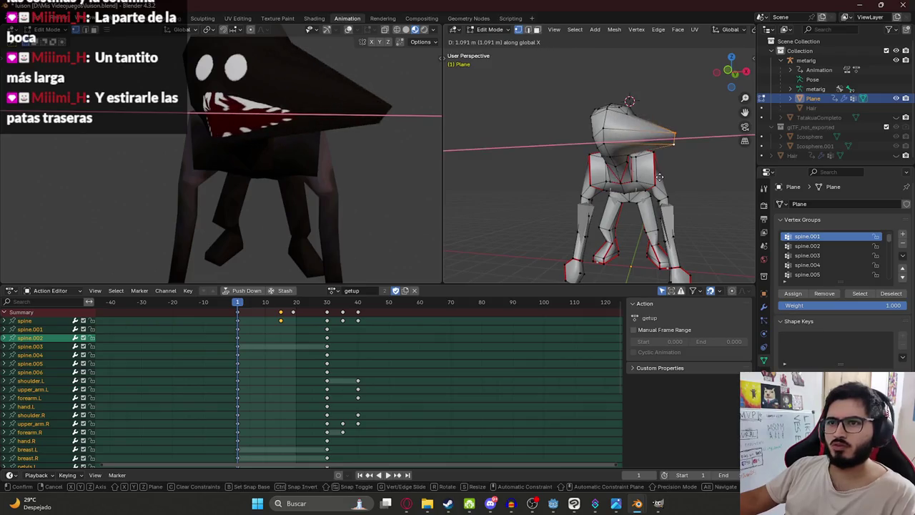
key("Escape")
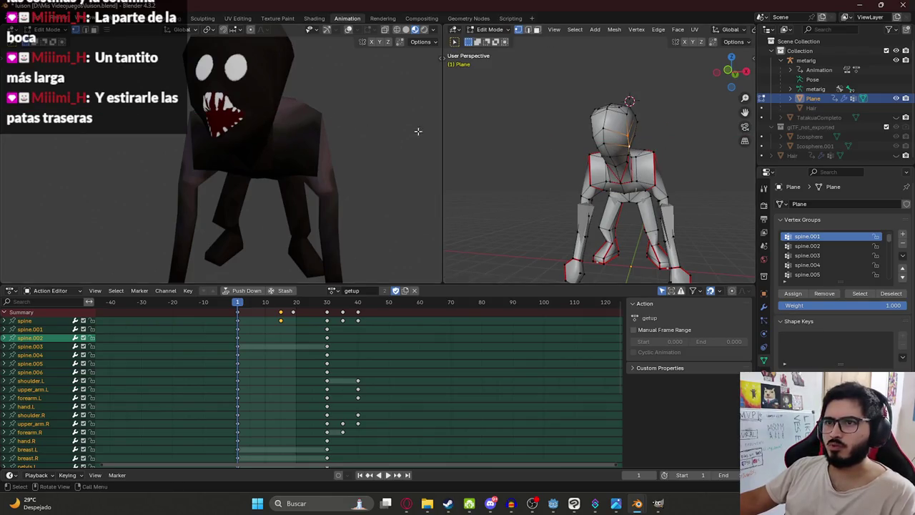
- Select the mouth layer, paste the copied image as a new layer and merge it down
key("alt+Tab")
scroll(259, 236, "up", 2, "ctrl")
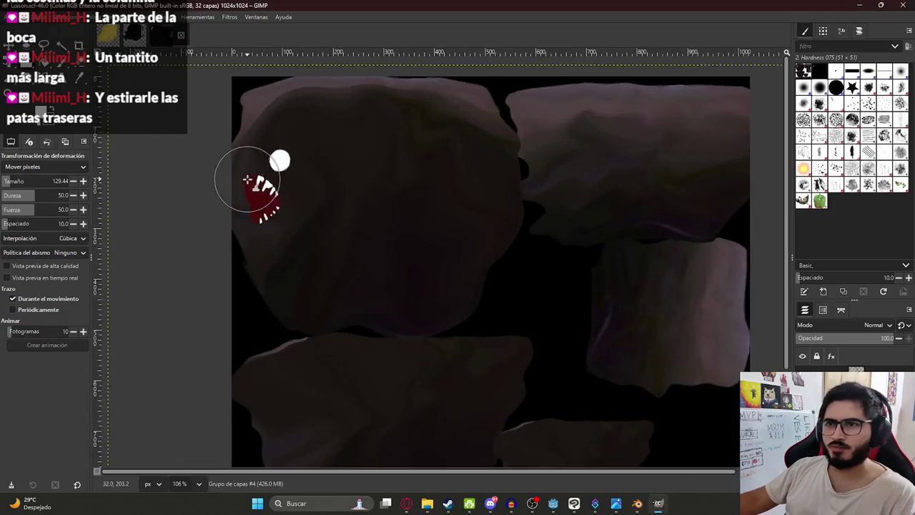
scroll(247, 181, "up", 2, "ctrl")
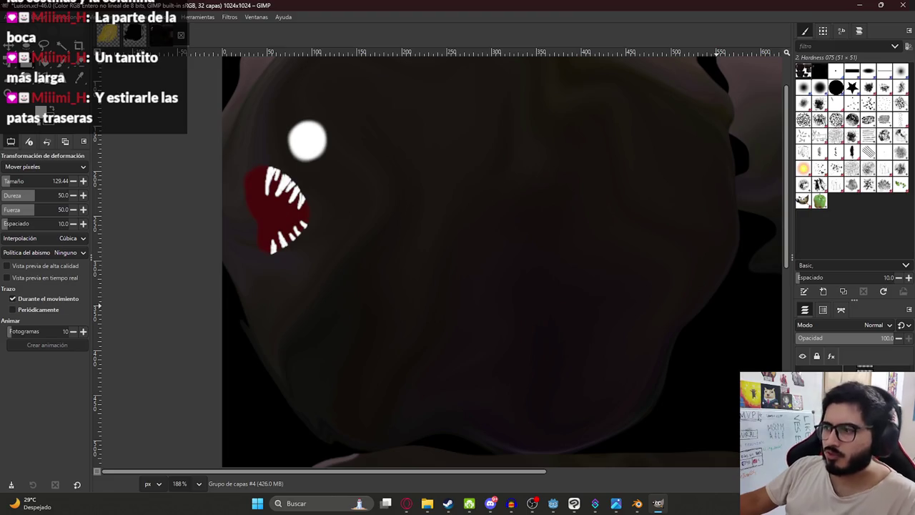
left_click(850, 386)
key("Delete")
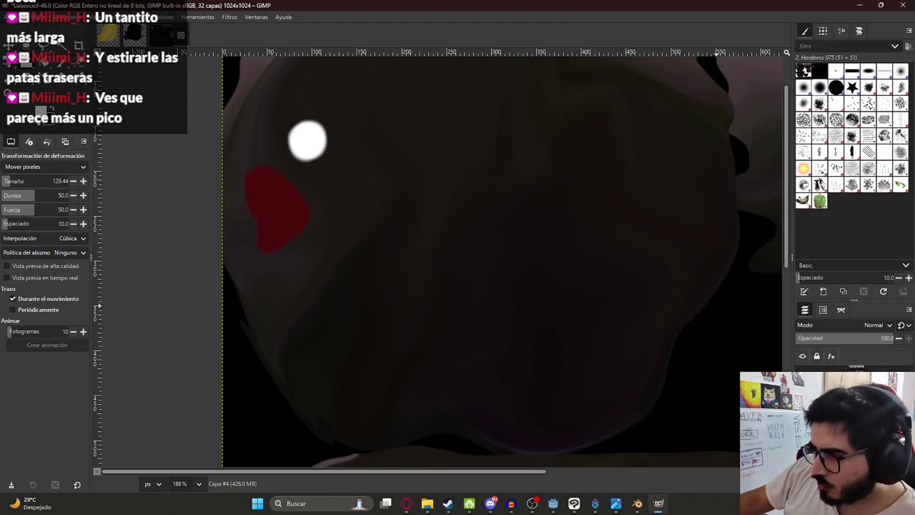
key("ctrl+z")
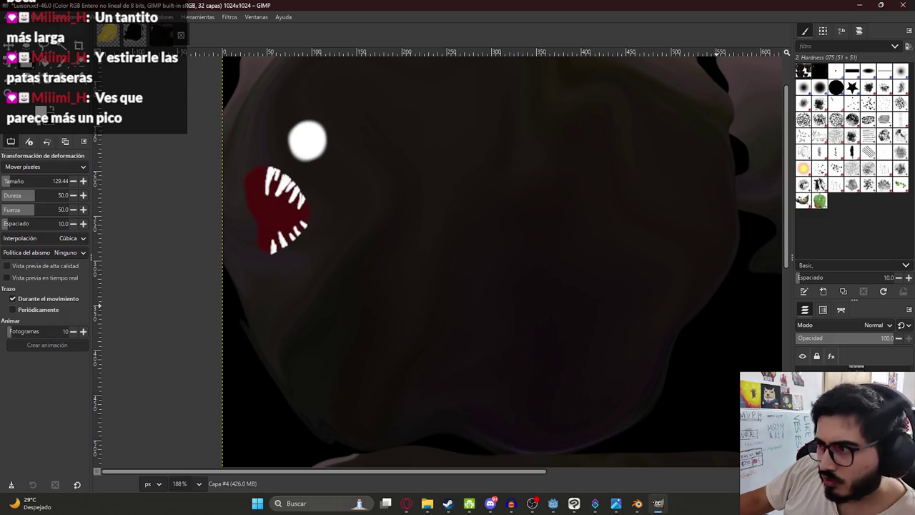
key("ctrl+v")
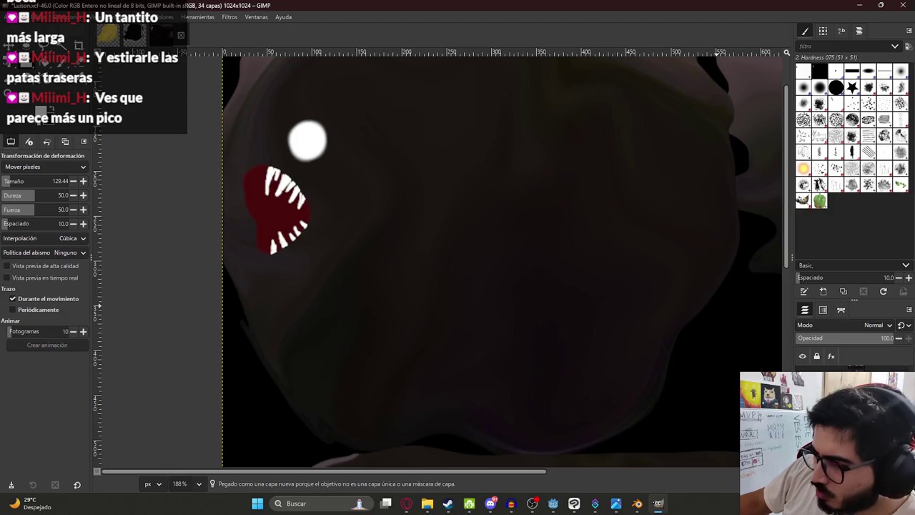
right_click(898, 323)
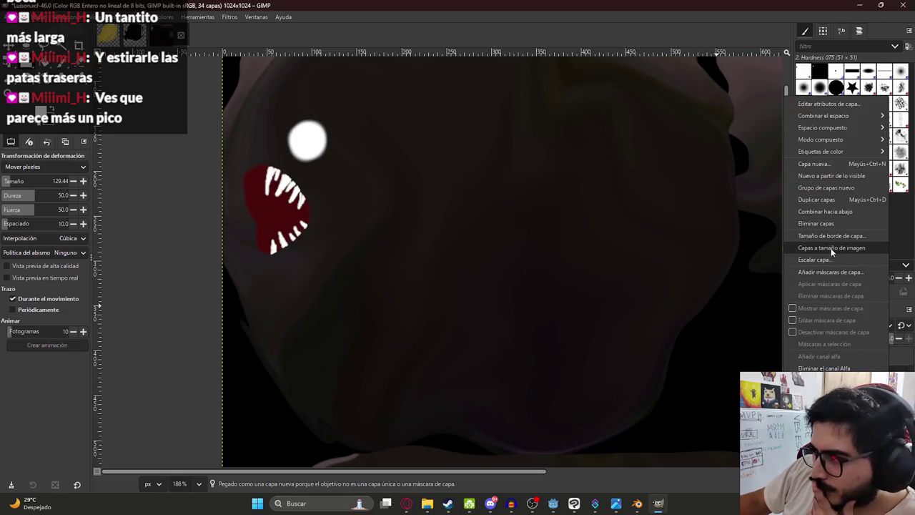
left_click(831, 211)
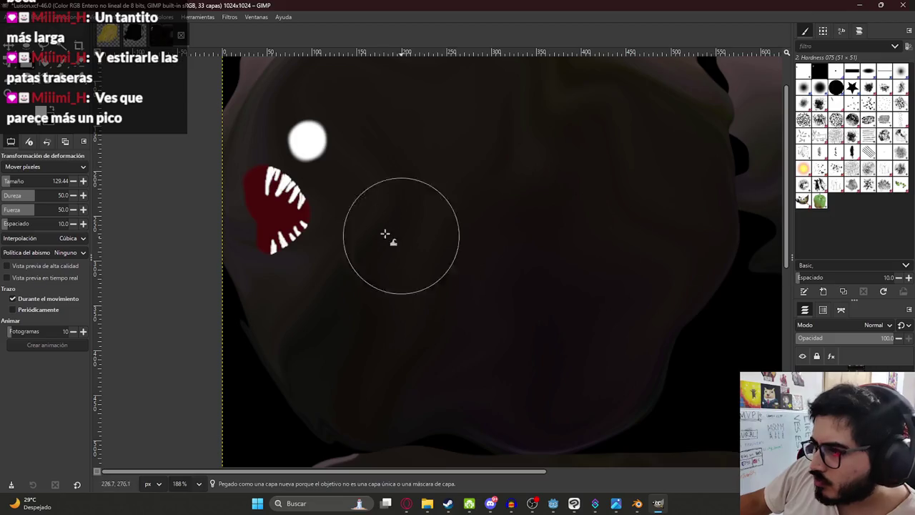
- Try shifting the mouth right with the Unified Transform, then cancel
key("shift+t")
left_click(272, 219)
left_click_drag(272, 219, 439, 204)
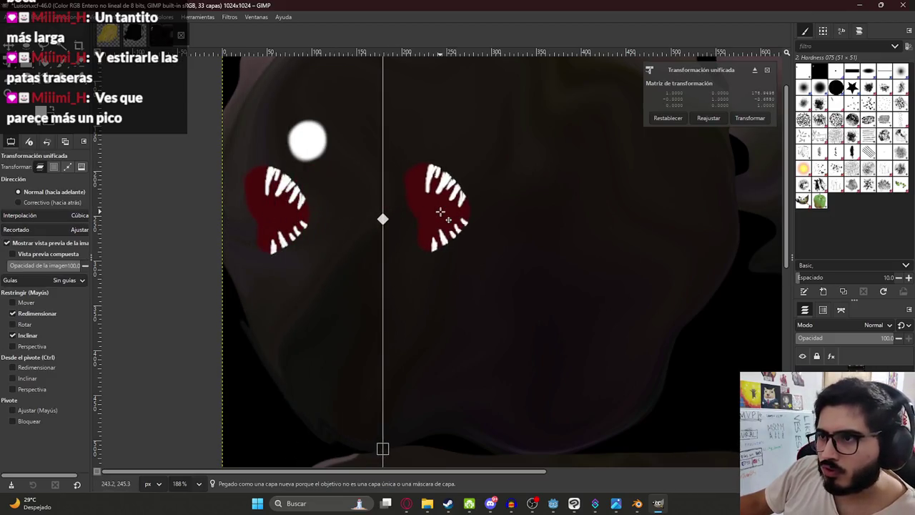
key("Escape")
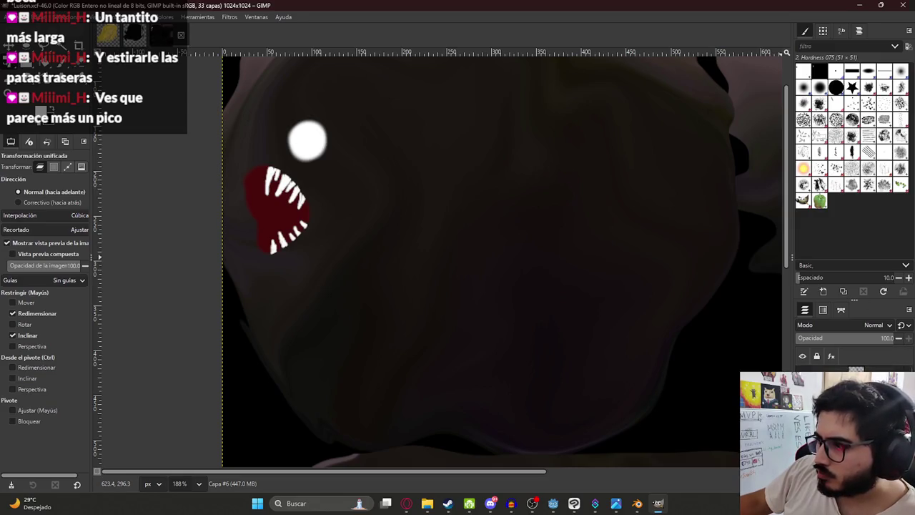
scroll(314, 166, "up", 4, "ctrl")
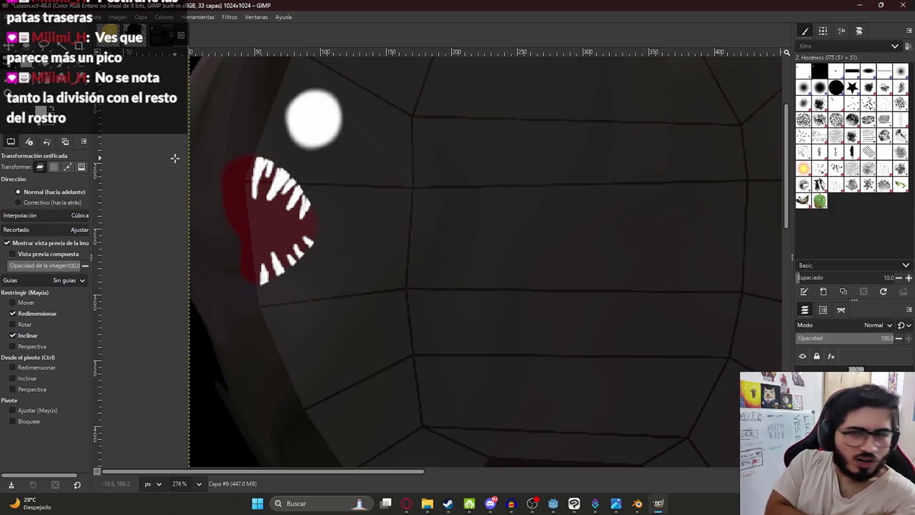
mouse_move(637, 503)
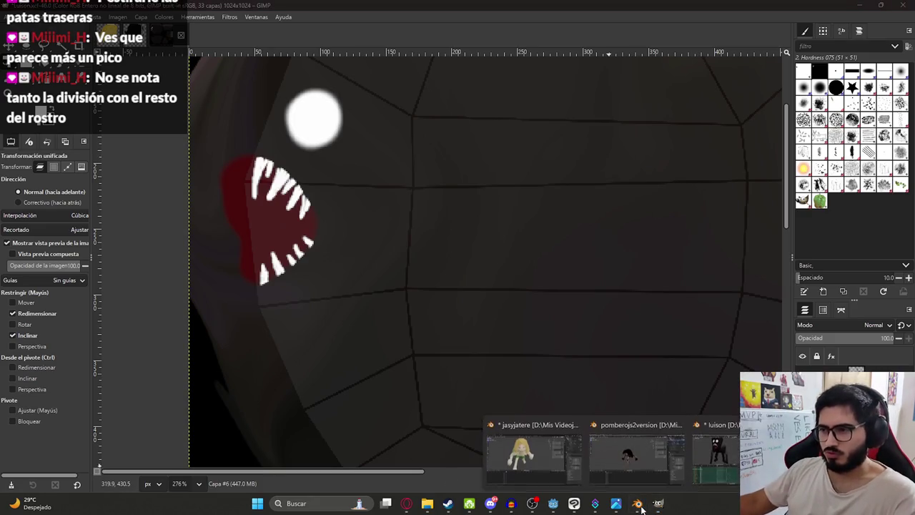
left_click(714, 440)
mouse_move(250, 142)
middle_mouse_down()
mouse_move(301, 139)
mouse_move(217, 130)
mouse_move(179, 138)
middle_mouse_up()
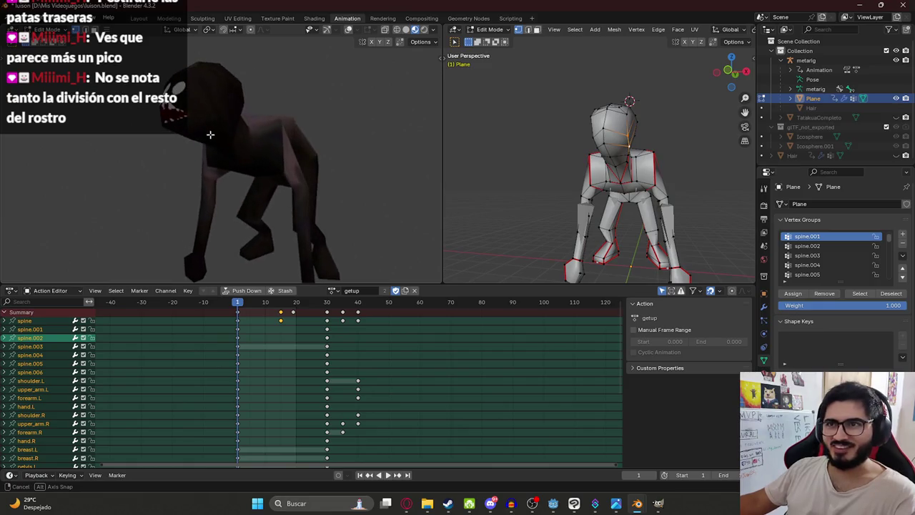
middle_click_drag(210, 134, 250, 150)
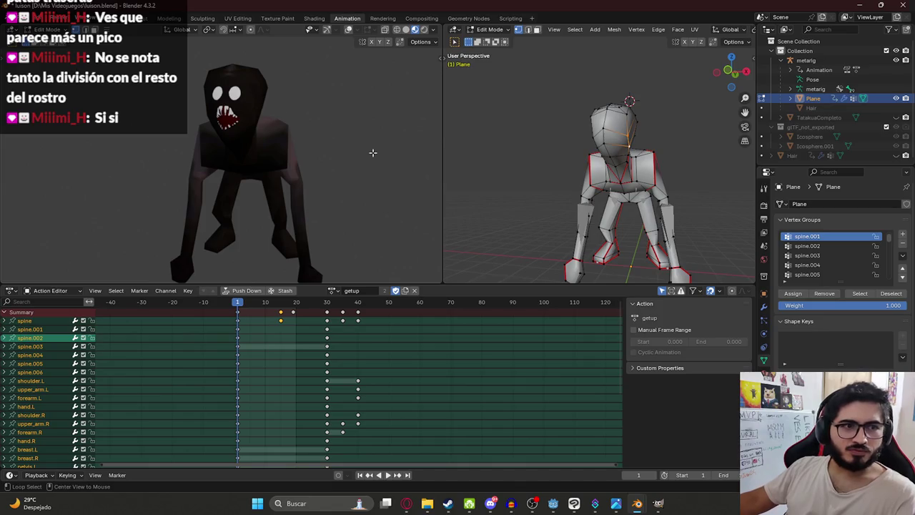
key("alt+Tab")
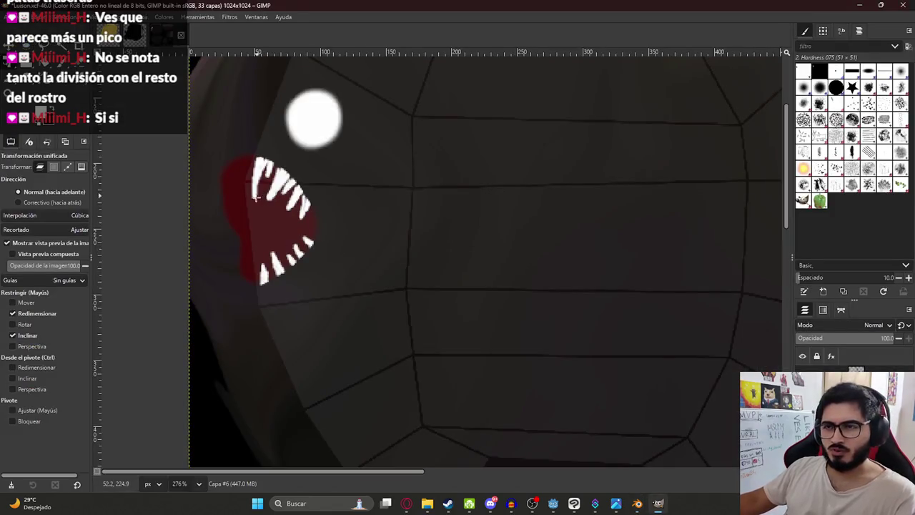
- Resize the mouth layer's boundary and commit the transform
left_click(276, 218)
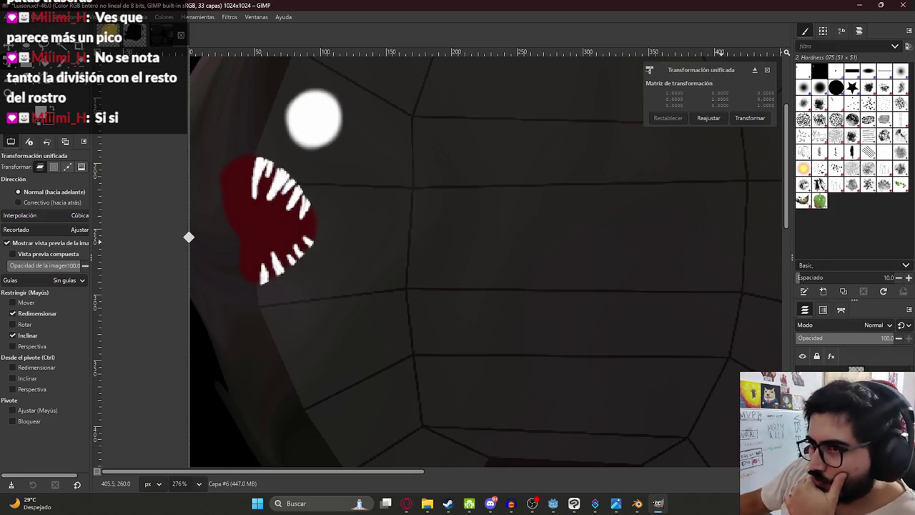
right_click(779, 379)
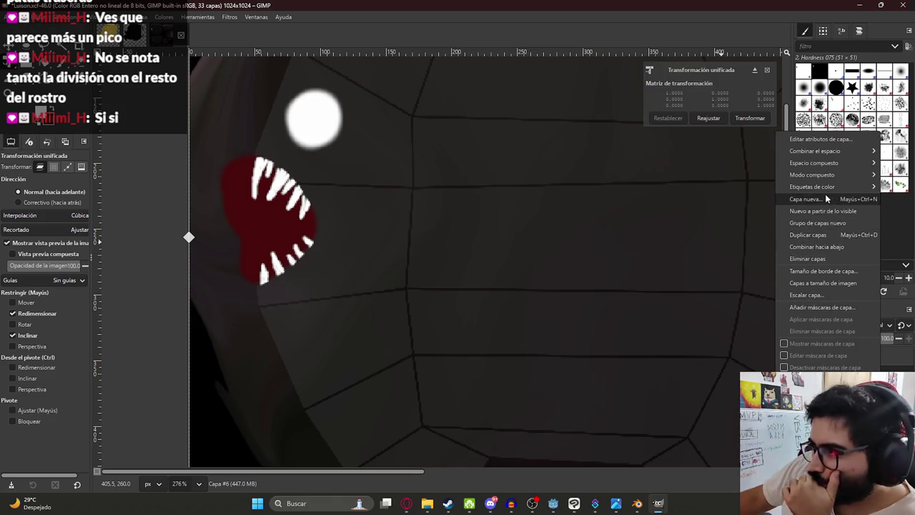
left_click(811, 272)
left_click(493, 368)
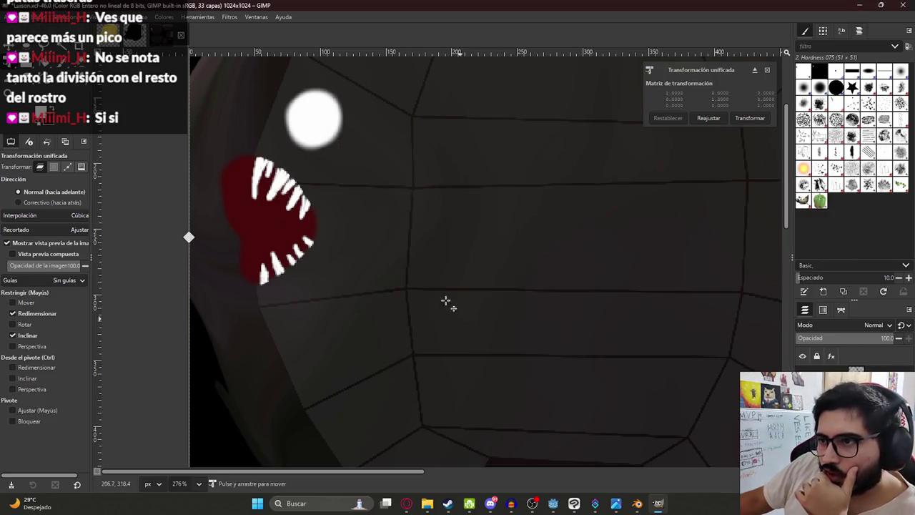
scroll(347, 271, "down", 5)
scroll(347, 272, "up", 5)
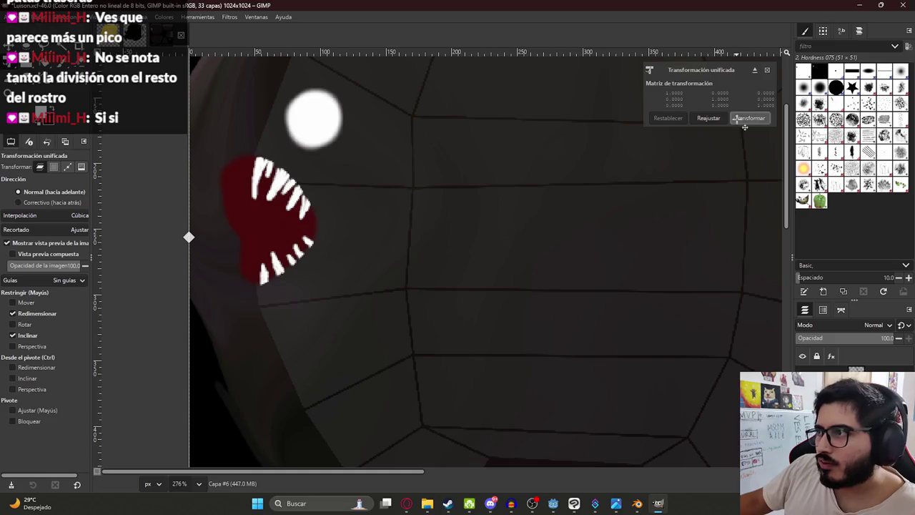
left_click(745, 119)
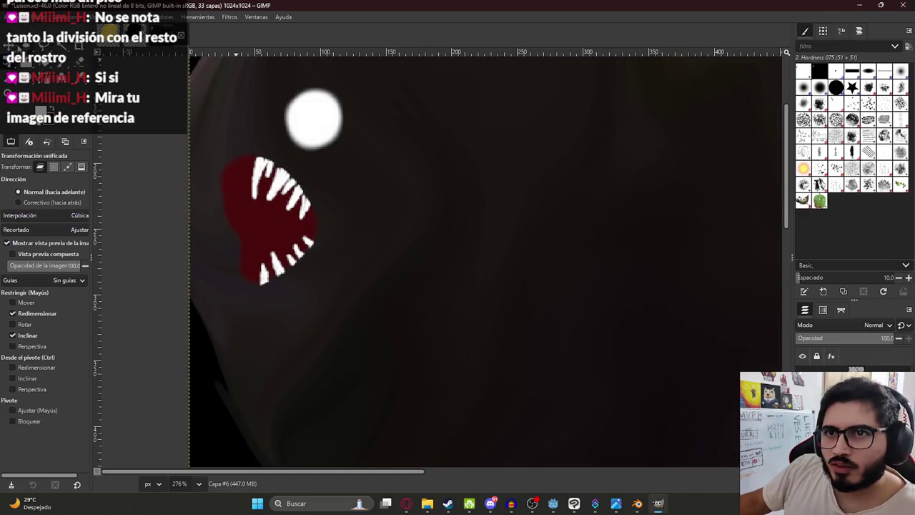
- Set the Move tool to pick layers instead of paths
key("m")
left_click(27, 166)
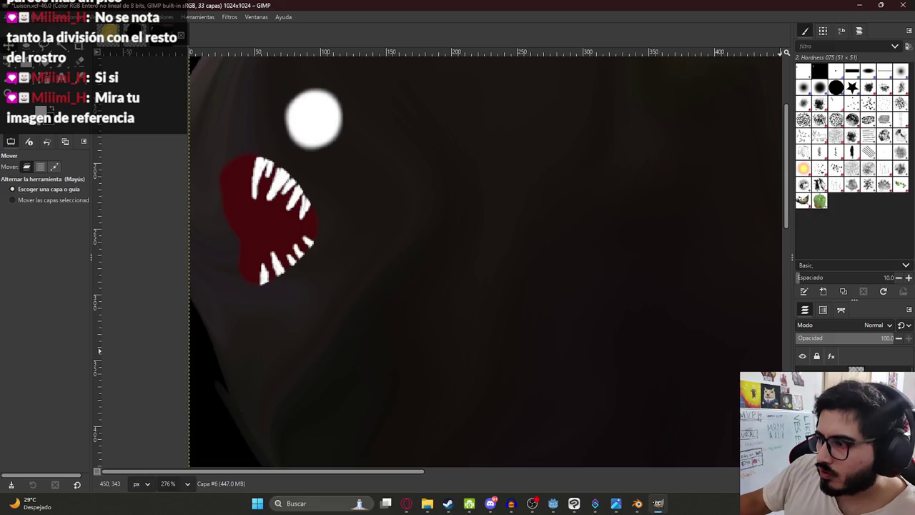
left_click(55, 165)
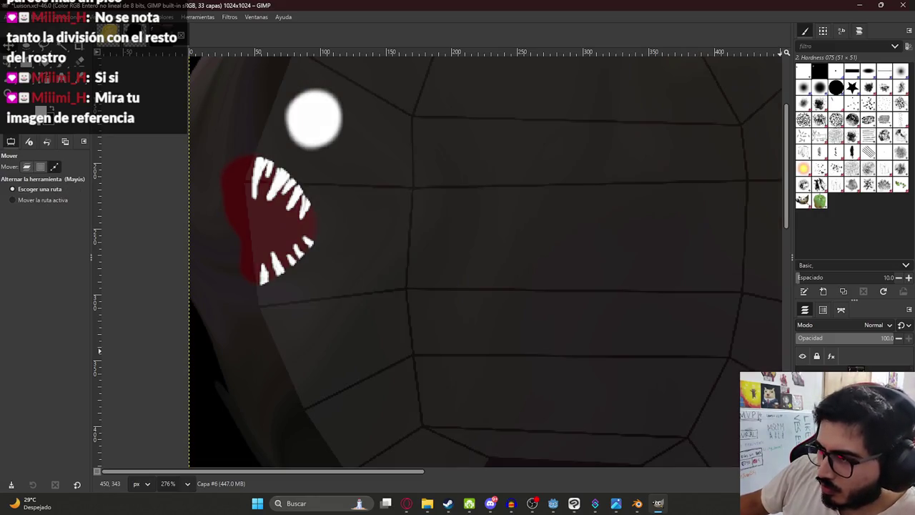
left_click(26, 166)
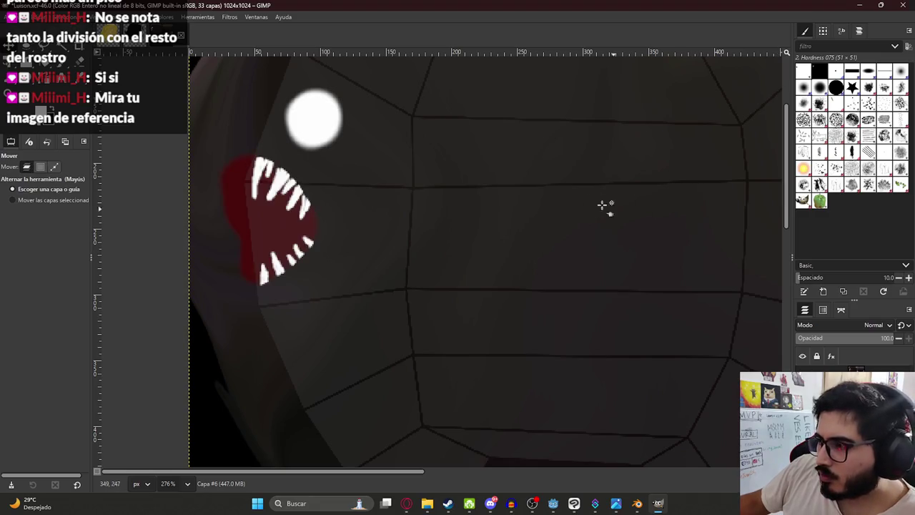
key("shift+t")
left_click(252, 184)
key("Escape")
- Fit the layer to image size and warp the mouth and teeth down and right
right_click(793, 450)
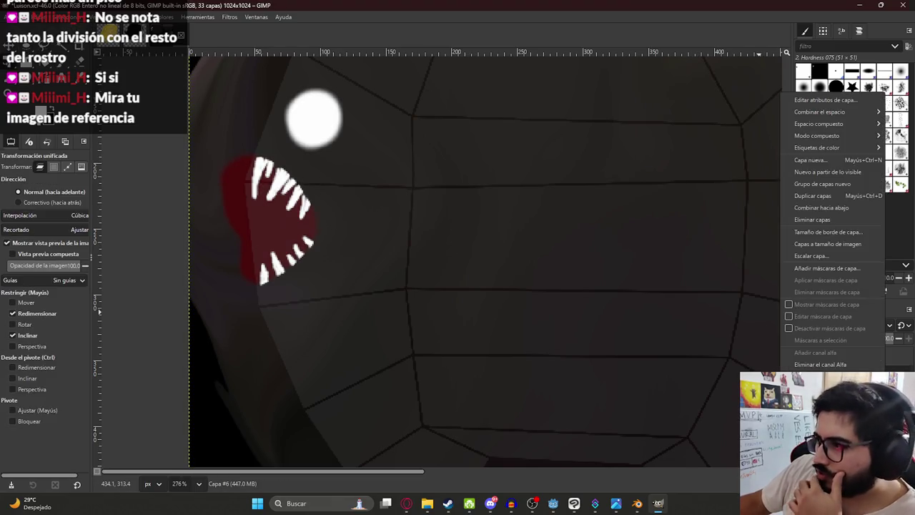
left_click(843, 243)
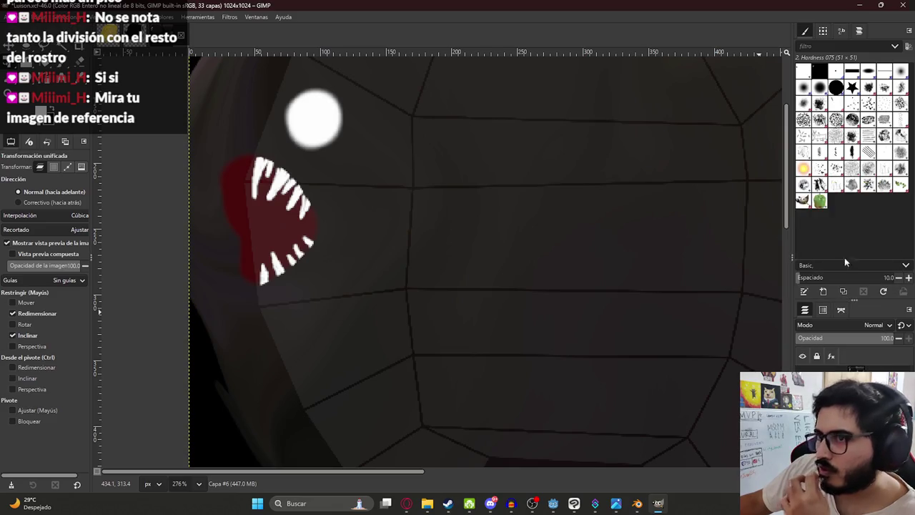
right_click(796, 429)
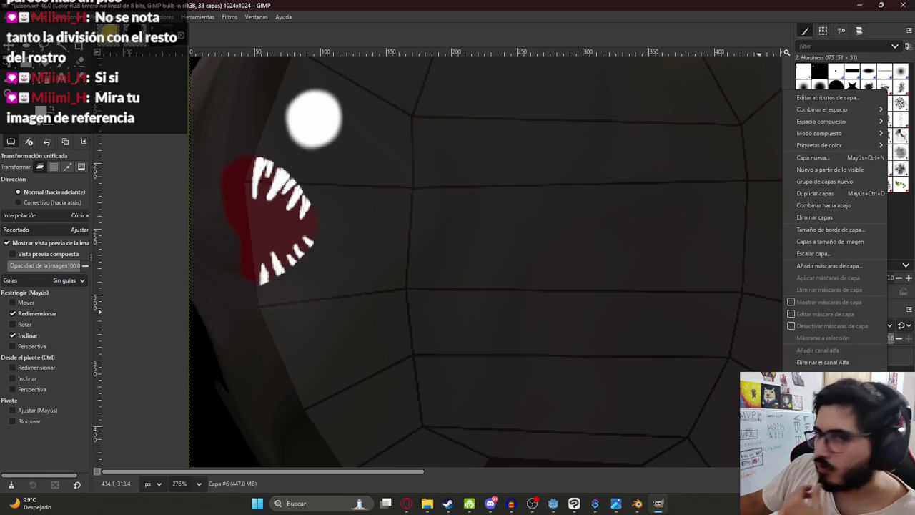
key("Escape")
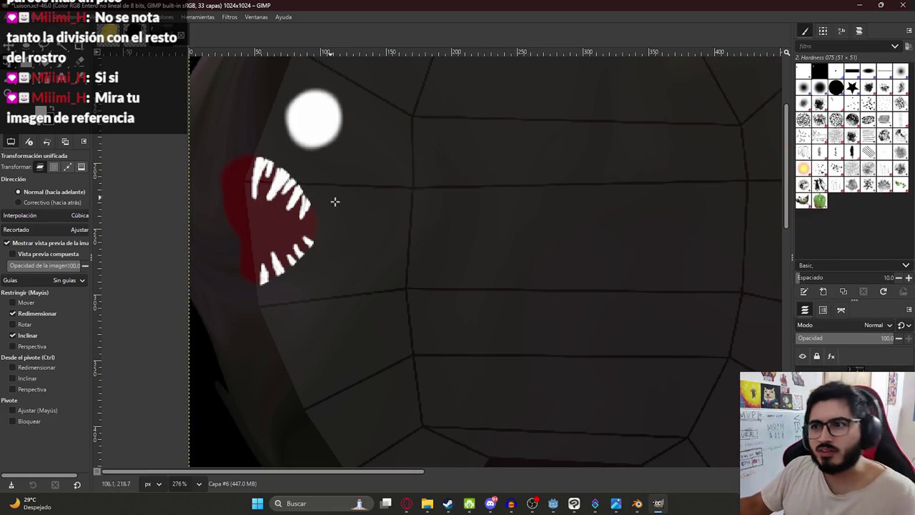
key("w")
mouse_move(331, 189)
left_mouse_down()
mouse_move(343, 207)
mouse_move(296, 261)
mouse_move(276, 259)
mouse_move(313, 221)
mouse_move(357, 205)
mouse_move(271, 178)
mouse_move(327, 218)
mouse_move(371, 194)
mouse_move(306, 237)
mouse_move(306, 261)
left_mouse_up()
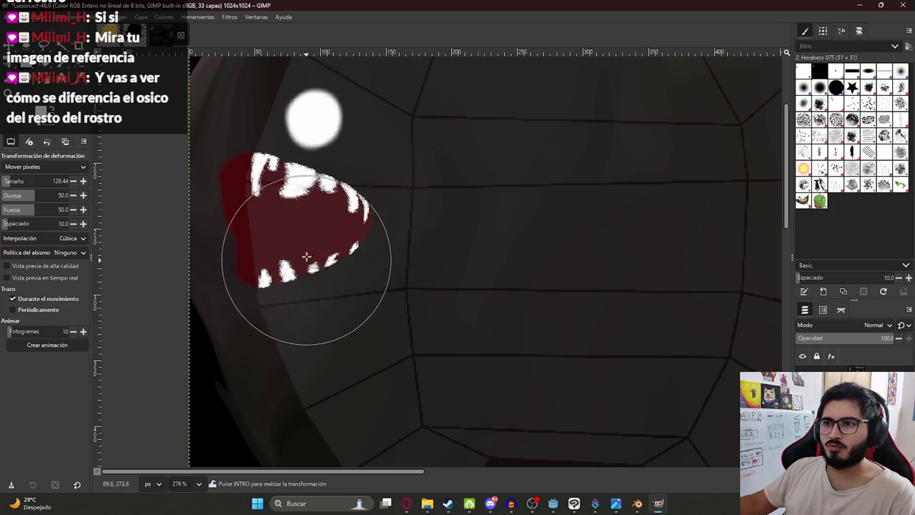
- Commit the pending warp on the mouth
scroll(365, 175, "up", 4, "ctrl")
scroll(618, 351, "down", 8, "ctrl")
scroll(618, 351, "down", 1, "ctrl")
scroll(479, 282, "down", 1, "ctrl")
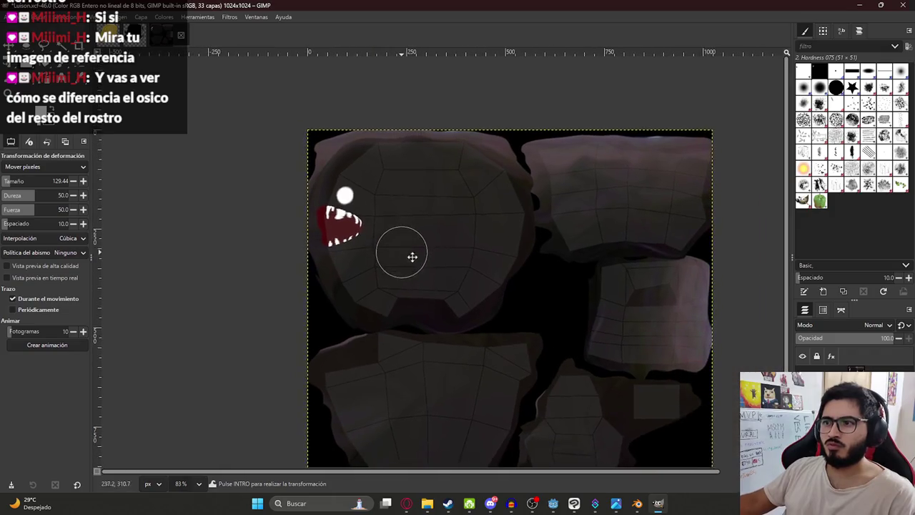
scroll(360, 195, "down", 1, "ctrl")
scroll(335, 174, "up", 7, "ctrl")
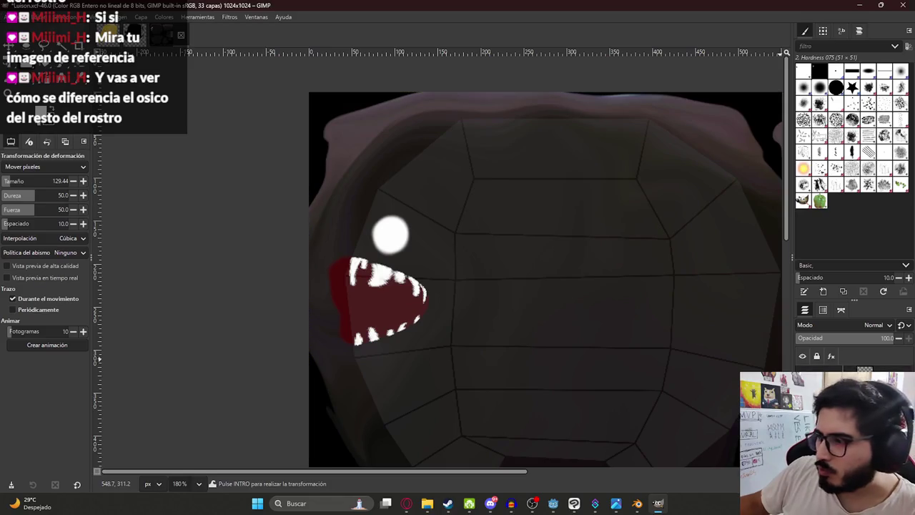
key("shift+t")
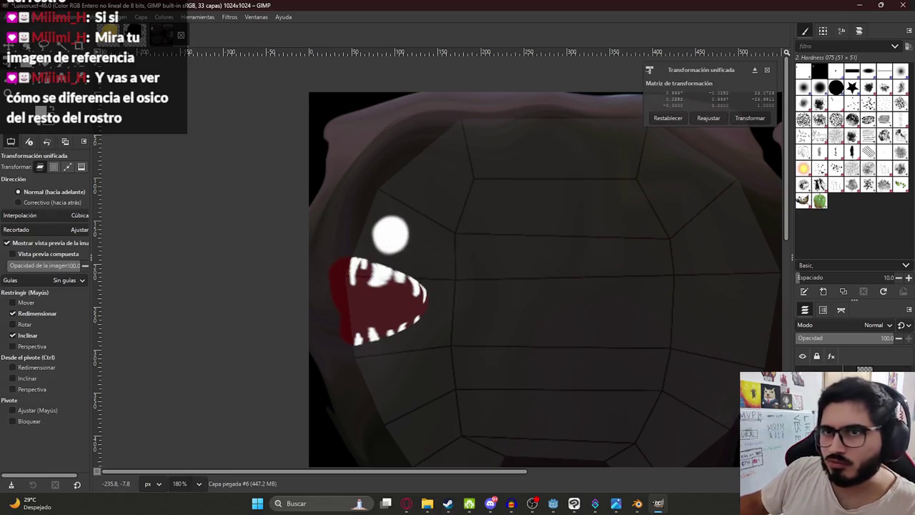
key("Return")
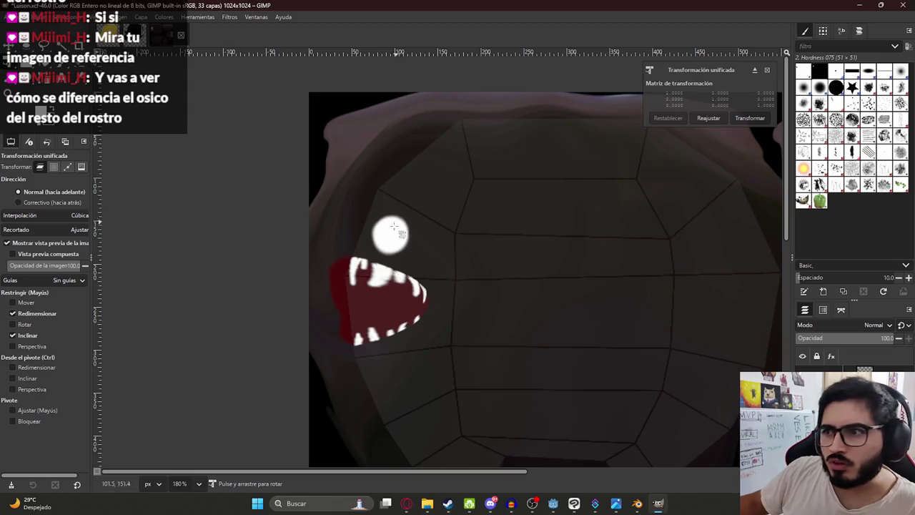
- Compare the edited mouth and eye with the originals via undo/redo and layer visibility toggles
key("m")
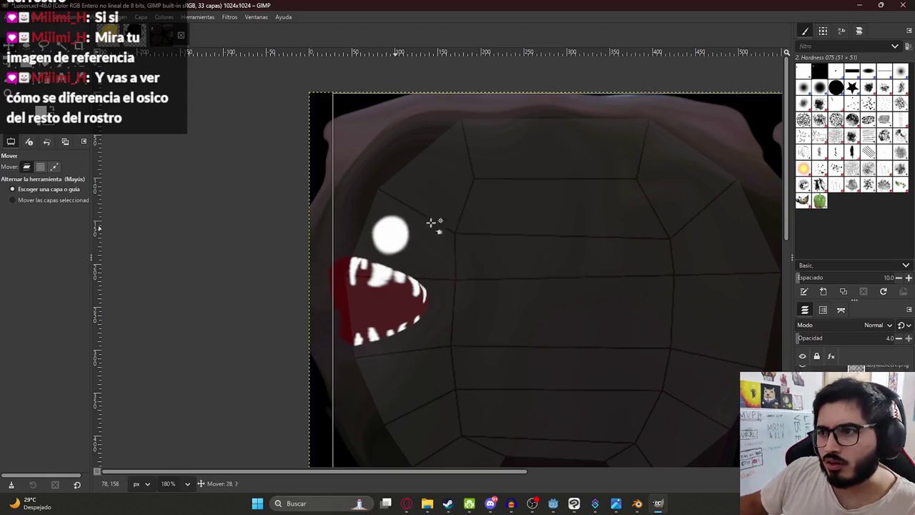
left_click_drag(425, 226, 510, 220)
key("ctrl+z")
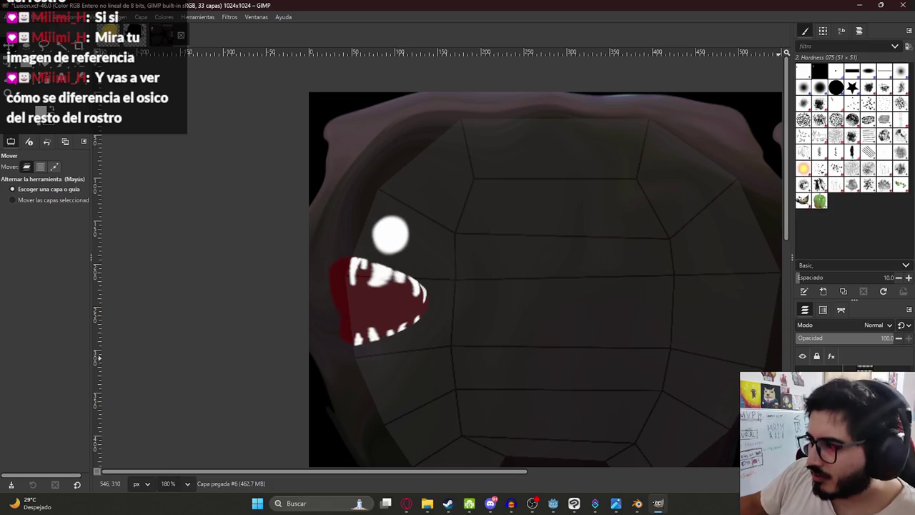
key("ctrl")
key("ctrl+z")
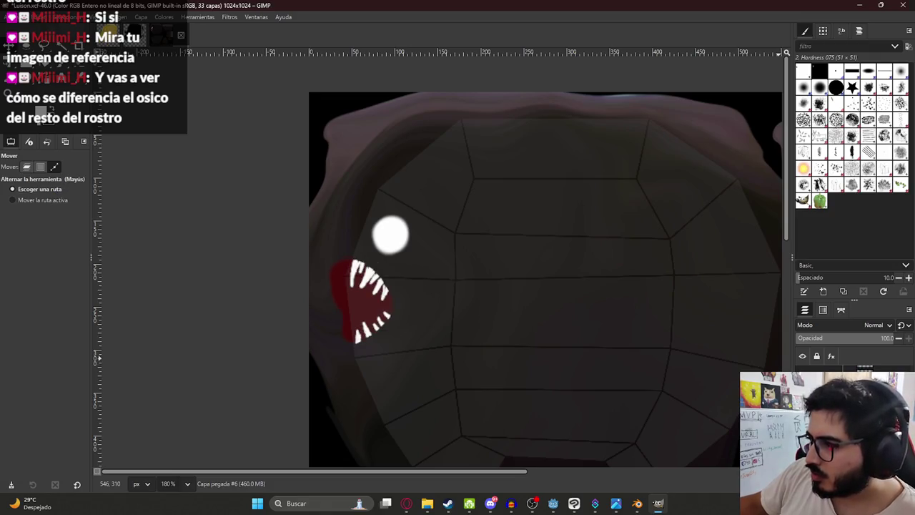
key("ctrl+y")
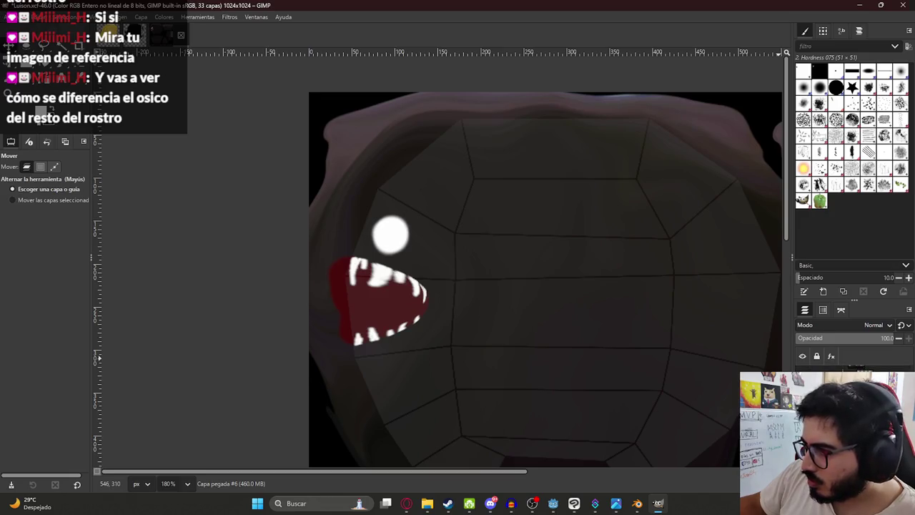
left_click(802, 411)
left_click(802, 411)
left_click(802, 410)
left_click(802, 410)
key("ctrl+z")
key("ctrl+z")
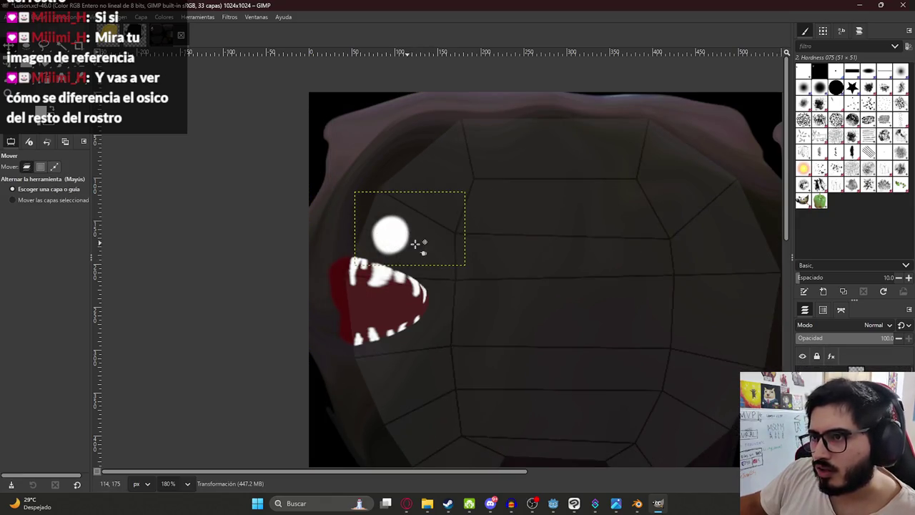
- Nudge the white eye slightly right and save the texture as Luison.xcf
key("shift+t")
left_click(392, 232)
mouse_move(392, 232)
left_mouse_down()
mouse_move(427, 239)
mouse_move(401, 238)
left_mouse_up()
key("Return")
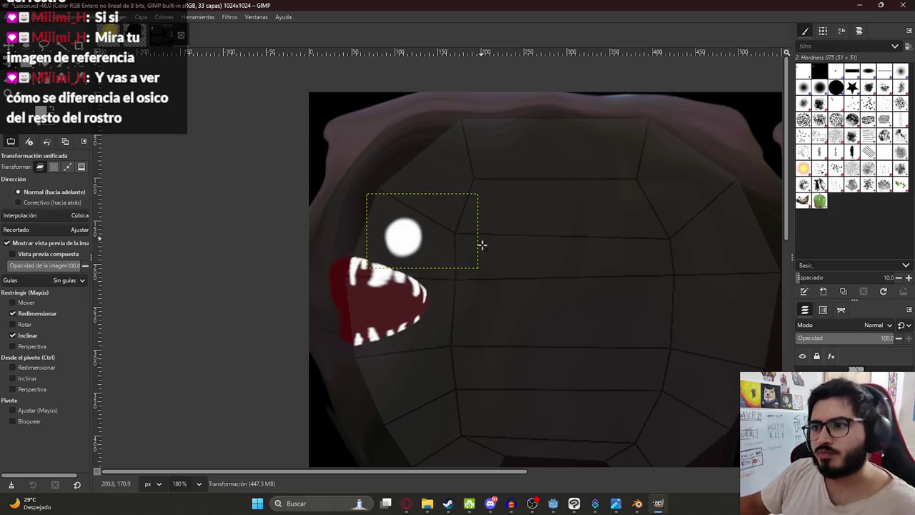
key("ctrl+s")
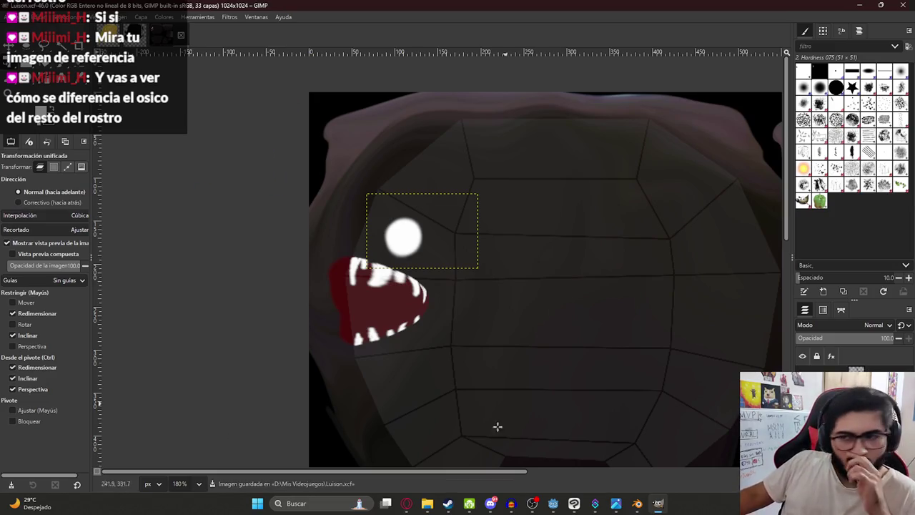
left_click(399, 505)
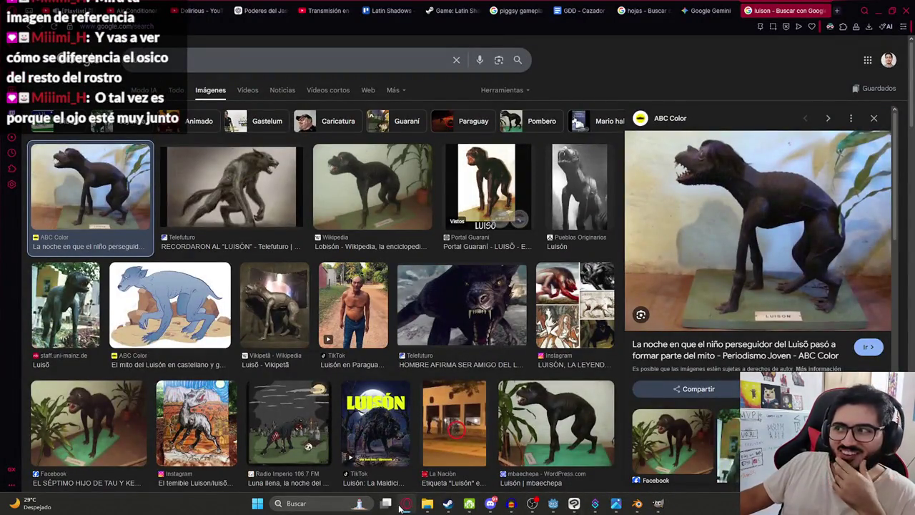
left_click(399, 505)
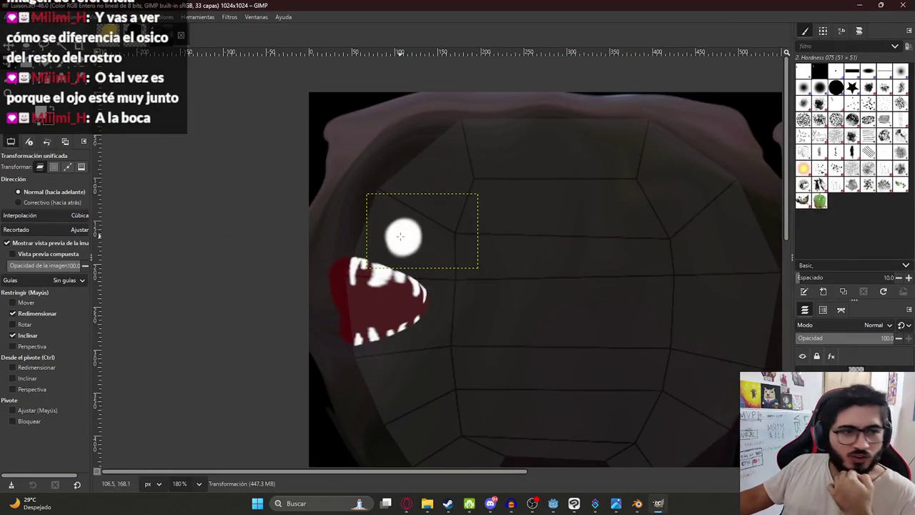
- Scale the white eye down and move it slightly down-left above the fanged mouth
left_click_drag(404, 238, 406, 229)
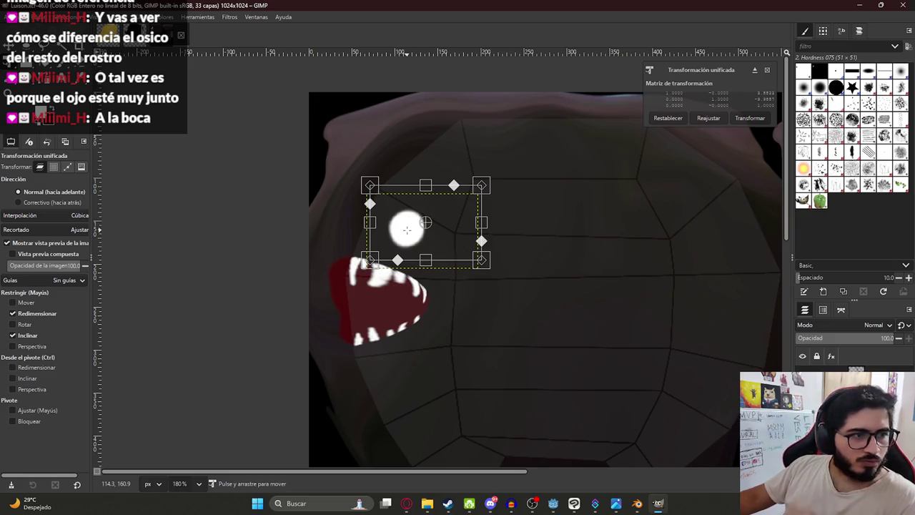
left_click_drag(424, 260, 397, 230)
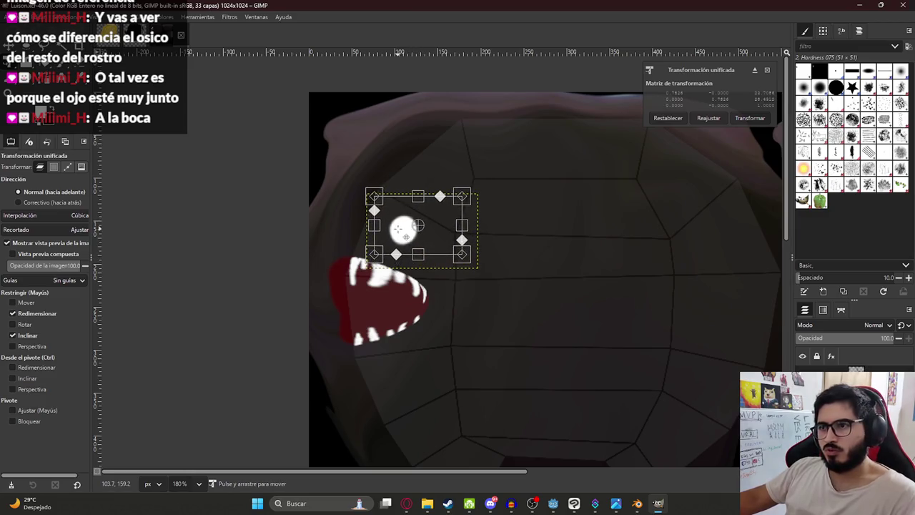
key("Return")
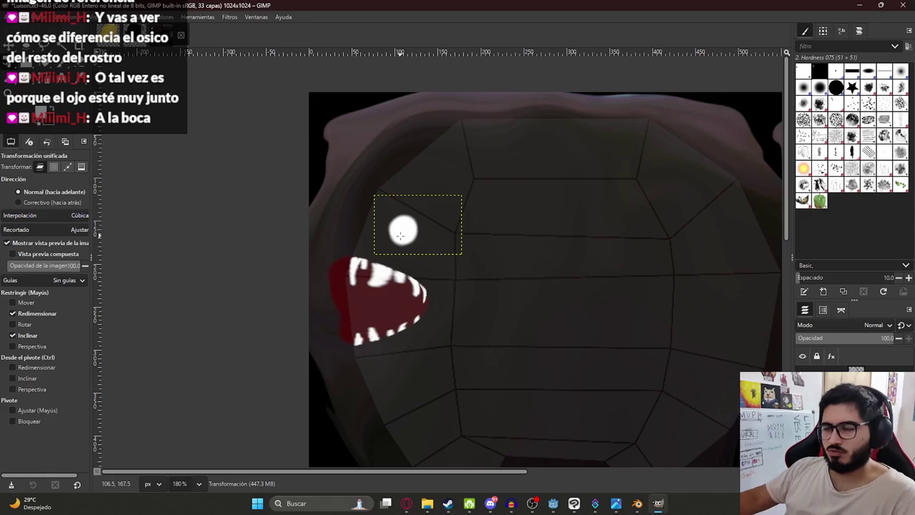
left_click(401, 234)
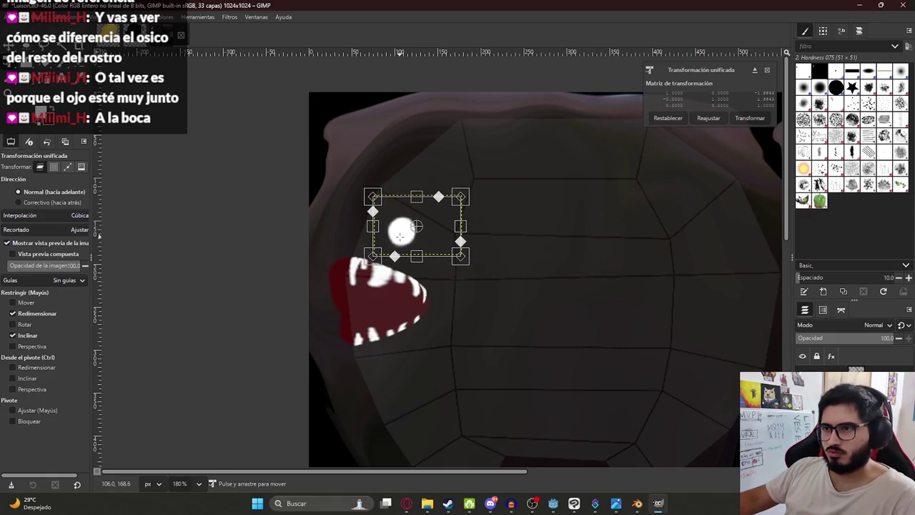
scroll(429, 243, "down", 5)
scroll(445, 250, "down", 4, "ctrl")
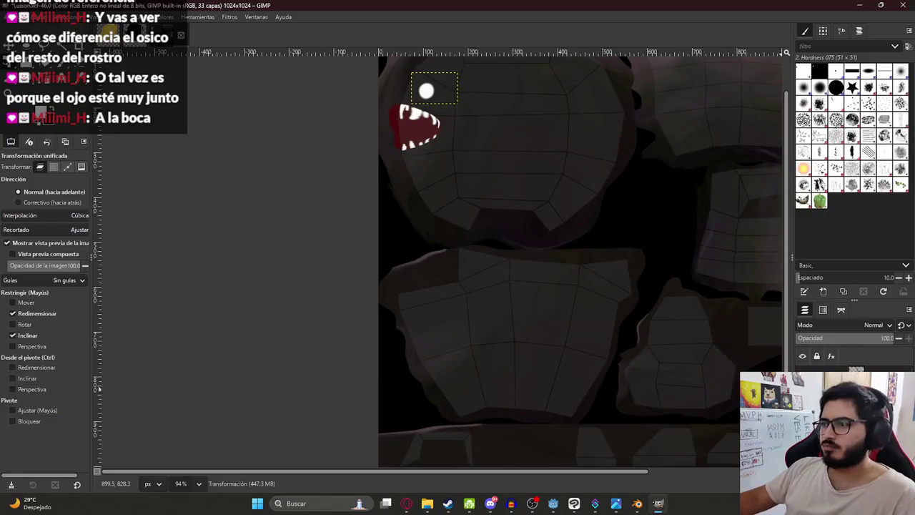
- Rotate the whole layer group roughly 90 degrees and fine-tune its angle
left_click(776, 281)
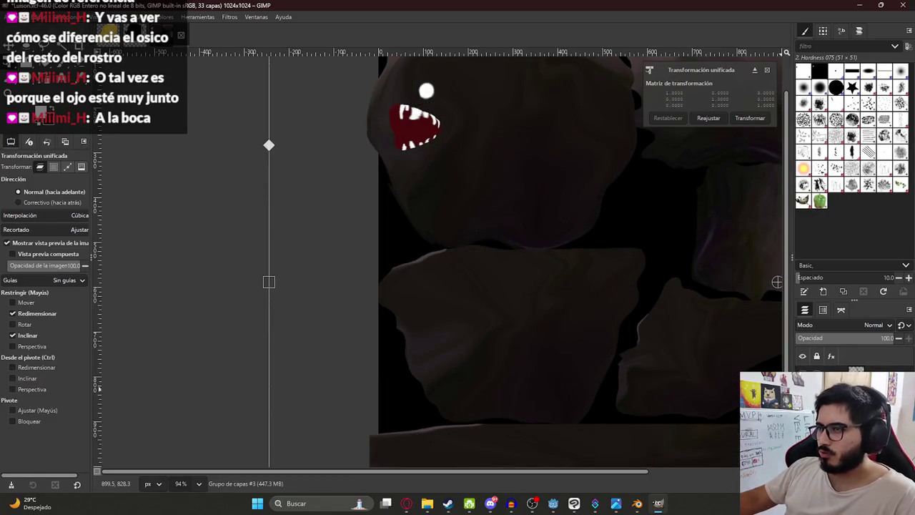
left_click(749, 118)
mouse_move(567, 120)
left_mouse_down()
mouse_move(383, 213)
mouse_move(520, 173)
left_mouse_up()
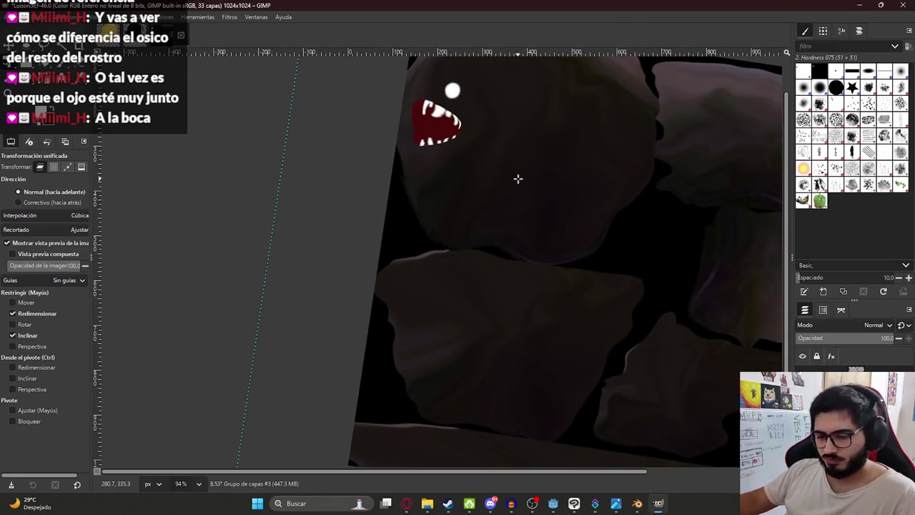
mouse_move(516, 180)
left_mouse_down()
mouse_move(371, 200)
mouse_move(333, 221)
mouse_move(415, 233)
mouse_move(552, 219)
mouse_move(543, 216)
left_mouse_up()
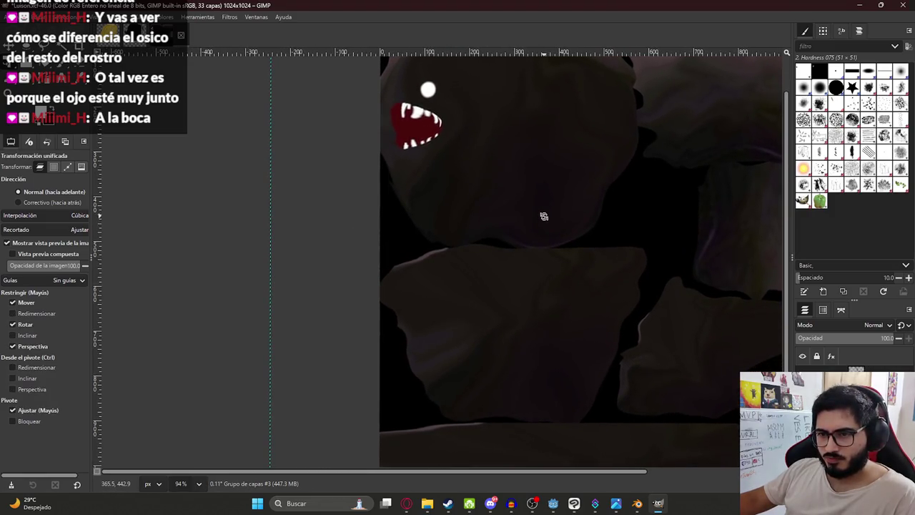
- Export the texture over LuisonTexture.png in the Mis Videojuegos folder
scroll(433, 239, "down", 1)
scroll(451, 235, "down", 2, "ctrl")
scroll(431, 259, "down", 2, "ctrl")
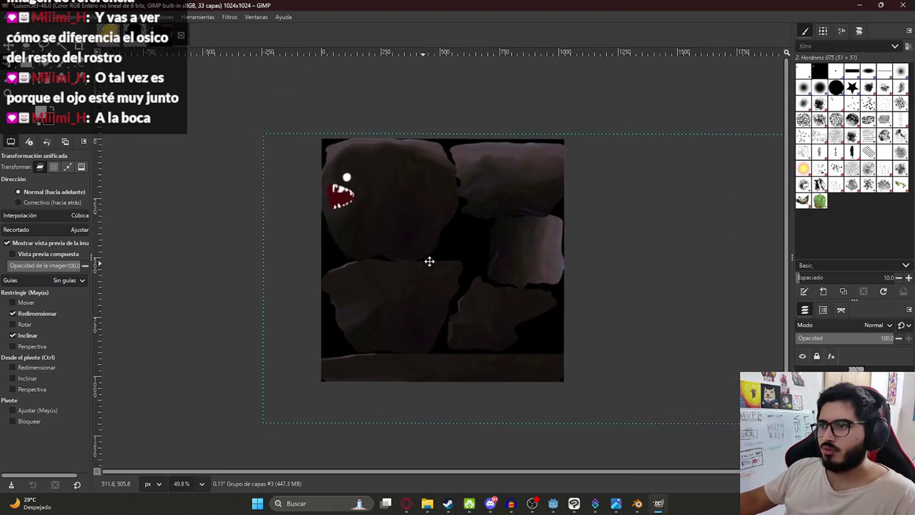
scroll(417, 240, "down", 1, "ctrl")
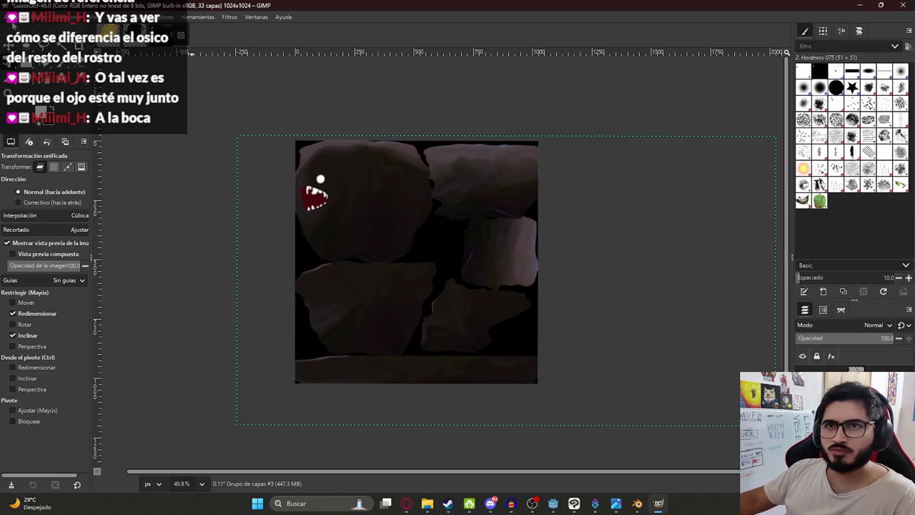
left_click(12, 17)
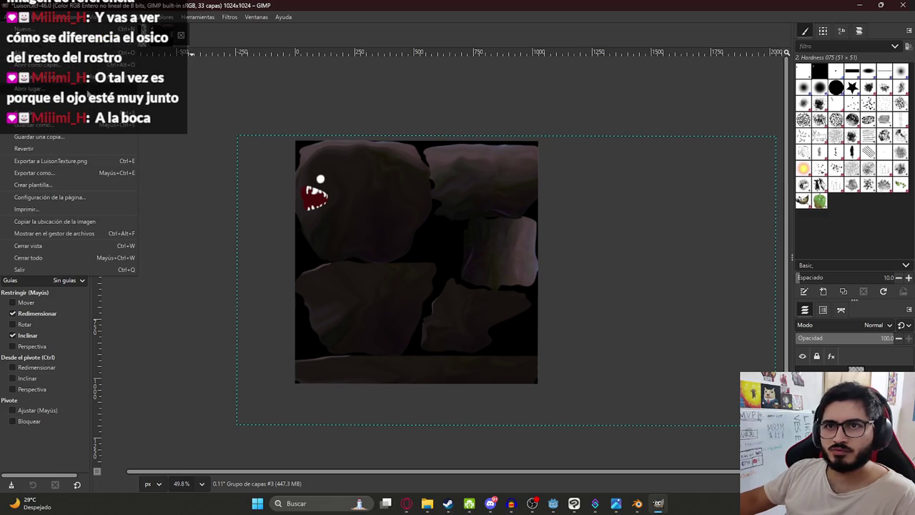
left_click(83, 161)
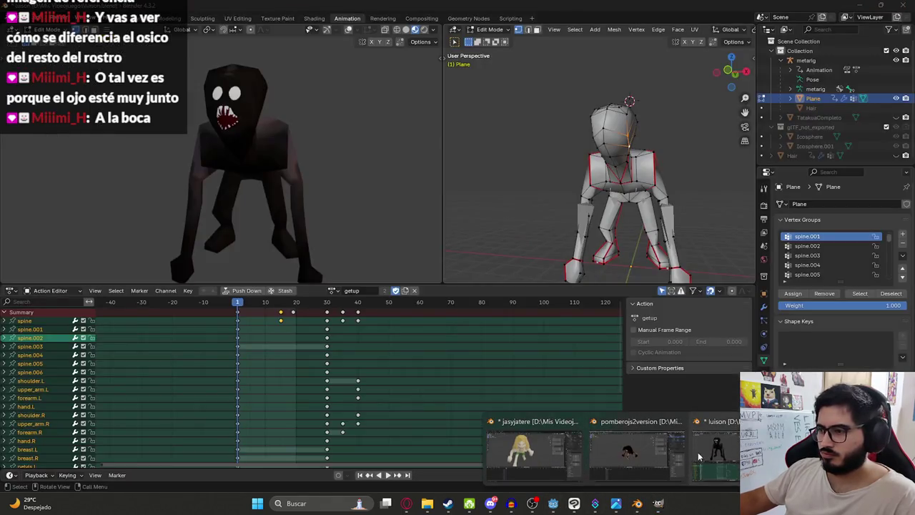
- In Blender's Shading workspace, unlink the old image from the Image Texture node
mouse_move(637, 504)
left_click(698, 451)
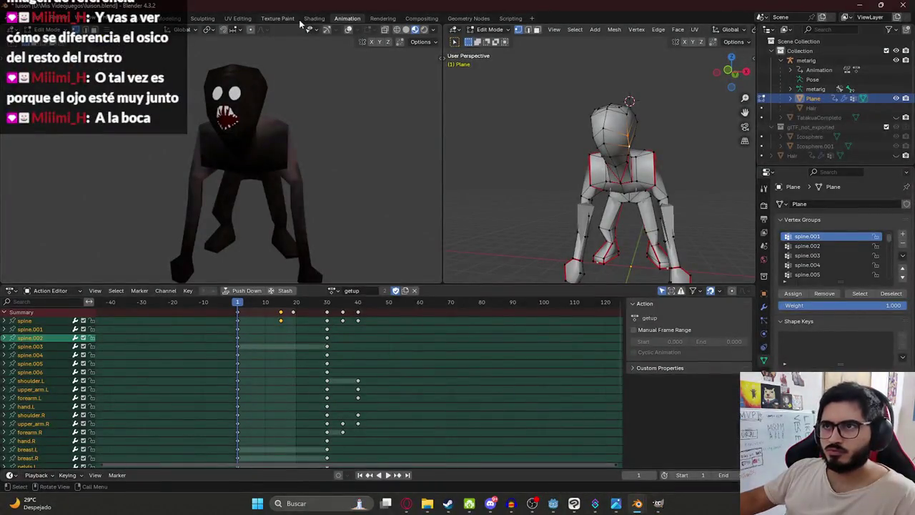
left_click(315, 19)
left_click(306, 325)
left_click(295, 323)
- Load LuisonTexture.png into the Image Texture node and select the creature mesh
scroll(500, 285, "down", 3)
scroll(527, 322, "down", 3)
scroll(528, 322, "down", 5)
scroll(507, 307, "down", 5)
scroll(479, 285, "down", 5)
scroll(449, 262, "down", 5)
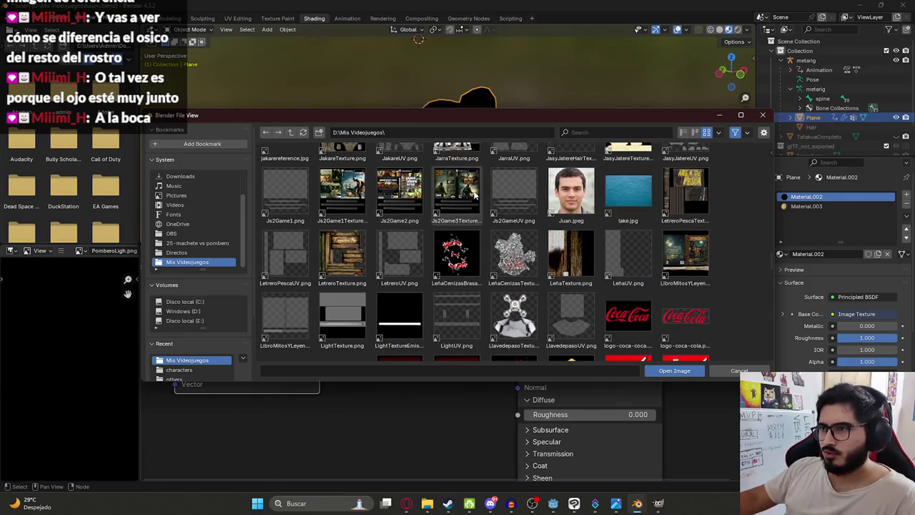
scroll(514, 200, "down", 3)
scroll(514, 243, "down", 2)
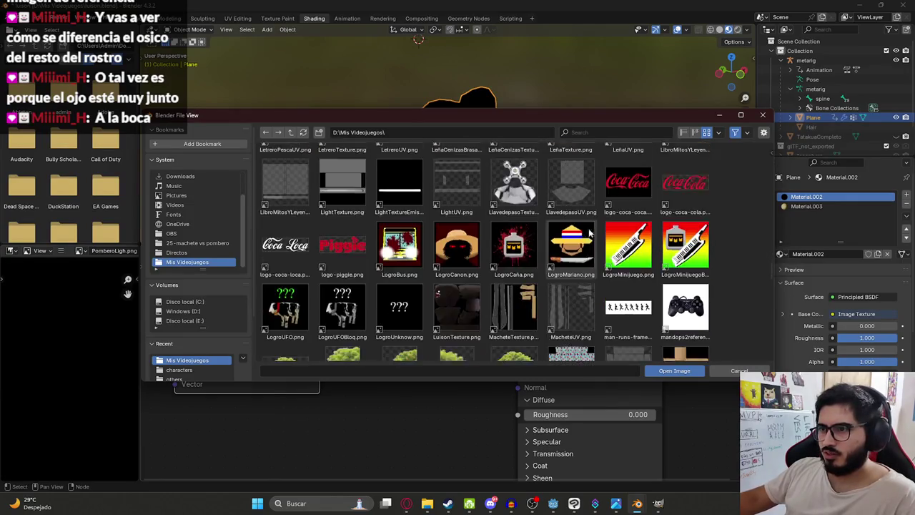
double_click(459, 295)
mouse_move(523, 124)
middle_mouse_down()
mouse_move(485, 97)
mouse_move(341, 95)
mouse_move(447, 44)
mouse_move(359, 102)
mouse_move(423, 98)
middle_mouse_up()
scroll(485, 97, "up", 3)
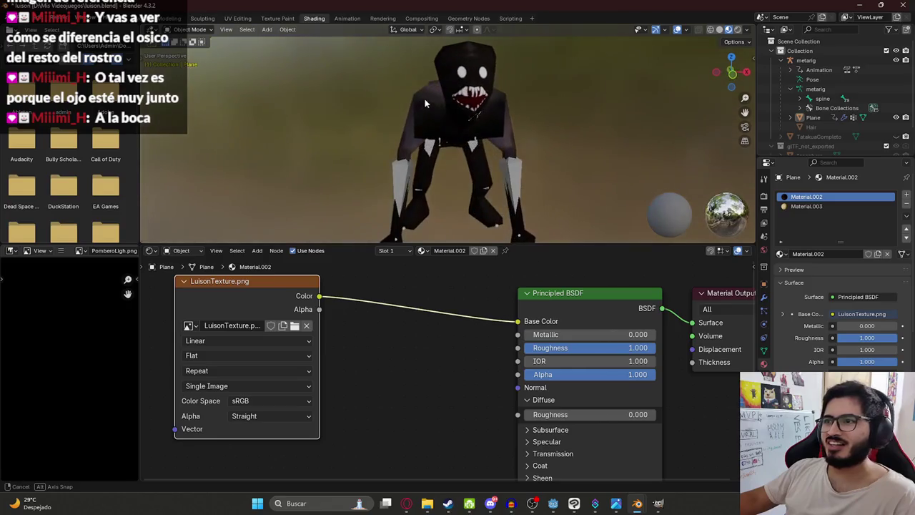
left_click(445, 63)
- In Edit Mode, shift the head-top vertices along X to narrow the top of the head
key("Tab")
scroll(486, 64, "up", 2)
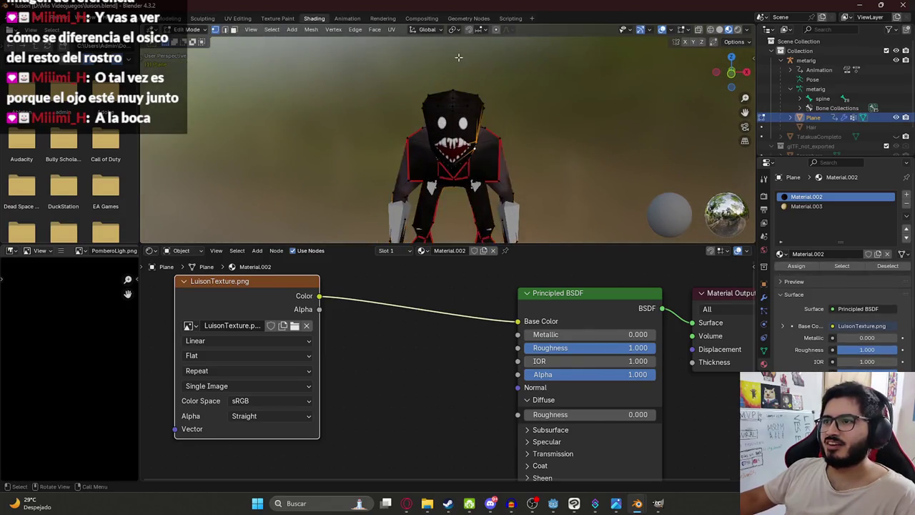
scroll(505, 64, "up", 2)
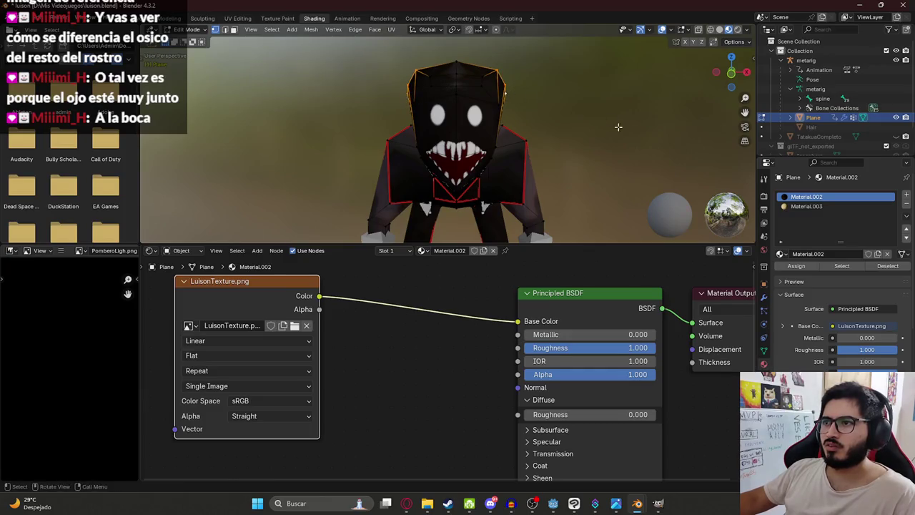
key("g")
key("x")
left_click(550, 118)
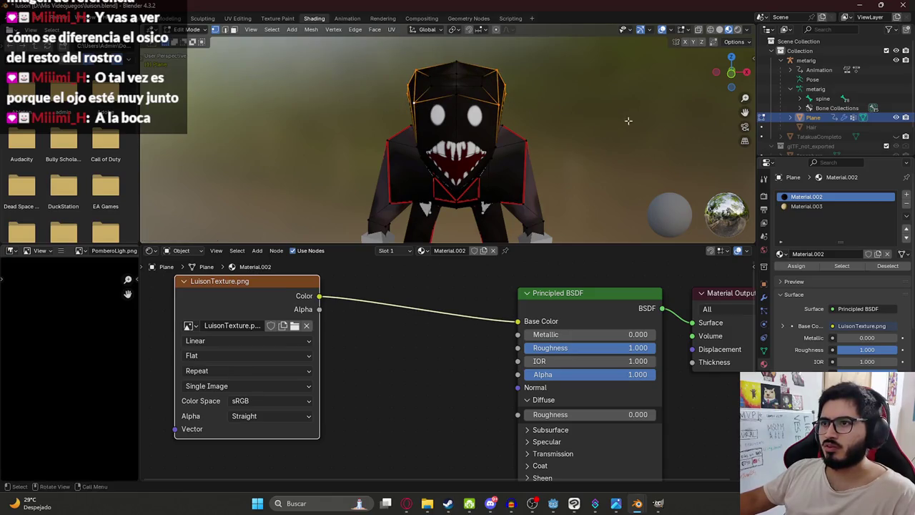
key("g")
key("x")
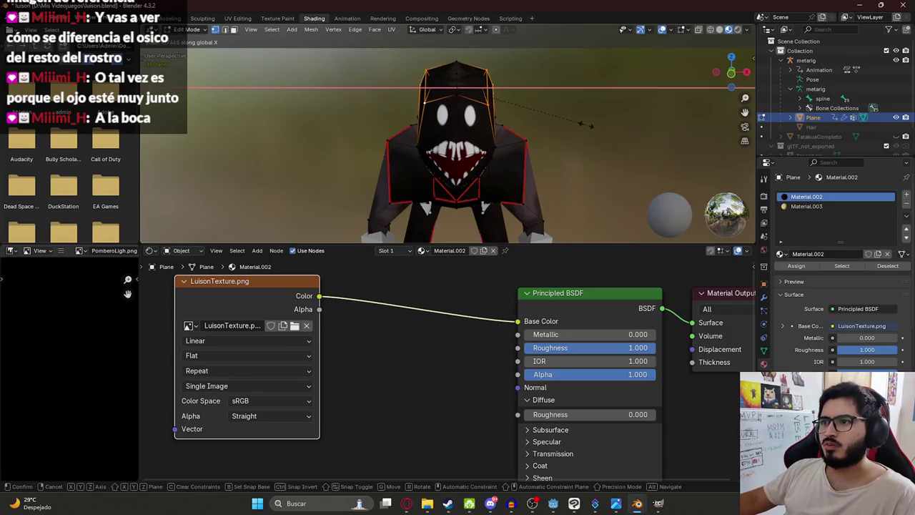
left_click(587, 125)
mouse_move(479, 114)
middle_mouse_down()
mouse_move(490, 117)
mouse_move(369, 145)
mouse_move(383, 171)
mouse_move(412, 155)
mouse_move(370, 128)
mouse_move(383, 102)
mouse_move(472, 115)
mouse_move(506, 154)
mouse_move(648, 133)
mouse_move(396, 166)
middle_mouse_up()
- Return to Object Mode, save luison.blend, and switch to the Animation workspace
key("Tab")
key("ctrl+s")
middle_click_drag(335, 142, 422, 104)
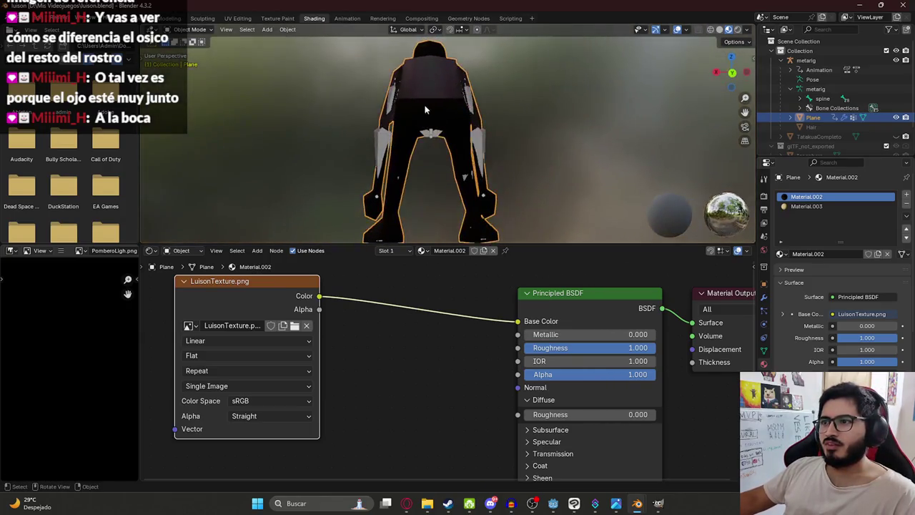
left_click(422, 104)
middle_click_drag(555, 115, 477, 125)
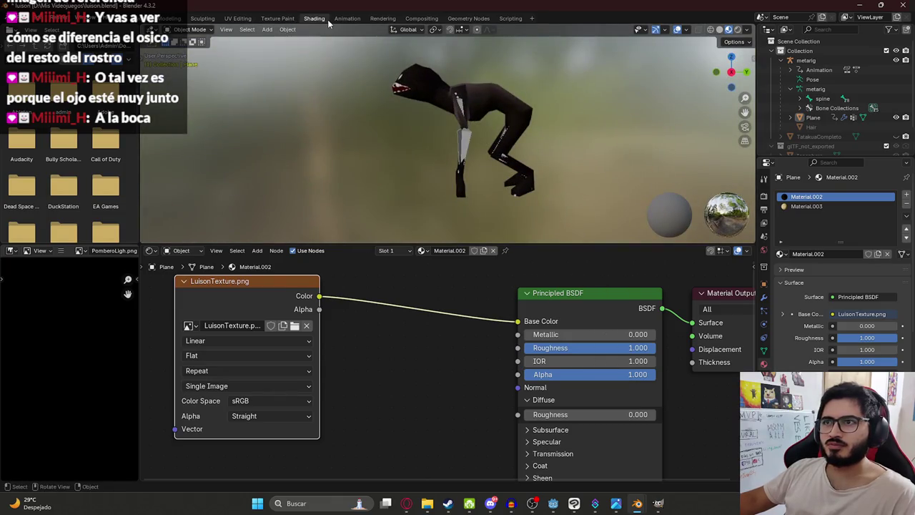
left_click(347, 18)
- Select the creature mesh in the Animation workspace and enter Edit Mode
key("ctrl+s")
mouse_move(200, 153)
middle_mouse_down()
mouse_move(178, 157)
mouse_move(130, 205)
mouse_move(49, 218)
mouse_move(433, 155)
mouse_move(147, 132)
mouse_move(239, 163)
mouse_move(296, 109)
mouse_move(204, 138)
mouse_move(262, 104)
mouse_move(343, 102)
mouse_move(375, 115)
mouse_move(223, 109)
mouse_move(298, 76)
middle_mouse_up()
left_click(262, 105)
scroll(598, 169, "up", 3)
mouse_move(598, 168)
middle_mouse_down()
mouse_move(607, 164)
mouse_move(531, 167)
mouse_move(598, 177)
mouse_move(593, 194)
middle_mouse_up()
key("Tab")
scroll(598, 169, "up", 2)
- Scale the head vertices narrower along X, cancelling a second attempt
key("s")
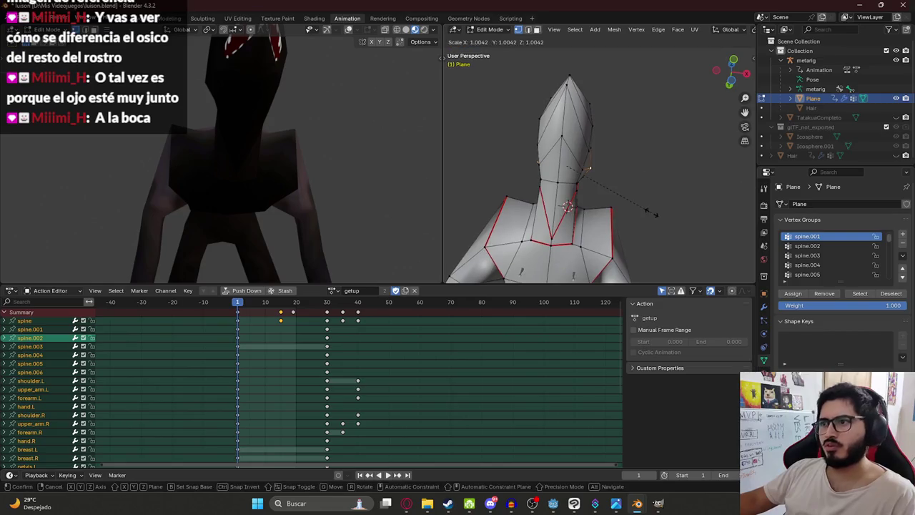
key("x")
left_click(628, 207)
mouse_move(255, 124)
middle_mouse_down()
mouse_move(161, 131)
mouse_move(195, 204)
mouse_move(255, 253)
middle_mouse_up()
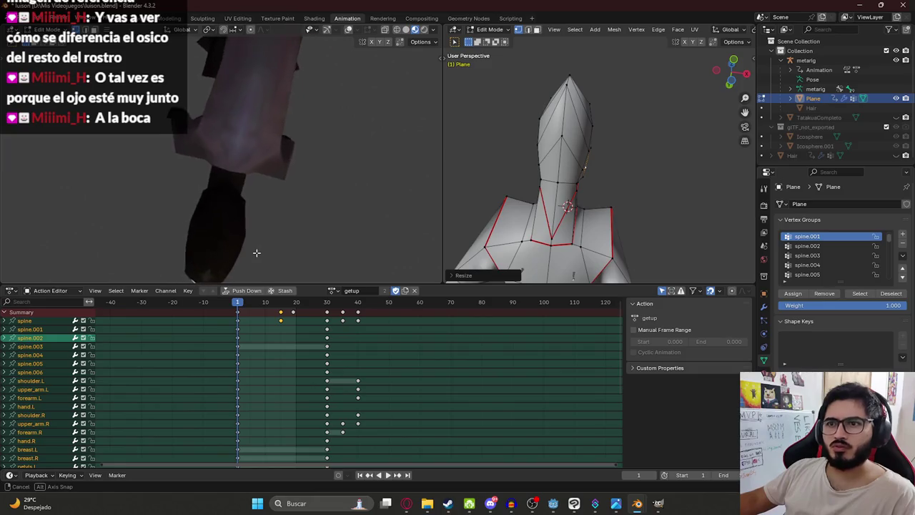
key("s")
key("x")
right_click(661, 205)
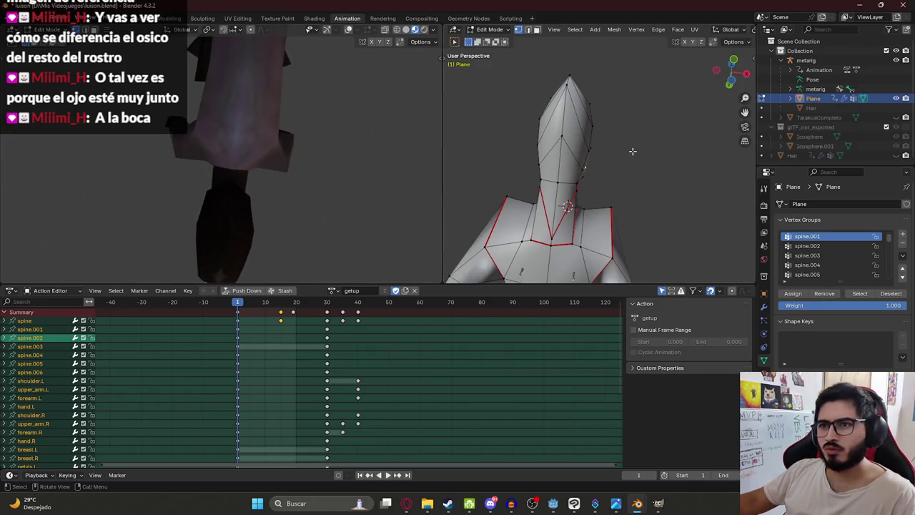
- Narrow the head along X once more from a view facing the head
mouse_move(605, 194)
middle_mouse_down()
mouse_move(559, 196)
mouse_move(571, 178)
middle_mouse_up()
middle_click_drag(668, 190, 685, 213)
key("s")
key("x")
left_click(683, 213)
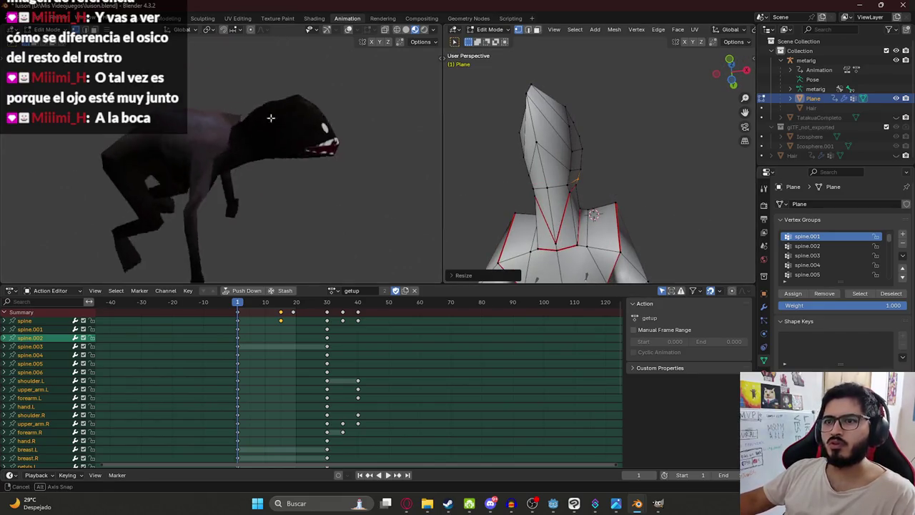
- Move the selected head vertex along Y and save luison.blend
mouse_move(581, 117)
middle_mouse_down()
mouse_move(556, 153)
mouse_move(496, 179)
mouse_move(546, 177)
mouse_move(537, 147)
mouse_move(527, 145)
mouse_move(707, 142)
middle_mouse_up()
mouse_move(625, 146)
middle_mouse_down()
mouse_move(606, 142)
mouse_move(605, 183)
middle_mouse_up()
key("g")
key("y")
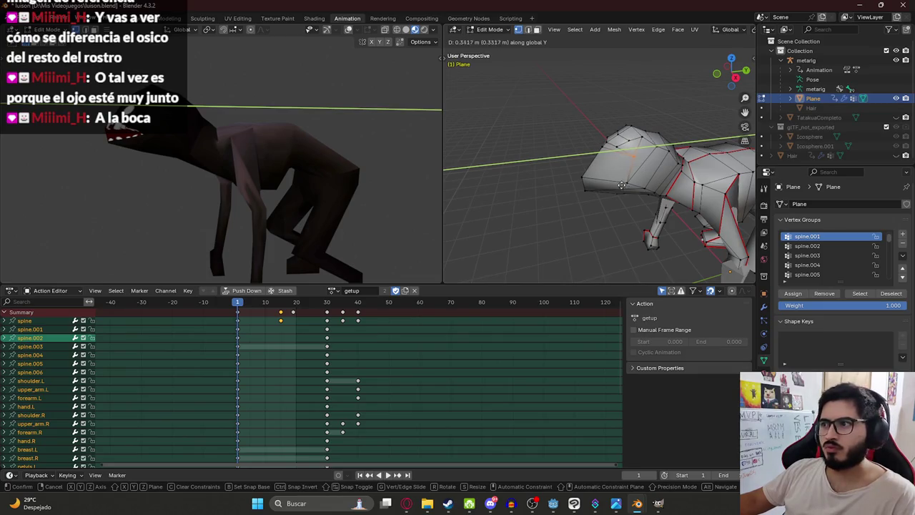
left_click(619, 185)
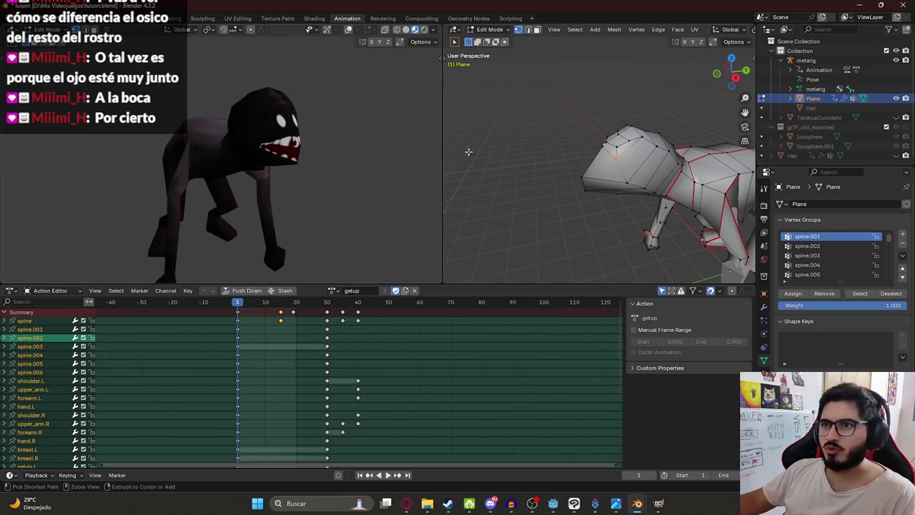
middle_click_drag(246, 118, 365, 141)
key("ctrl+s")
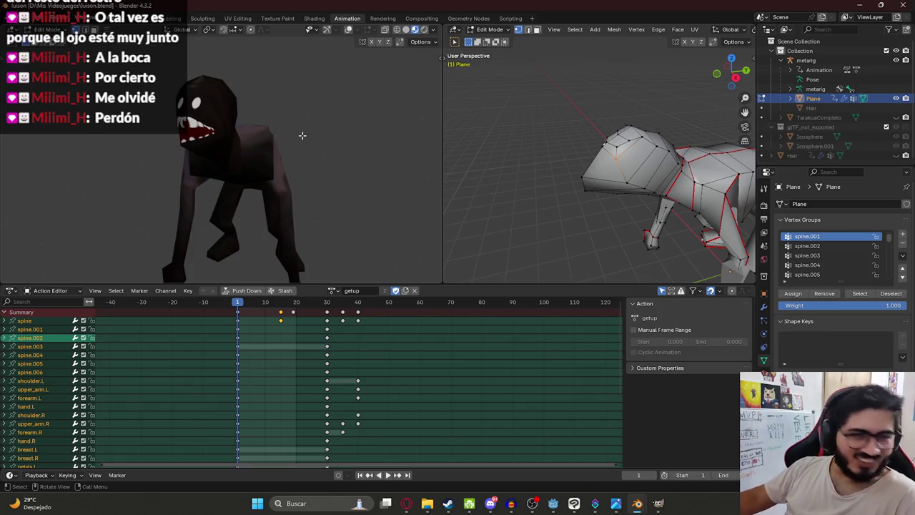
- Orbit both views to inspect the creature side-on, from the front and near the legs
mouse_move(284, 149)
middle_mouse_down()
mouse_move(195, 150)
mouse_move(236, 172)
middle_mouse_up()
middle_click_drag(582, 179, 604, 181)
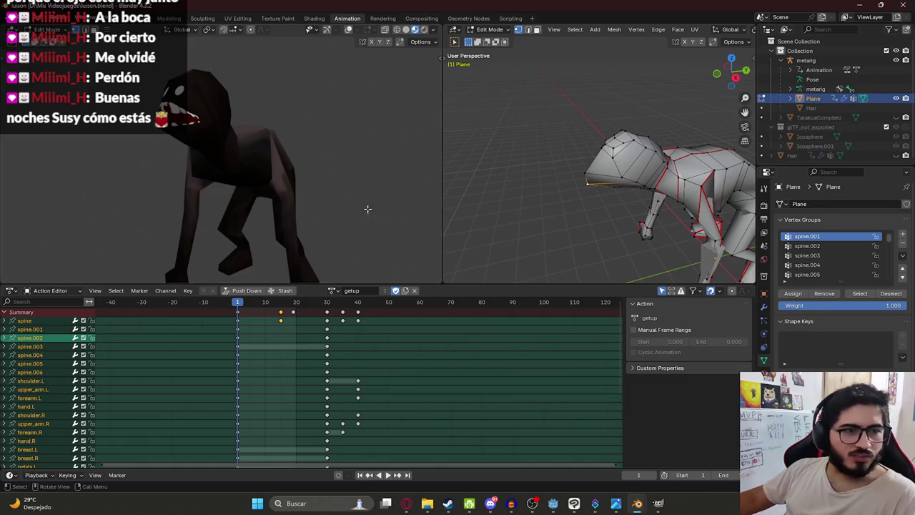
middle_click_drag(607, 185, 572, 143)
mouse_move(300, 186)
middle_mouse_down()
mouse_move(270, 168)
mouse_move(224, 187)
middle_mouse_up()
mouse_move(289, 211)
middle_mouse_down()
mouse_move(246, 188)
mouse_move(248, 208)
middle_mouse_up()
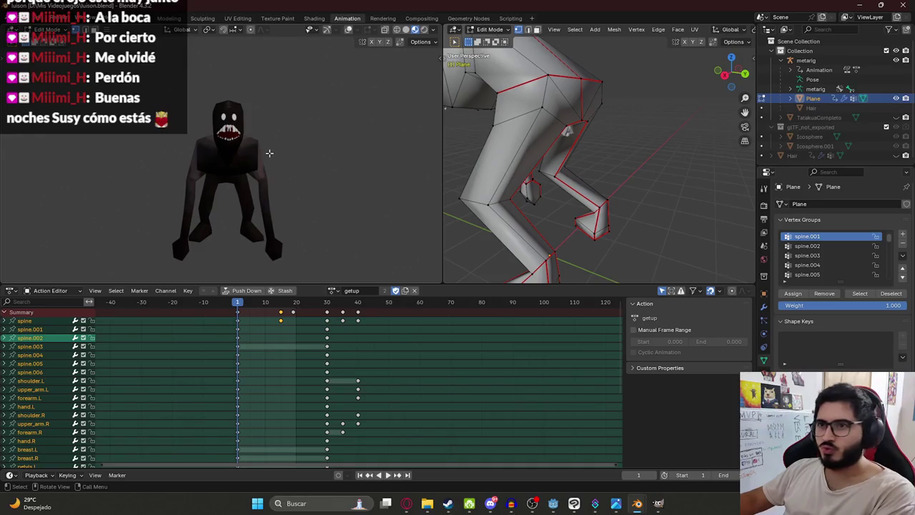
middle_click_drag(255, 156, 315, 214)
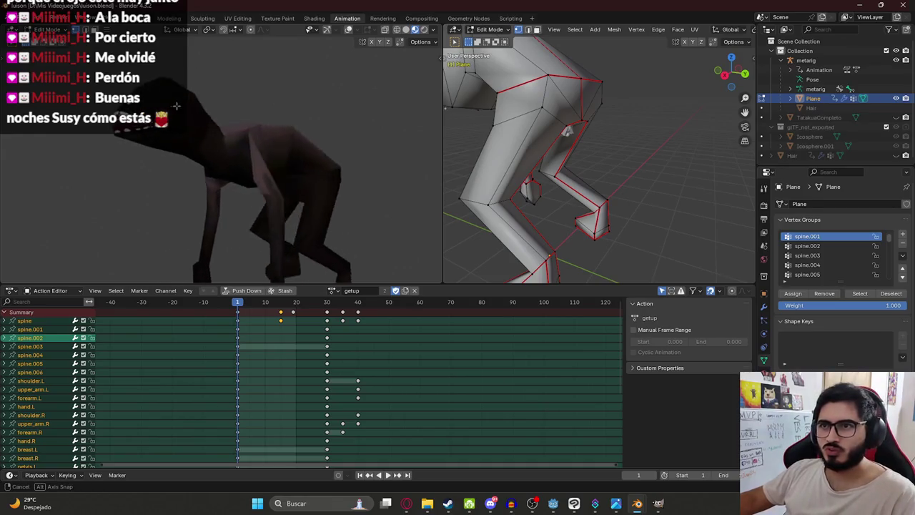
left_click(405, 503)
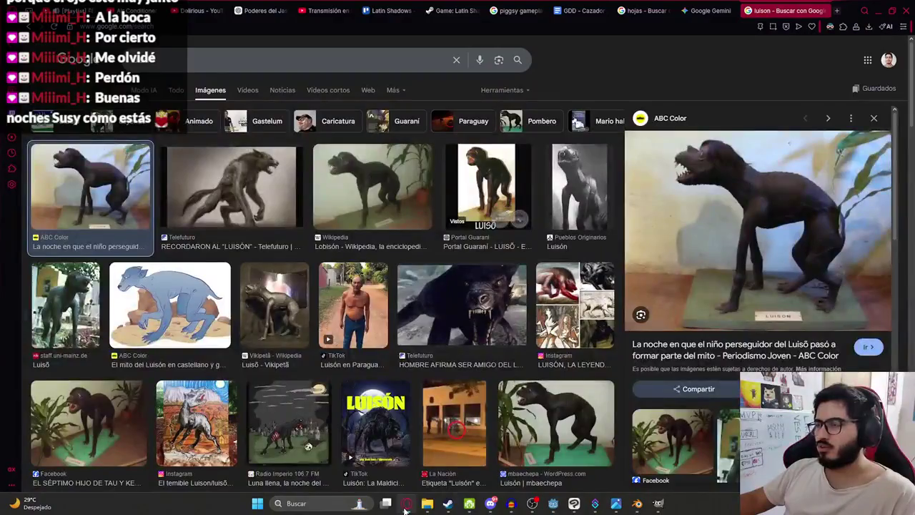
left_click(405, 503)
mouse_move(151, 145)
middle_mouse_down()
mouse_move(330, 129)
mouse_move(212, 133)
mouse_move(296, 178)
mouse_move(195, 172)
mouse_move(289, 144)
middle_mouse_up()
scroll(215, 165, "up", 3)
scroll(176, 152, "down", 3)
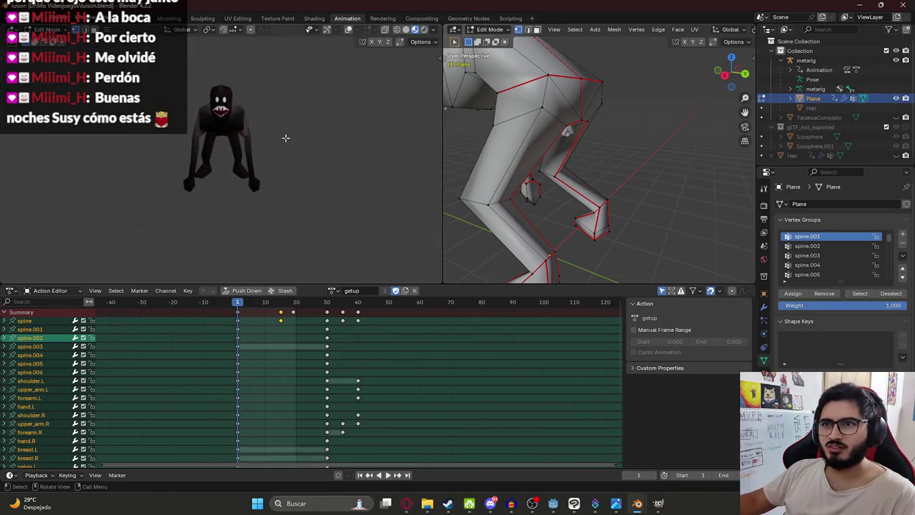
key("alt+Tab")
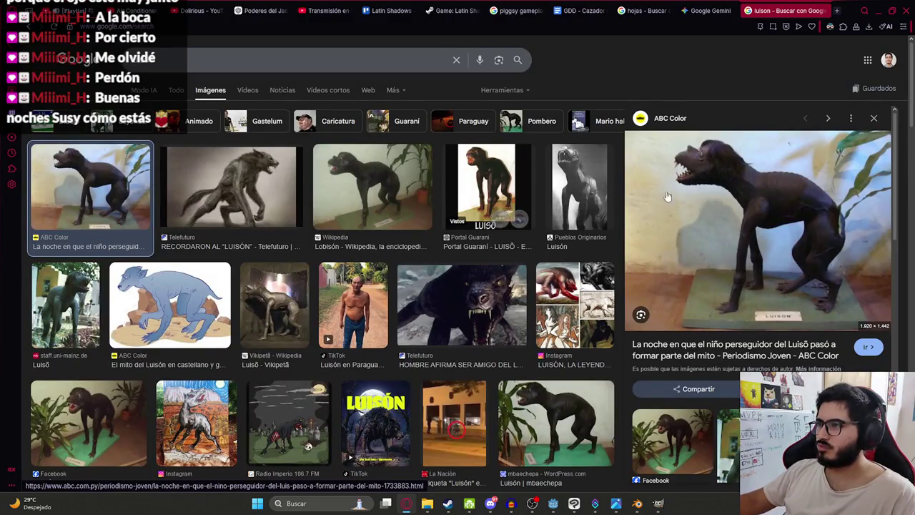
key("alt+Tab")
key("KP_3")
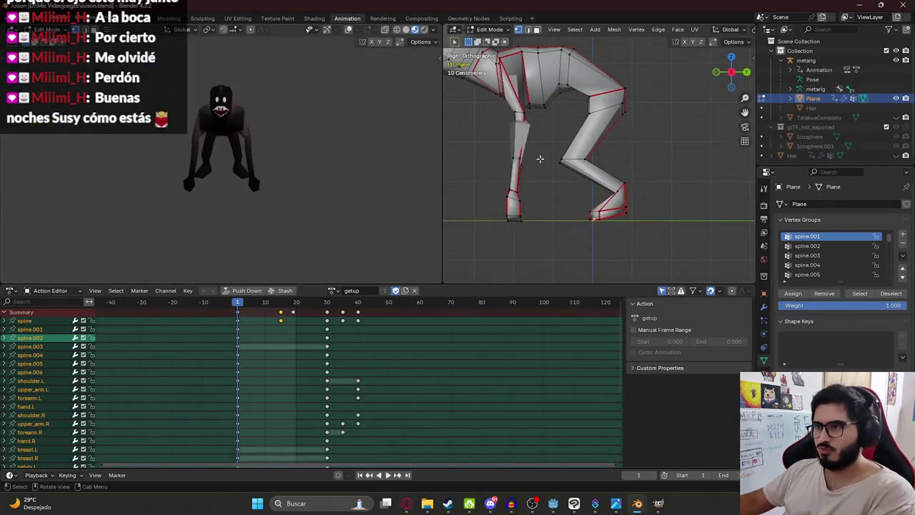
- Zoom in on the foot and switch the viewport to wireframe shading
scroll(537, 169, "up", 2)
scroll(532, 183, "up", 2)
scroll(543, 198, "up", 2)
scroll(558, 198, "up", 1)
scroll(572, 218, "up", 1)
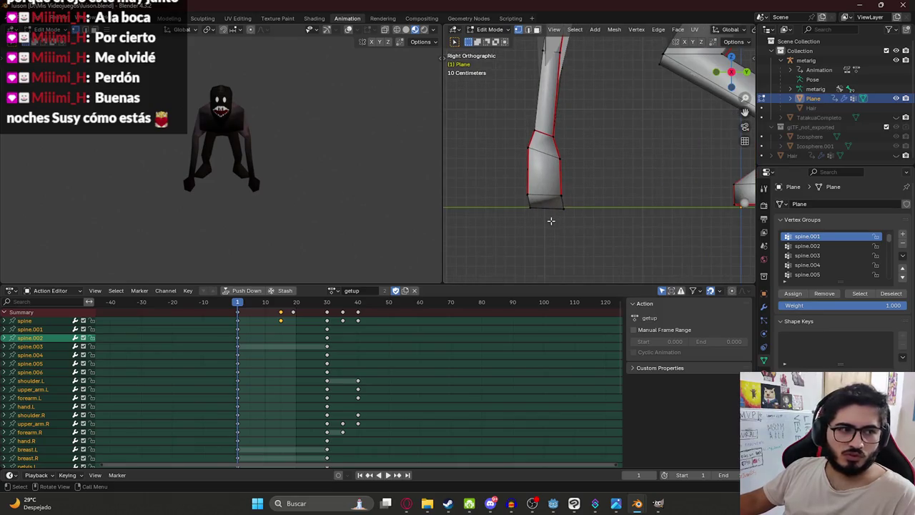
scroll(551, 220, "down", 2)
scroll(546, 225, "down", 1)
key("z")
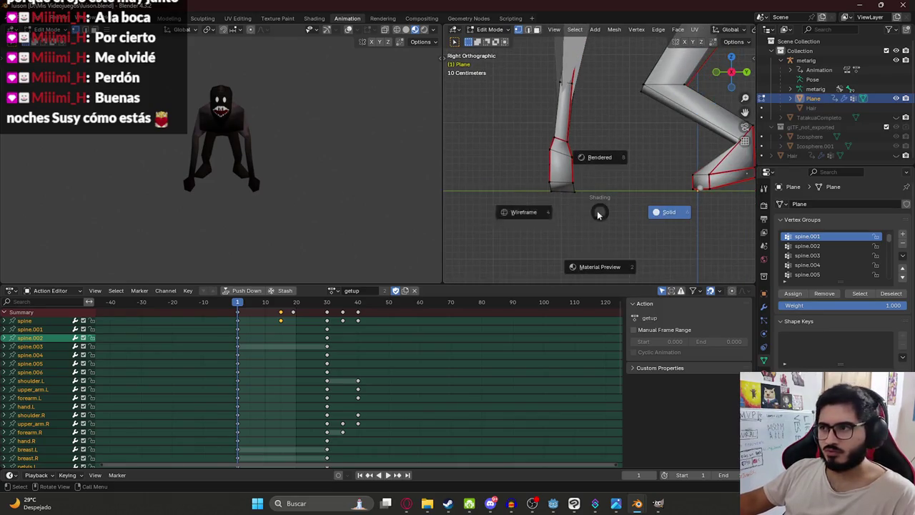
left_click(516, 205)
- Move and rotate a face of the foot to reshape it
left_click(561, 184)
key("g")
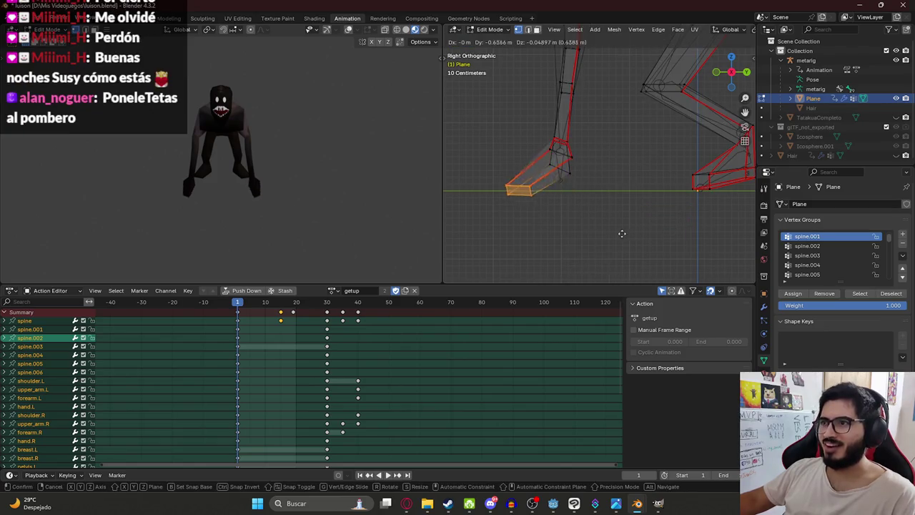
left_click(613, 215)
key("r")
left_click(521, 234)
key("g")
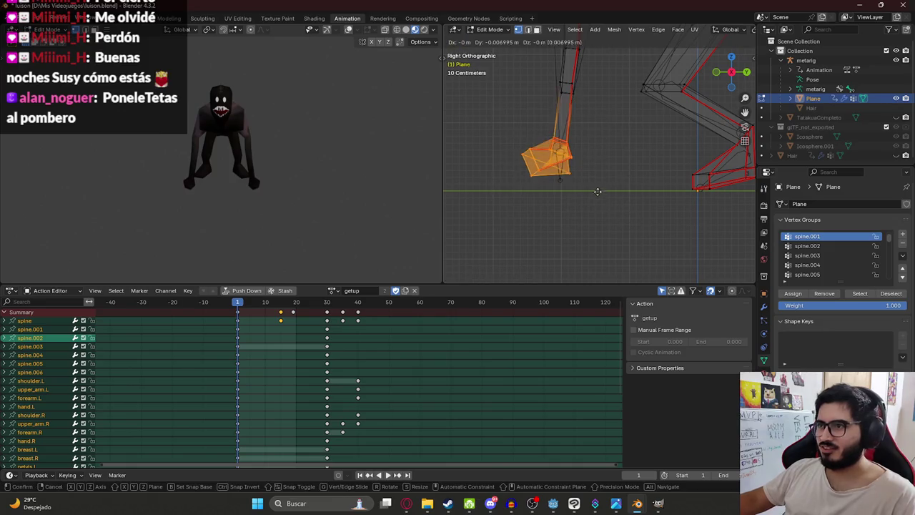
left_click(598, 206)
- Nudge an ankle vertex, then try moving a foot edge and undo it
left_click(563, 163)
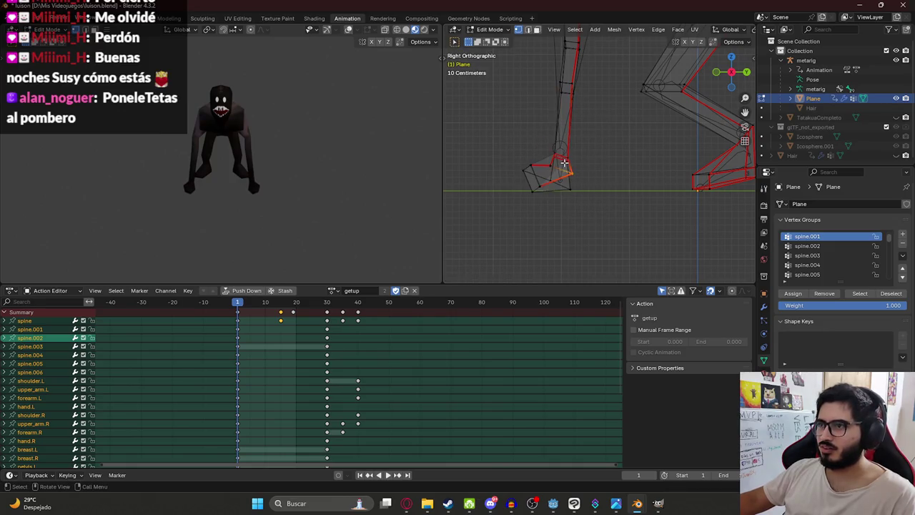
key("g")
left_click(584, 197)
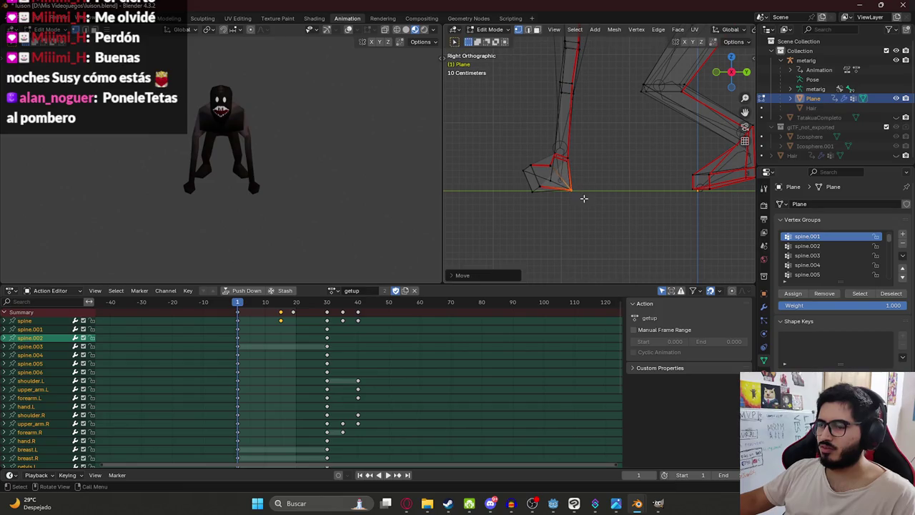
scroll(558, 179, "up", 3)
left_click(503, 171)
key("g")
left_click(517, 184)
key("ctrl+z")
- Box-select the vertices around the ankle and move them to new positions
left_click_drag(530, 166, 531, 167)
key("g")
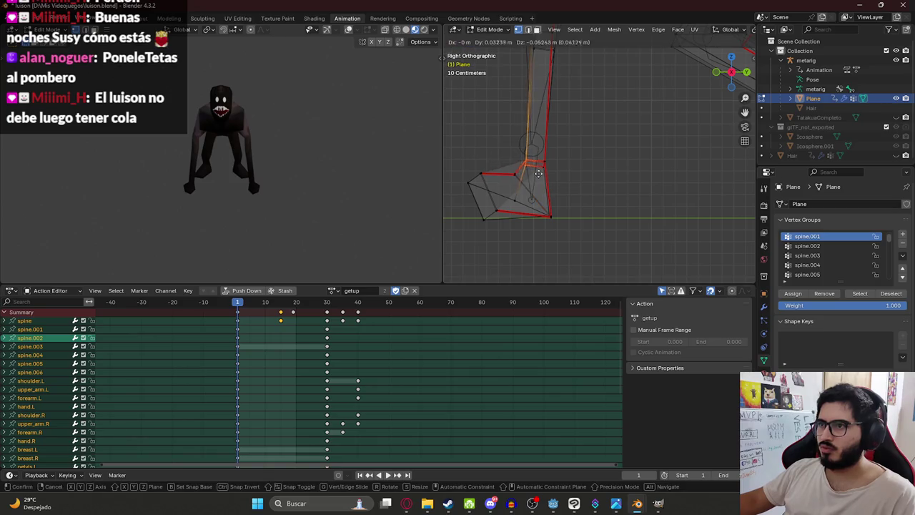
left_click(511, 175)
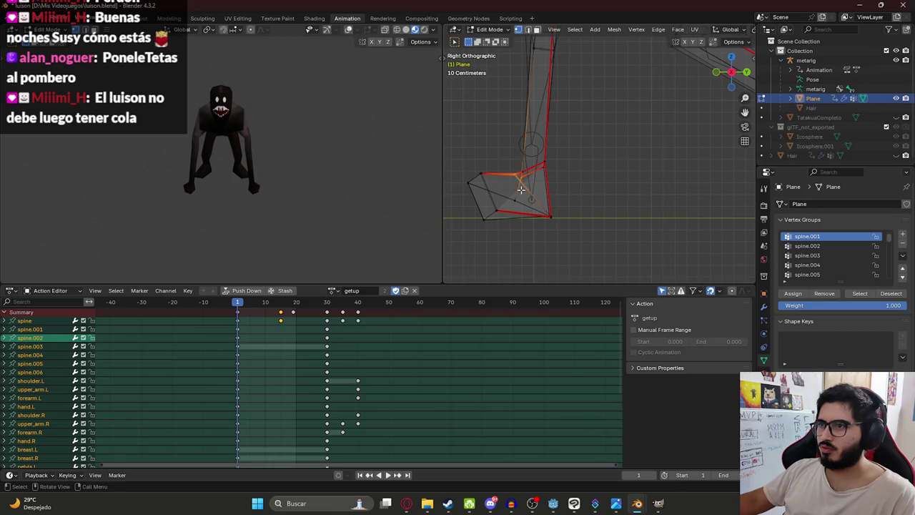
key("g")
left_click(518, 195)
left_click(515, 202)
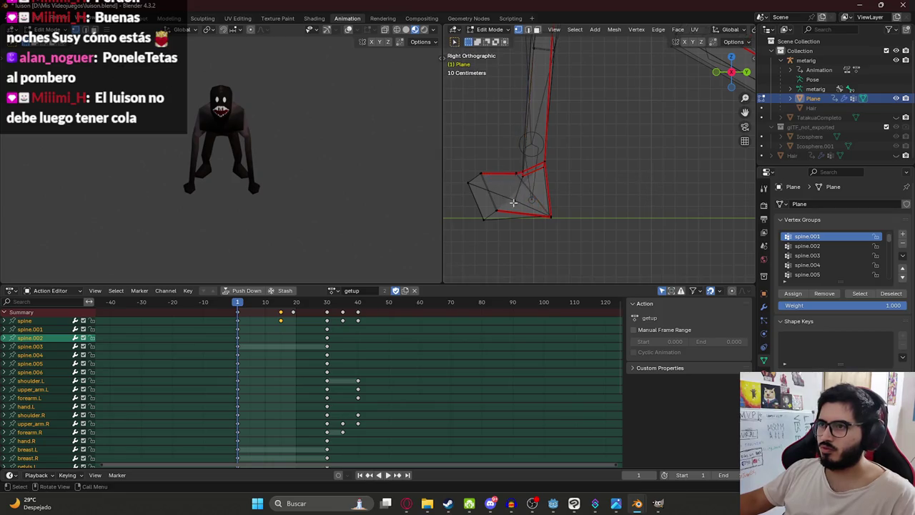
middle_click_drag(515, 202, 591, 66)
scroll(590, 66, "down", 3)
scroll(606, 136, "down", 2)
- Save luison.blend and switch back to Object Mode
key("ctrl+s")
left_click(490, 30)
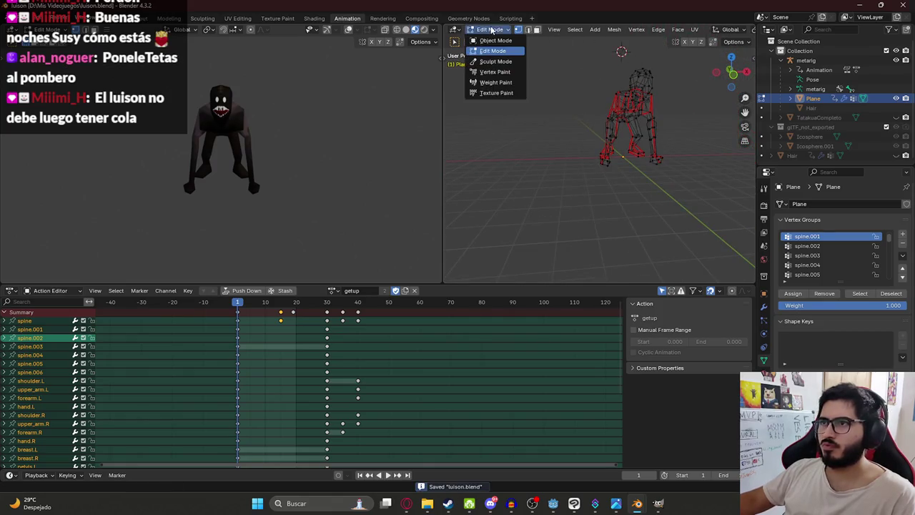
left_click(495, 40)
middle_click_drag(619, 56, 603, 128)
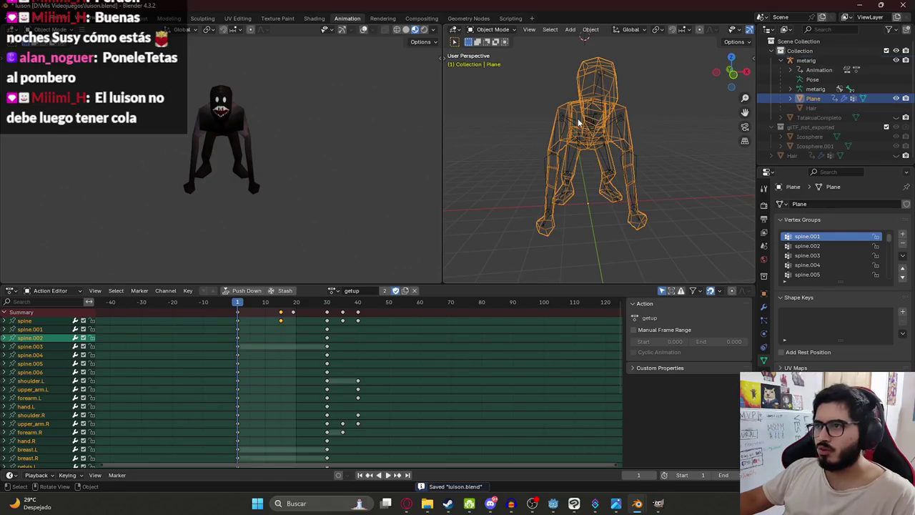
- Edit the metarig from the right view and drag the front-foot bone tip down to the sole
left_click(578, 123)
key("Tab")
key("KP_3")
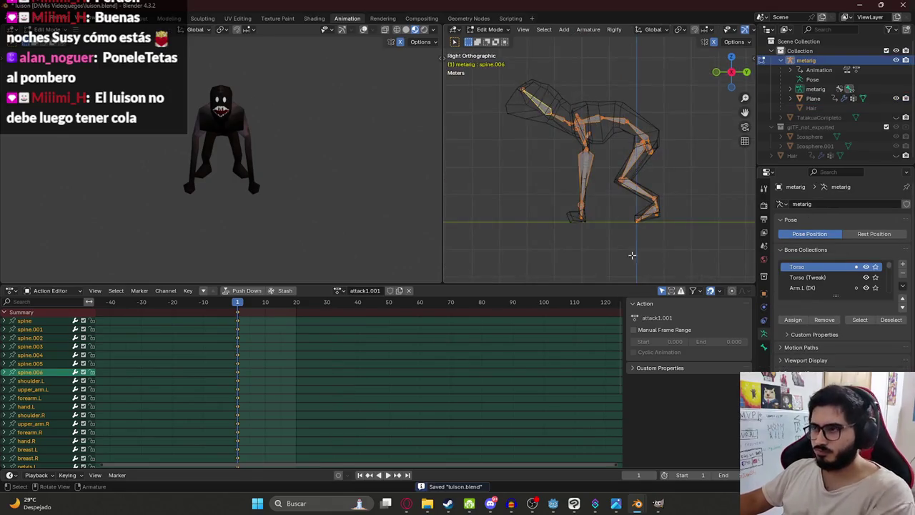
scroll(621, 214, "up", 2)
scroll(606, 193, "up", 3)
left_click_drag(576, 192, 549, 202)
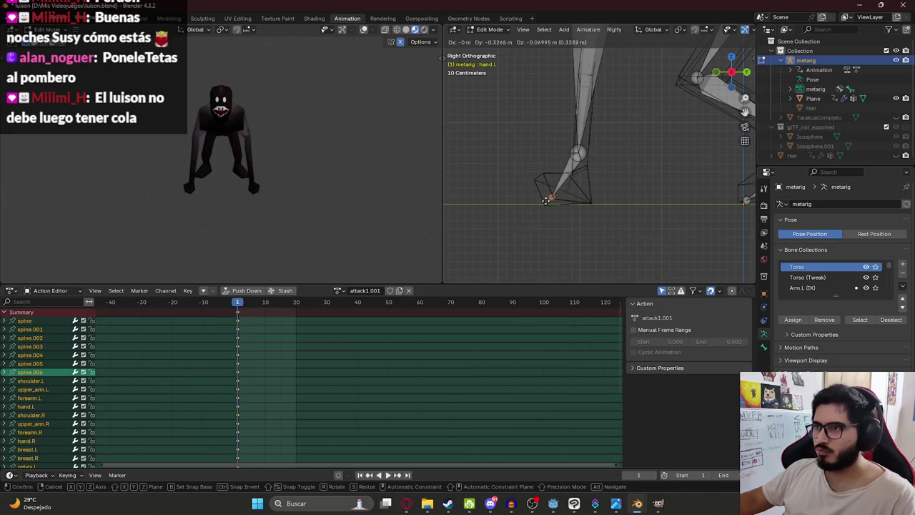
- Select the forearm.L bone, check the preview from the front, and save luison.blend
left_click(574, 148)
mouse_move(574, 147)
middle_mouse_down()
mouse_move(667, 177)
mouse_move(615, 172)
middle_mouse_up()
scroll(600, 172, "down", 3)
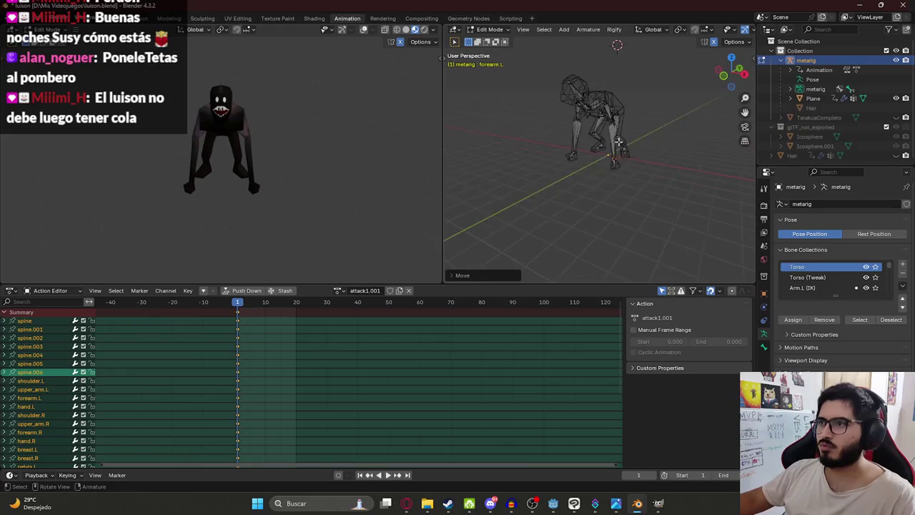
scroll(279, 113, "up", 5)
scroll(279, 113, "down", 4)
mouse_move(279, 113)
middle_mouse_down()
mouse_move(327, 143)
mouse_move(314, 143)
middle_mouse_up()
key("ctrl+s")
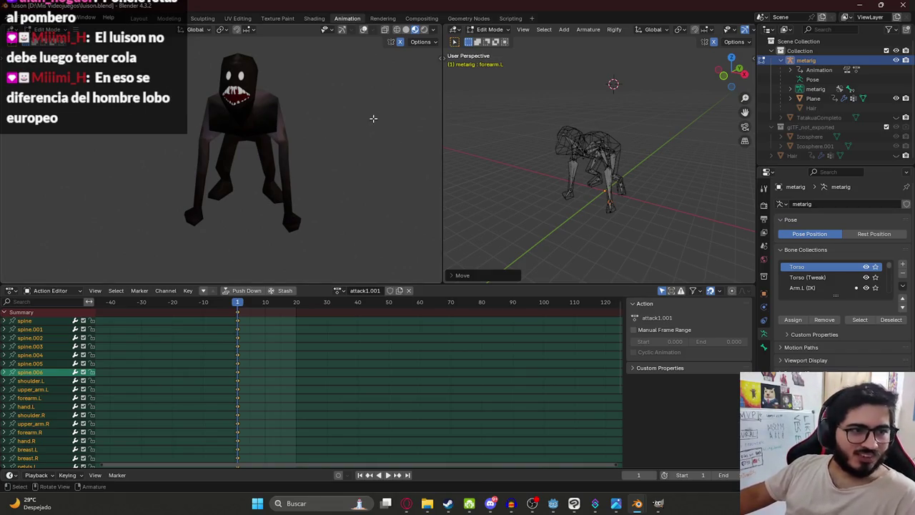
- Inspect the creature side-on and the rig's legs up close, then deselect all bones
middle_click_drag(283, 124, 300, 136)
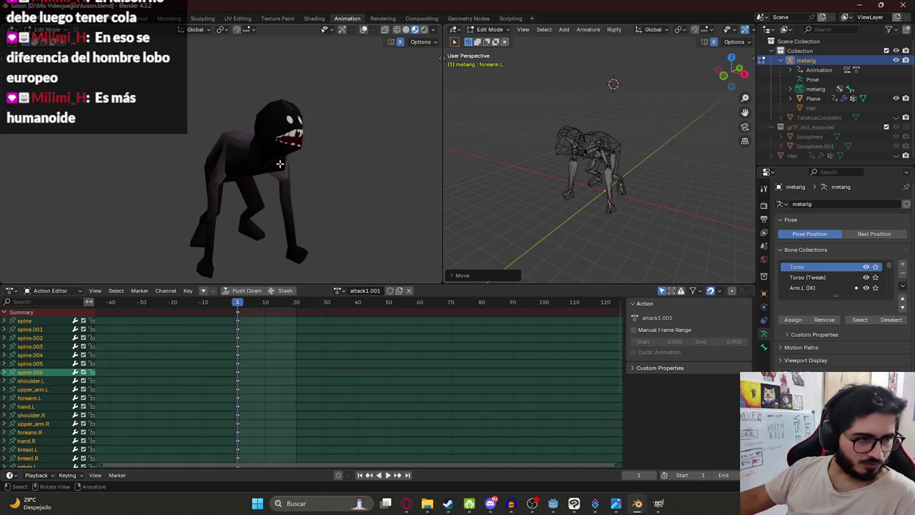
mouse_move(234, 163)
middle_mouse_down()
mouse_move(336, 159)
mouse_move(345, 149)
mouse_move(154, 150)
mouse_move(176, 221)
mouse_move(245, 174)
mouse_move(261, 119)
mouse_move(324, 101)
mouse_move(164, 179)
mouse_move(274, 157)
mouse_move(325, 216)
mouse_move(324, 239)
mouse_move(213, 164)
mouse_move(253, 186)
mouse_move(254, 202)
middle_mouse_up()
mouse_move(544, 197)
middle_mouse_down()
mouse_move(527, 159)
mouse_move(527, 125)
mouse_move(551, 172)
mouse_move(535, 159)
mouse_move(655, 196)
mouse_move(619, 202)
mouse_move(602, 181)
middle_mouse_up()
left_click(600, 213)
left_click(478, 35)
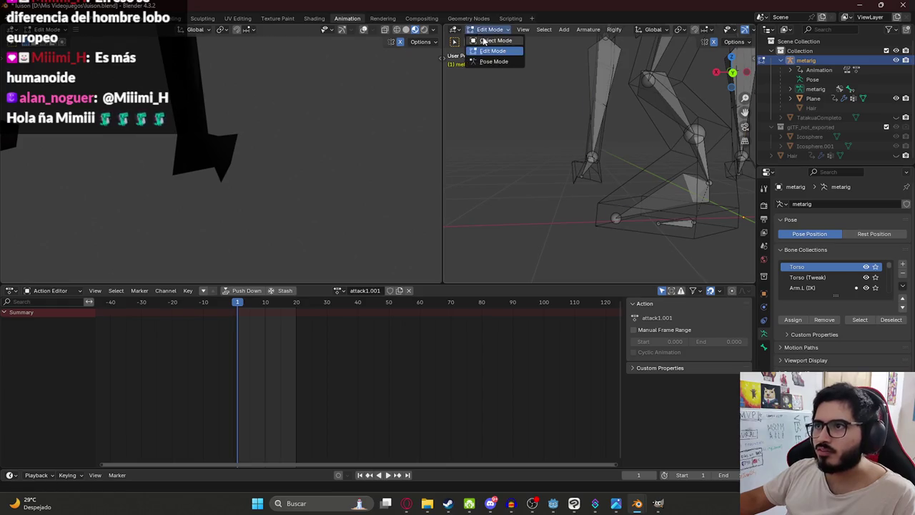
- Return the rig to Object Mode, put the creature's Plane mesh in Edit Mode, and use Material Preview shading
left_click(487, 44)
left_click(600, 189)
key("Tab")
middle_click_drag(578, 176, 602, 191)
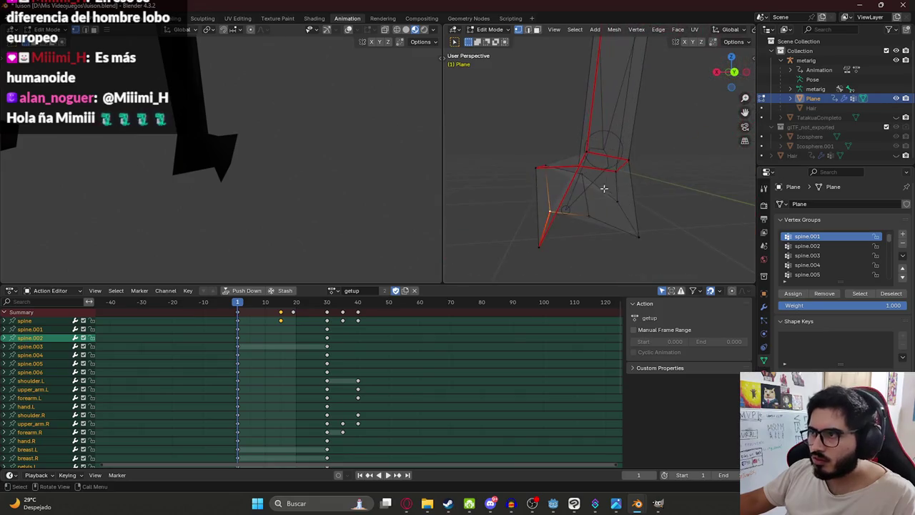
key("z")
left_click(578, 229)
- Look around the shaded creature, switch the mesh back to Object Mode, and frame it in view
mouse_move(578, 229)
middle_mouse_down("shift")
mouse_move(591, 161)
mouse_move(616, 147)
mouse_move(586, 150)
mouse_move(572, 164)
mouse_move(518, 139)
mouse_move(588, 120)
mouse_move(586, 131)
mouse_move(547, 127)
middle_mouse_up("shift")
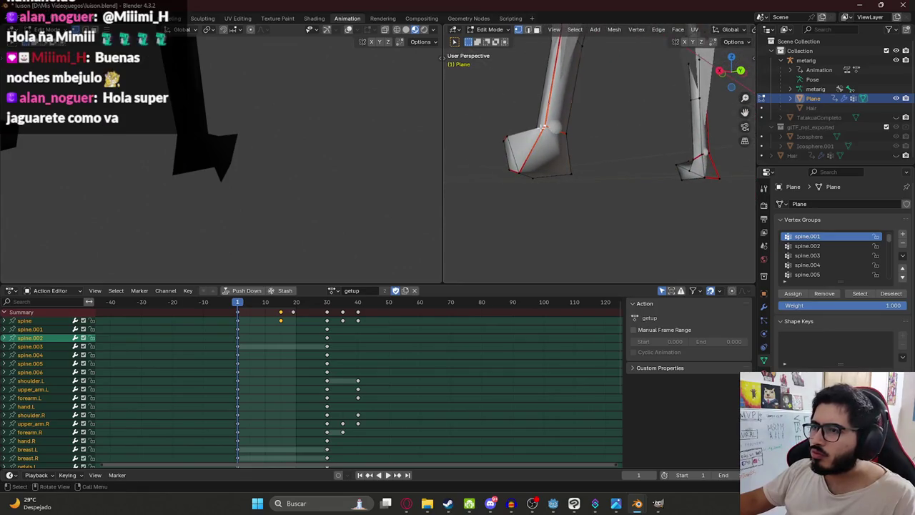
mouse_move(239, 170)
middle_mouse_down()
mouse_move(402, 163)
mouse_move(86, 164)
mouse_move(173, 167)
mouse_move(295, 214)
middle_mouse_up()
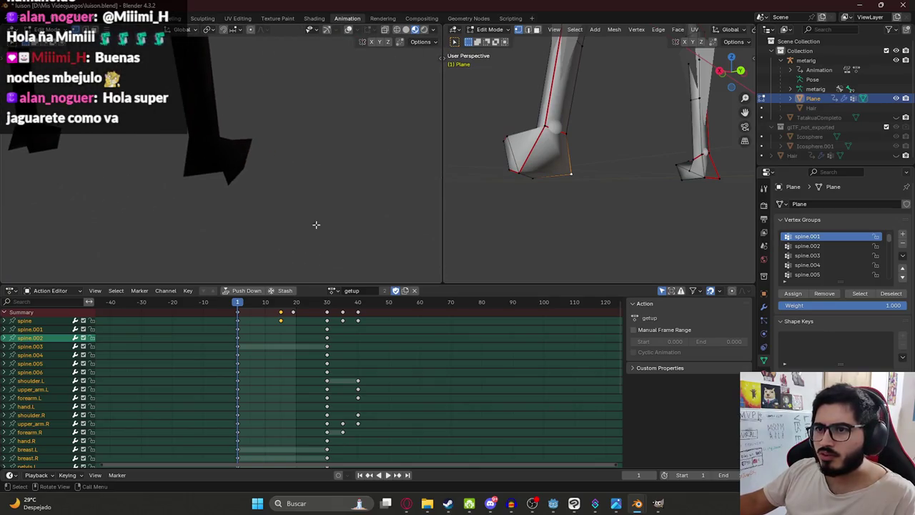
middle_click_drag(514, 154, 611, 133)
left_click(490, 29)
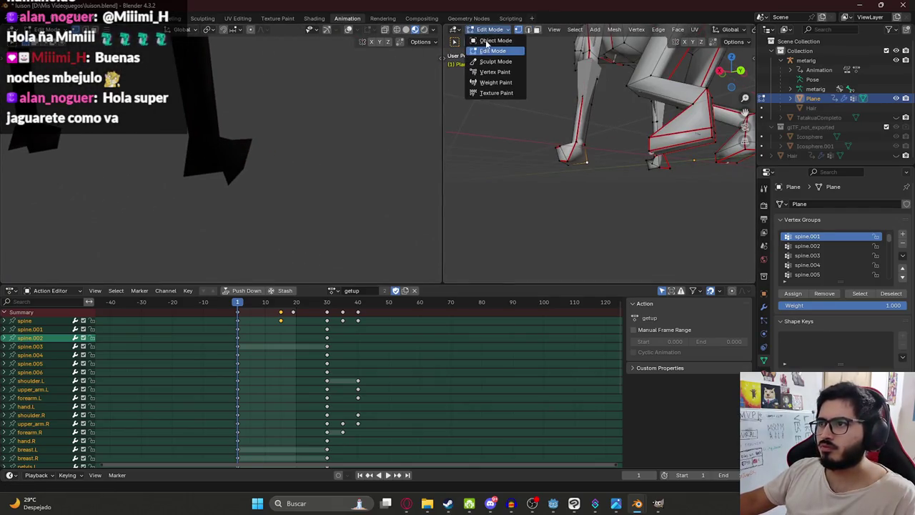
left_click(494, 42)
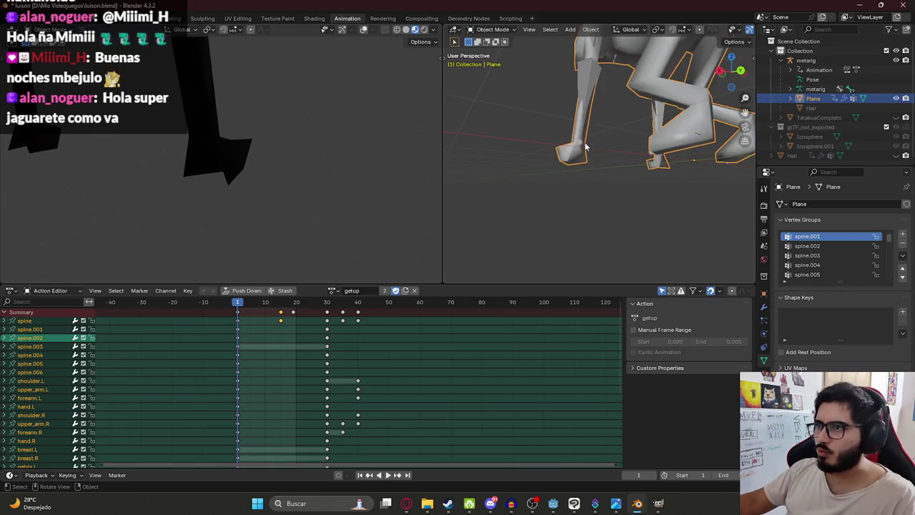
key("KP_Decimal")
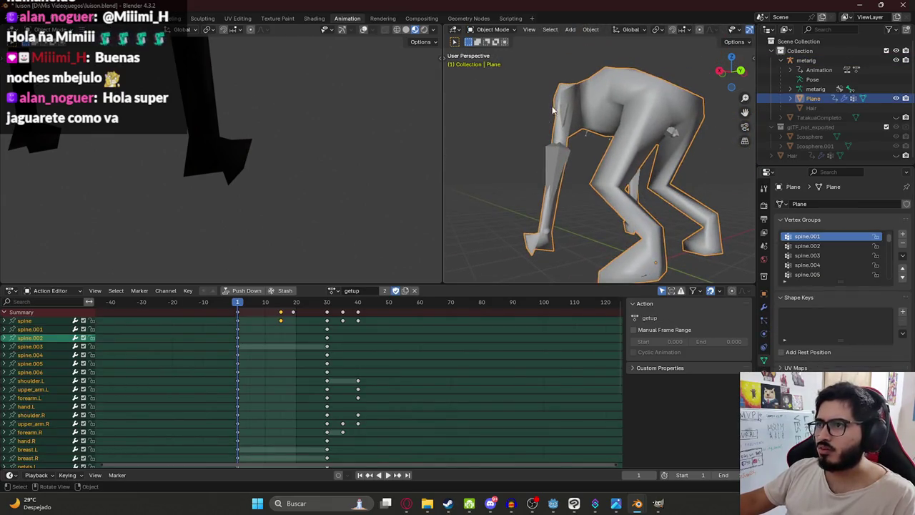
- Put the metarig in Pose Mode with only the forearm.L bone selected
left_click(566, 113)
left_click(492, 30)
left_click(500, 55)
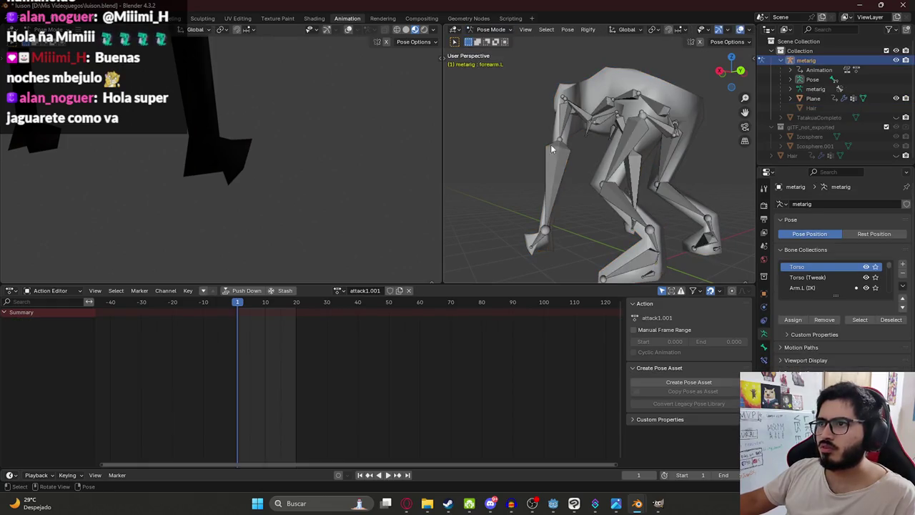
left_click(561, 160)
left_click(546, 208)
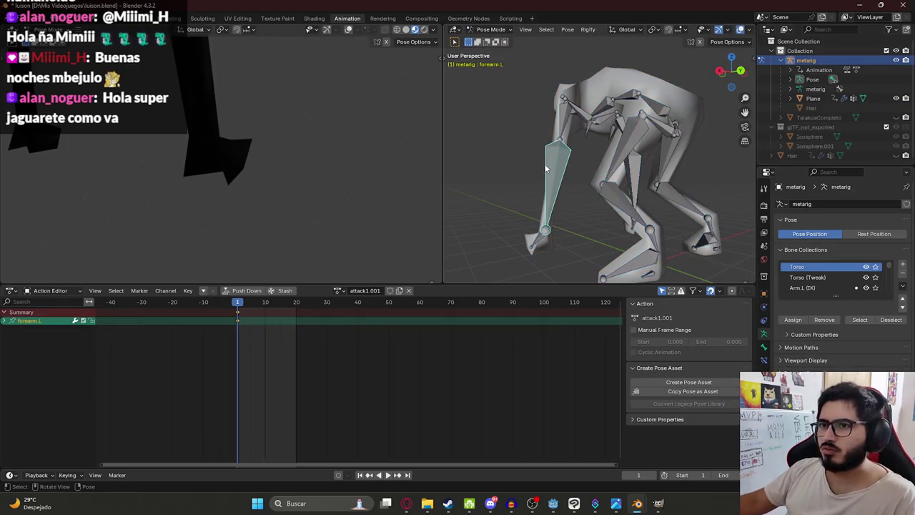
- View the whole posed creature, then return the rig to Object Mode
mouse_move(216, 158)
middle_mouse_down("shift")
mouse_move(262, 177)
mouse_move(254, 207)
mouse_move(244, 123)
mouse_move(269, 170)
mouse_move(325, 165)
mouse_move(182, 41)
middle_mouse_up("shift")
scroll(250, 215, "up", 5)
left_click(490, 29)
left_click(493, 35)
- Put the creature's Plane mesh in Edit Mode and view it from the right side (numpad 3)
left_click(812, 98)
key("Tab")
mouse_move(696, 89)
middle_mouse_down()
mouse_move(591, 134)
mouse_move(704, 116)
middle_mouse_up()
key("KP_3")
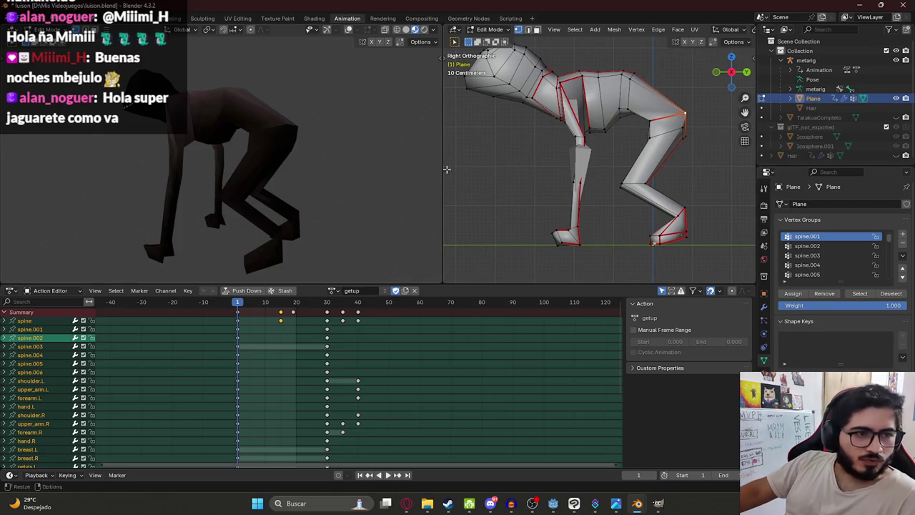
- Move the hindquarter vertices into the raised shape, save luison.blend, and switch to Godot
key("g")
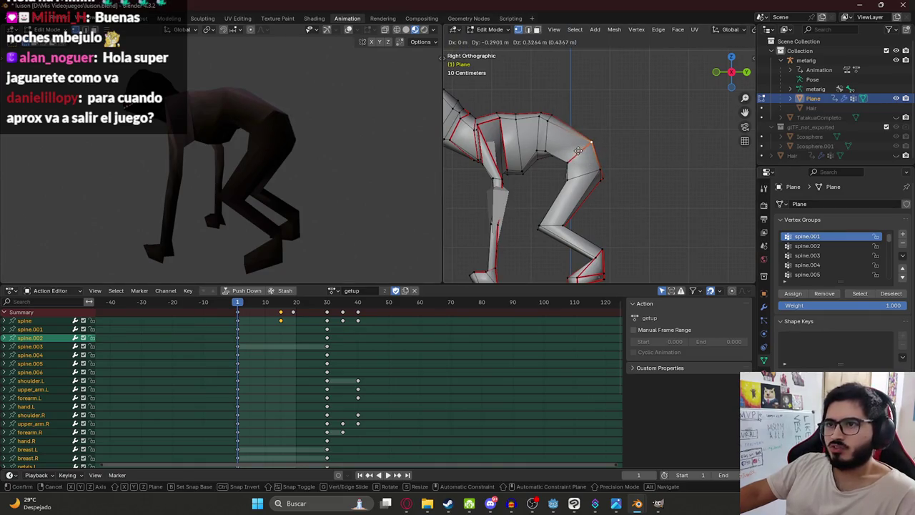
left_click(577, 150)
key("ctrl+s")
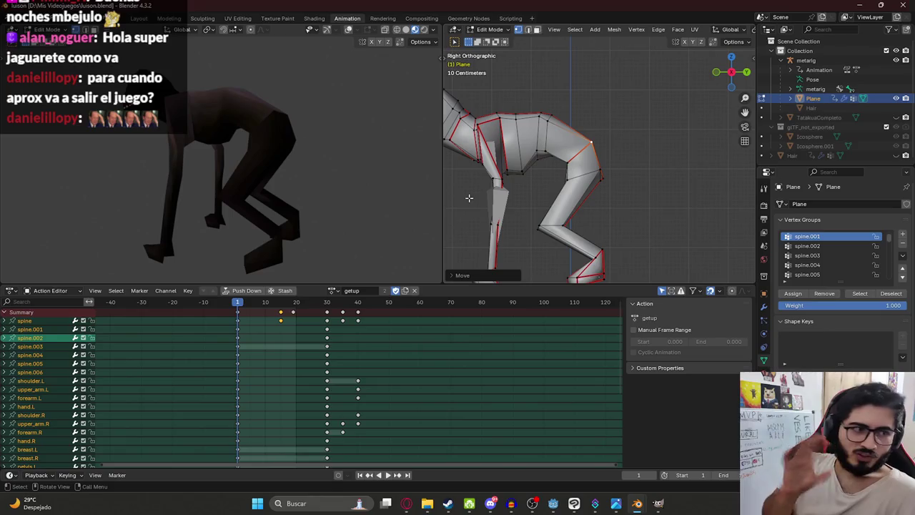
left_click(553, 504)
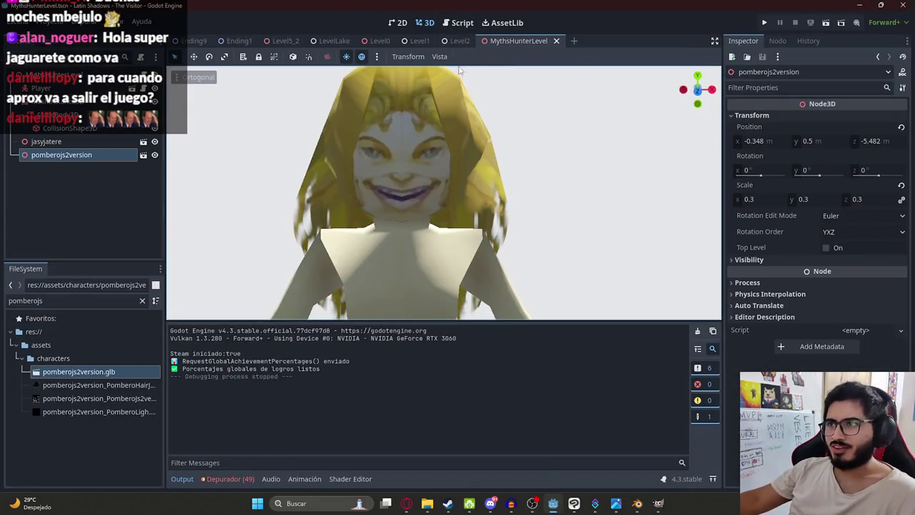
right_click(453, 43)
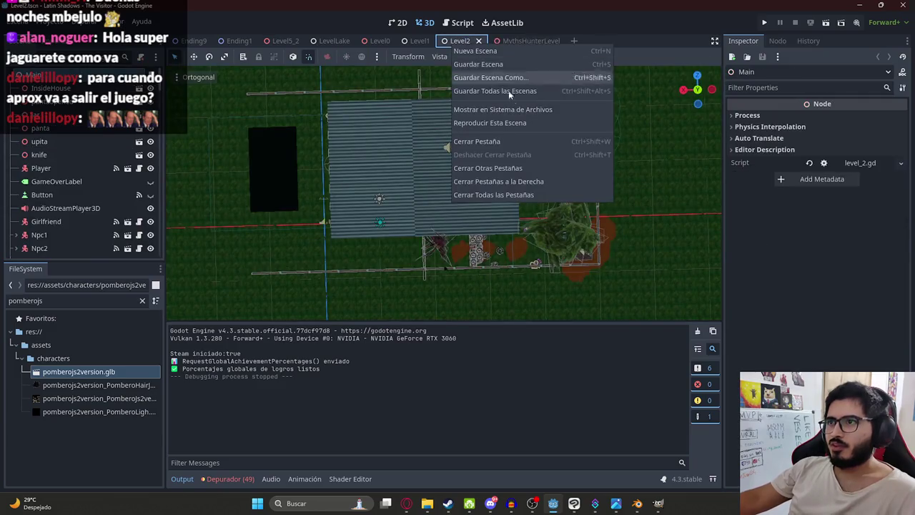
left_click(479, 113)
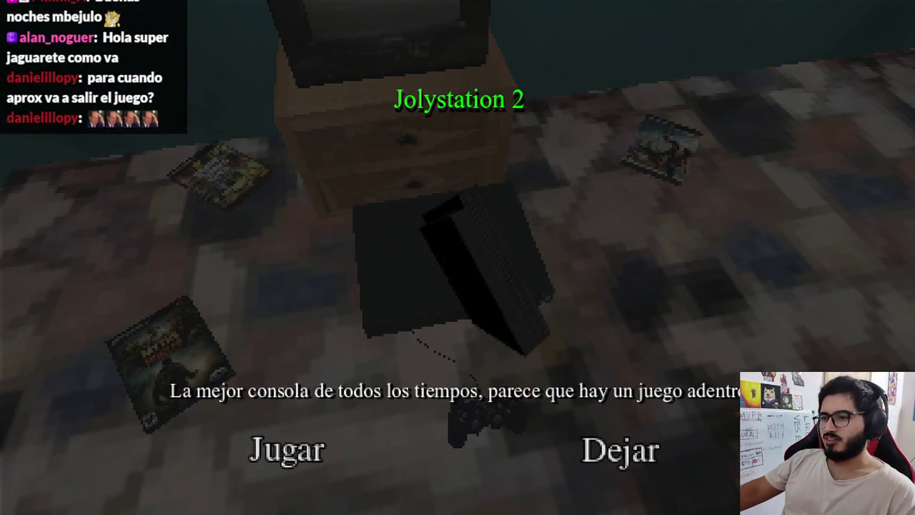
left_click(284, 448)
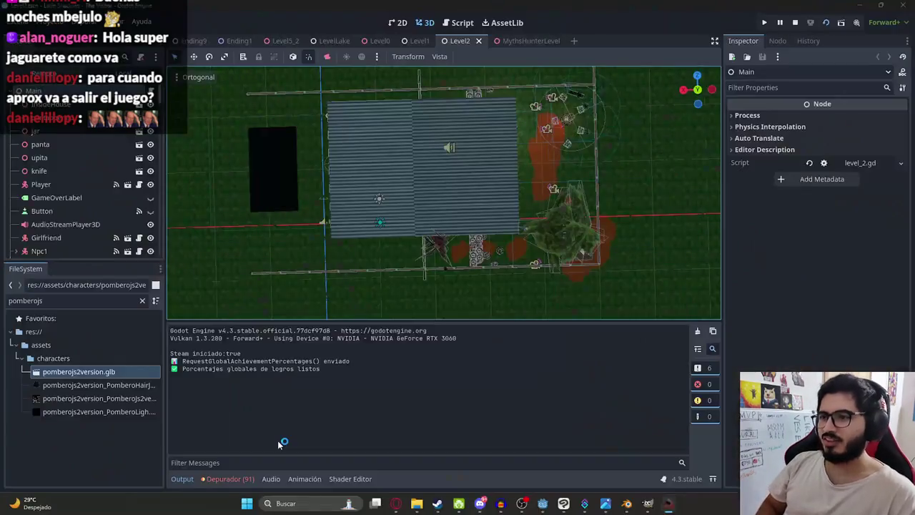
left_click(521, 40)
right_click(514, 41)
left_click(555, 117)
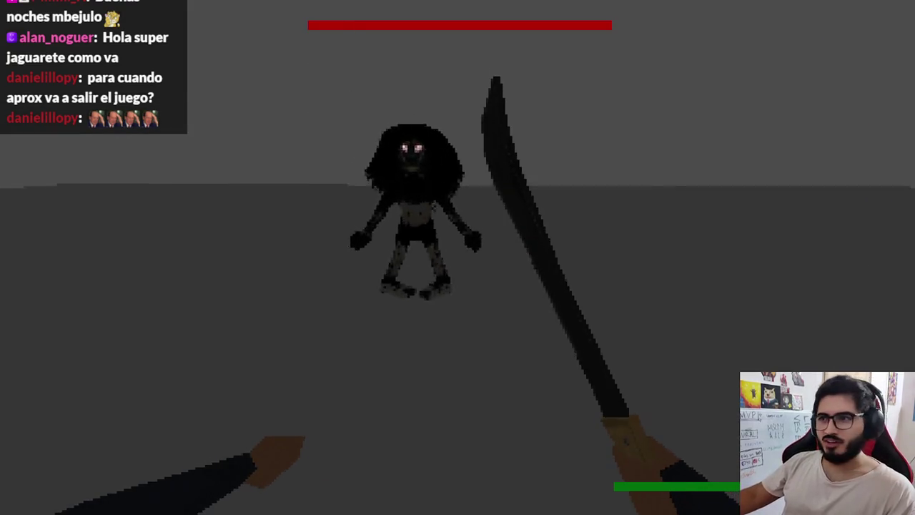
left_click(457, 257)
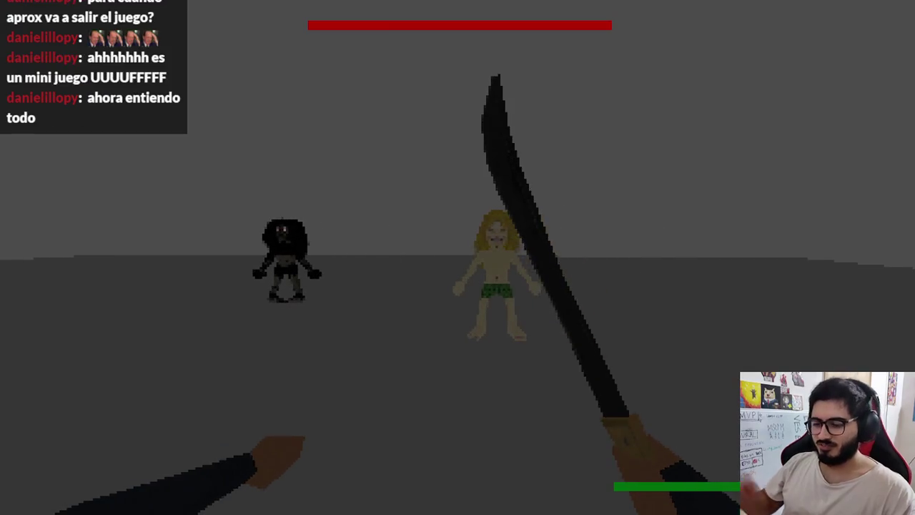
key("F8")
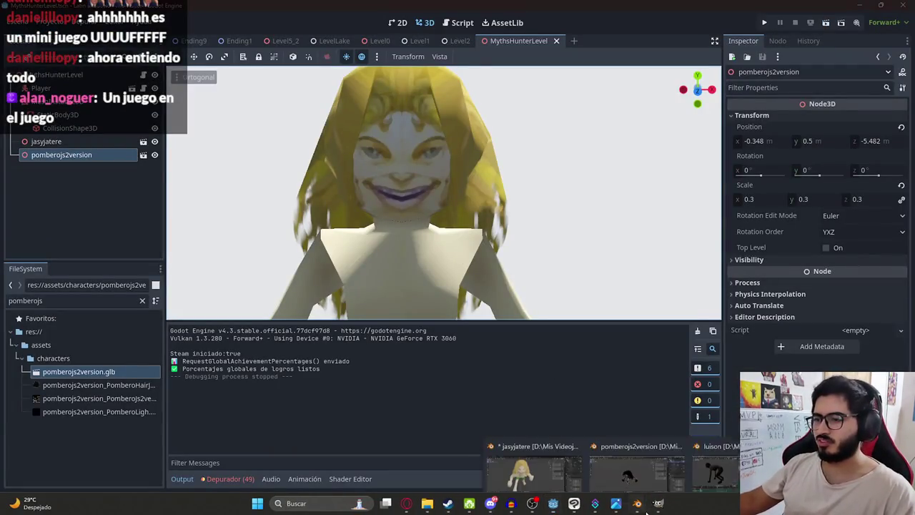
left_click(717, 472)
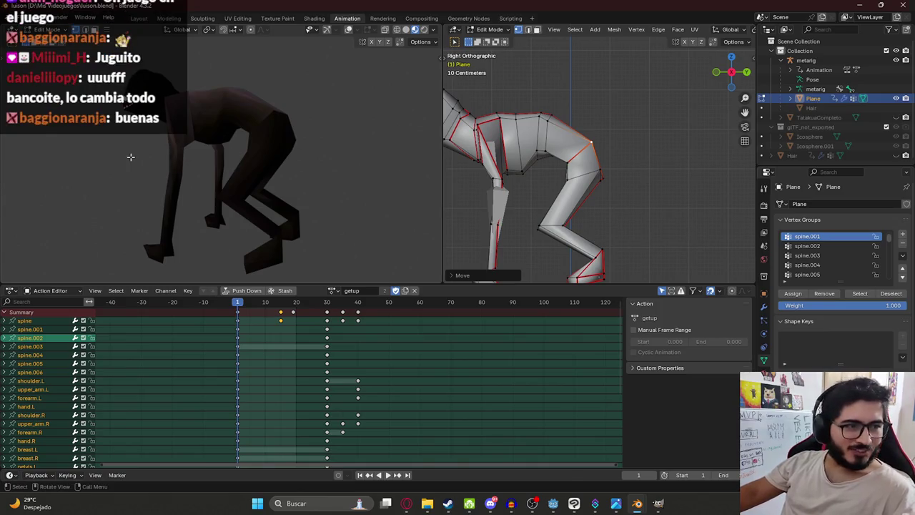
middle_click_drag(118, 158, 265, 172)
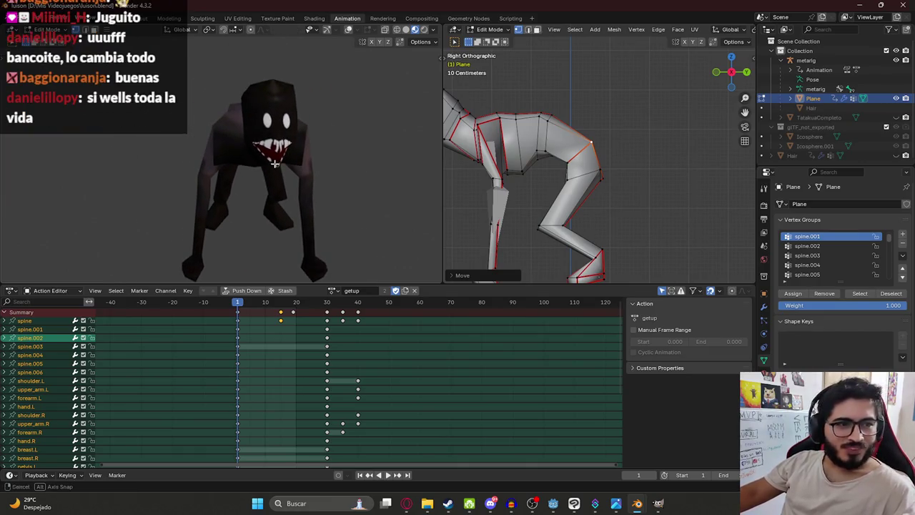
mouse_move(266, 172)
middle_mouse_down()
mouse_move(158, 172)
mouse_move(296, 163)
middle_mouse_up()
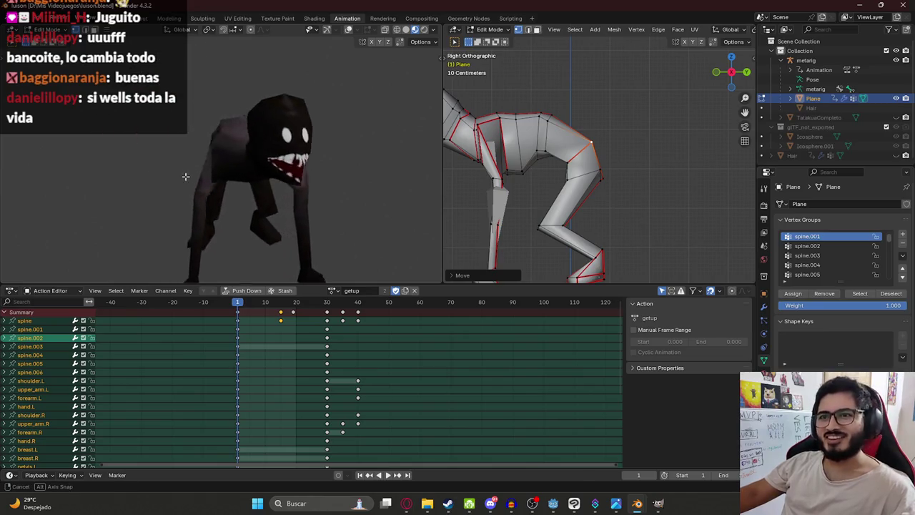
mouse_move(452, 158)
middle_mouse_down()
mouse_move(554, 160)
mouse_move(530, 104)
mouse_move(515, 150)
middle_mouse_up()
scroll(530, 104, "down", 3)
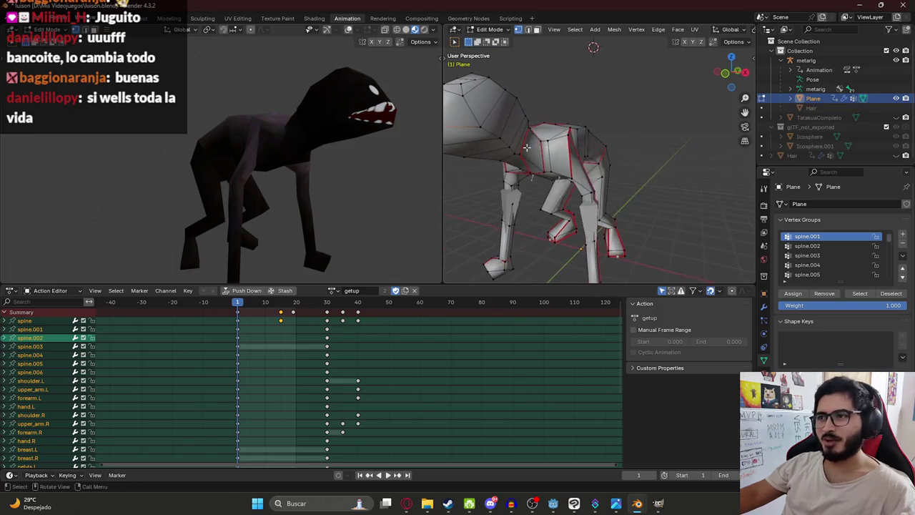
- From the right side view, select the snout tip vertex and move it downward
mouse_move(551, 137)
middle_mouse_down()
mouse_move(533, 128)
mouse_move(663, 153)
middle_mouse_up()
key("KP_3")
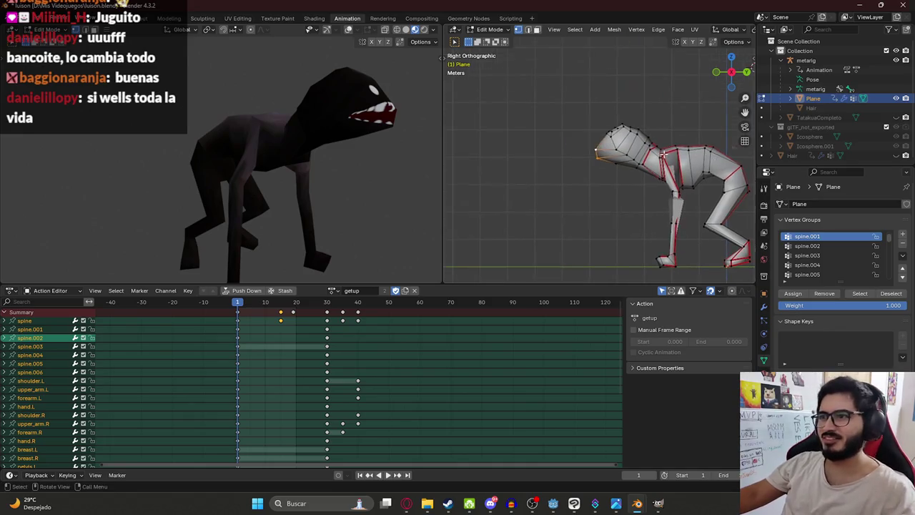
scroll(662, 152, "up", 4)
key("g")
left_click(601, 125)
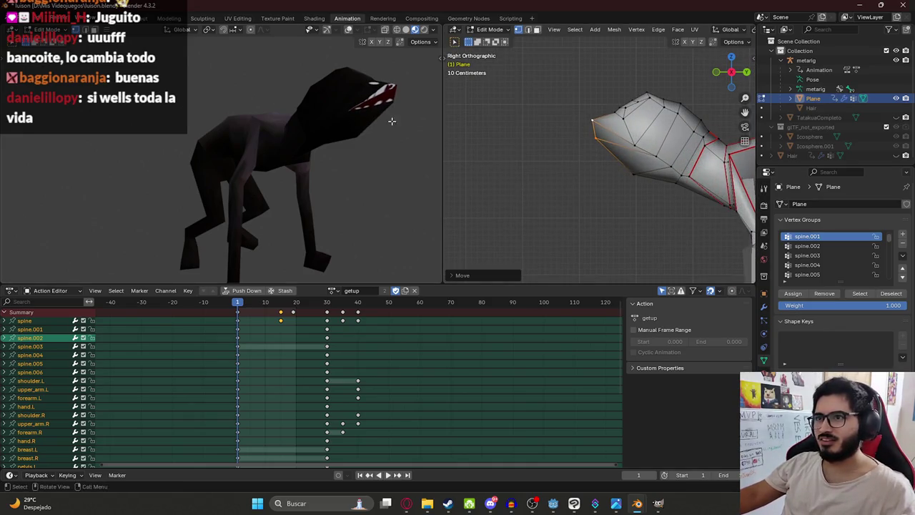
middle_click_drag(393, 122, 104, 127)
key("g")
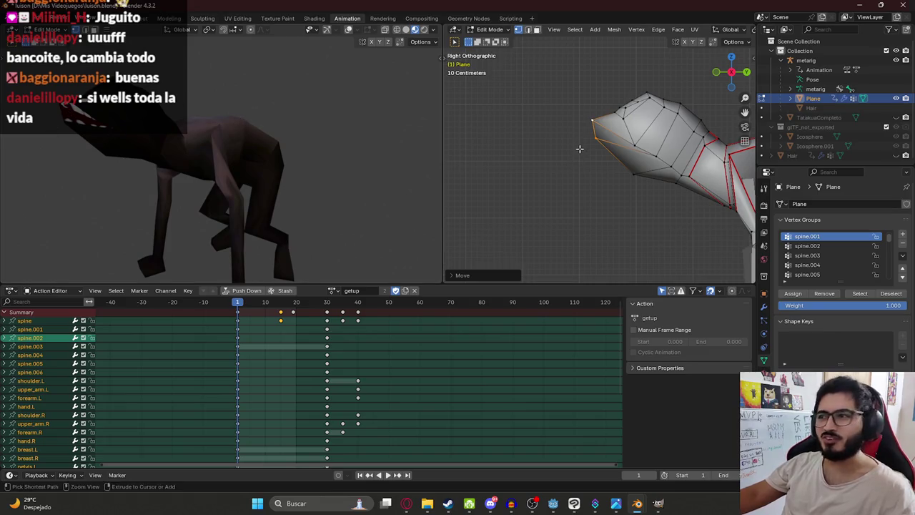
left_click(639, 161)
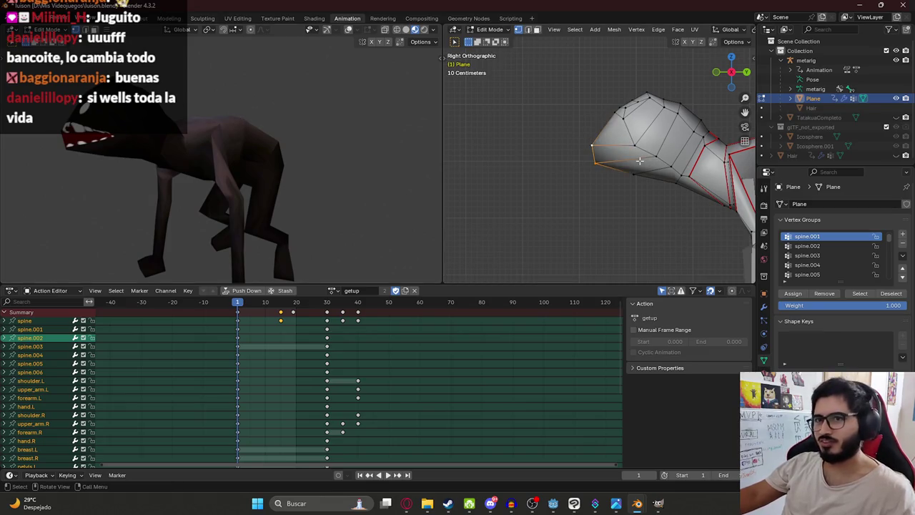
- Adjust the snout tip vertex again with two Z-constrained vertical moves
key("g")
key("Escape")
key("g")
key("z")
left_click(597, 131)
key("g")
key("z")
left_click(597, 128)
- Turn on X-ray and raise the vertices on top of the creature's head
left_click(620, 113)
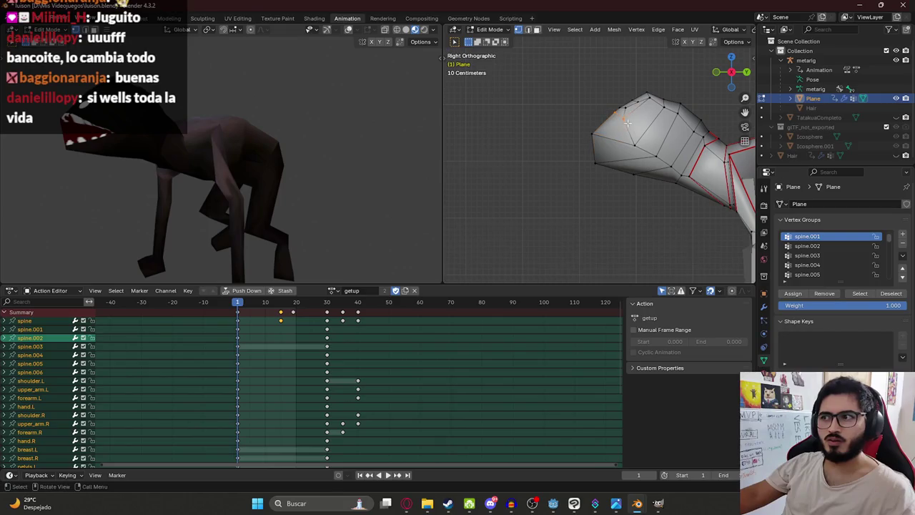
key("alt+z")
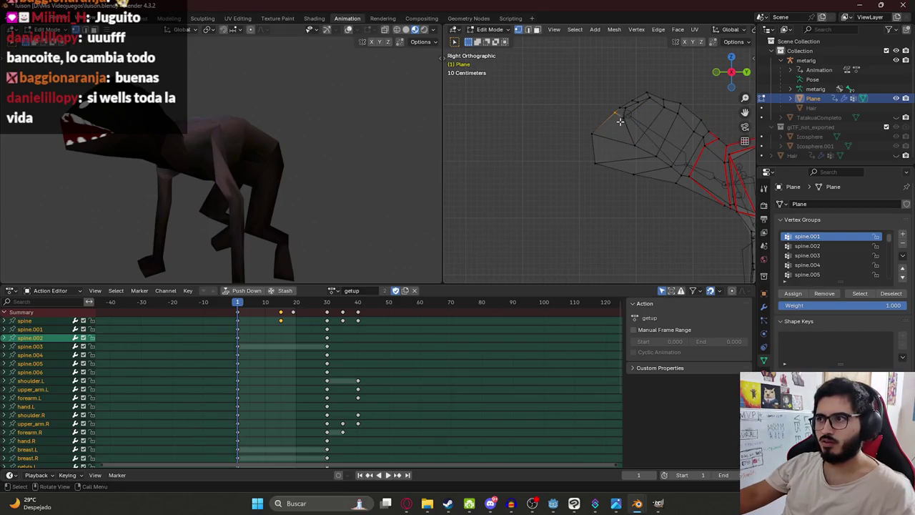
key("g")
left_click(606, 118)
left_click(621, 112, "shift")
key("g")
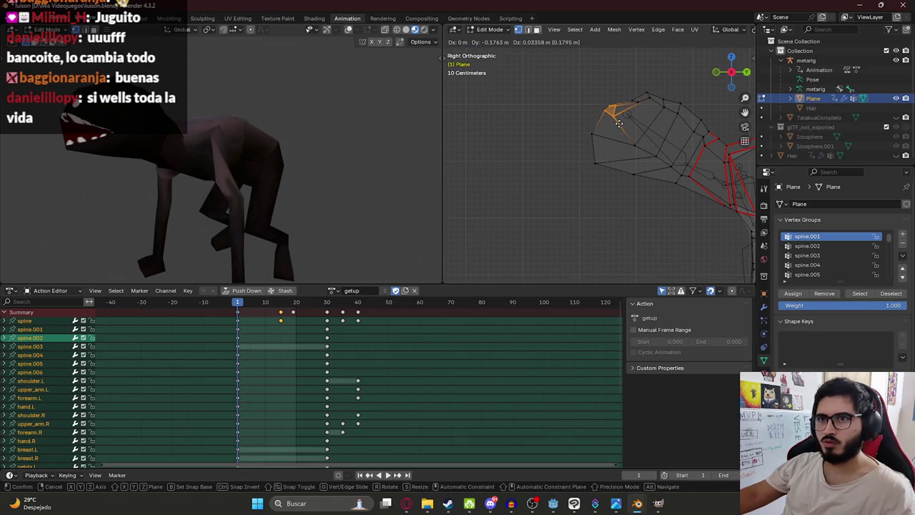
left_click(621, 121)
key("g")
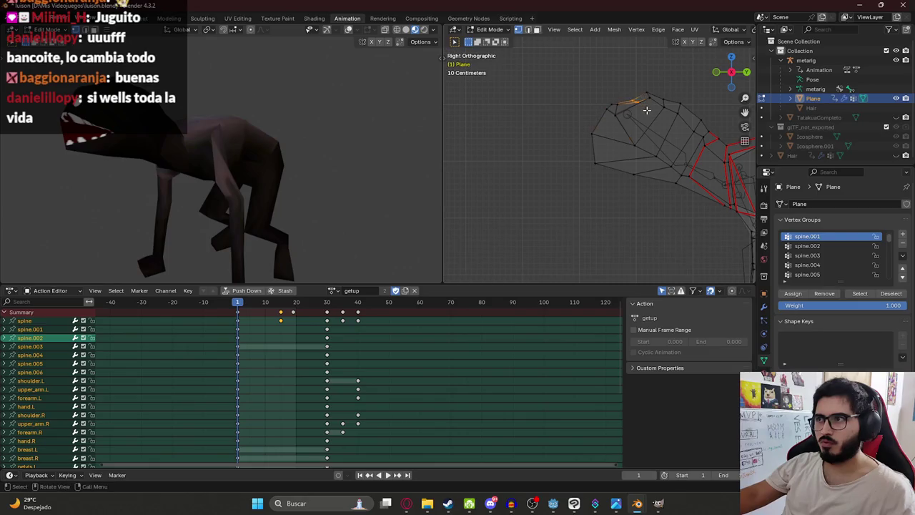
left_click(643, 105)
- Try moving an upper-front head vertex toward the snout, then cancel and undo the attempts
mouse_move(143, 172)
middle_mouse_down()
mouse_move(122, 143)
mouse_move(195, 130)
middle_mouse_up()
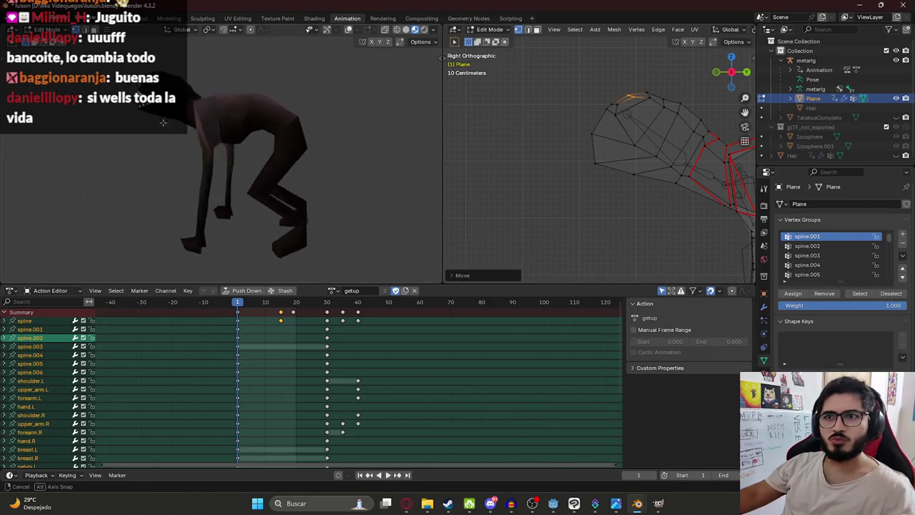
scroll(195, 131, "up", 2)
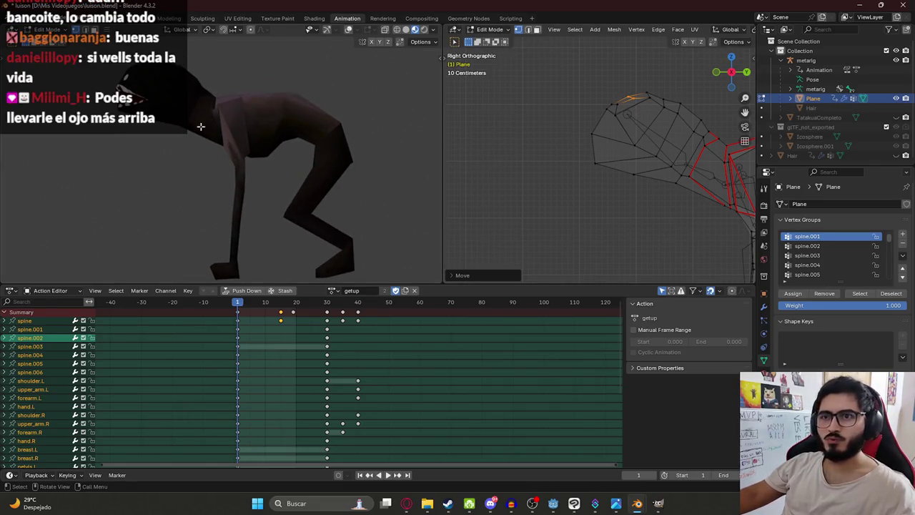
left_click(610, 107)
mouse_move(612, 111)
left_mouse_down()
mouse_move(626, 126)
mouse_move(630, 117)
left_mouse_up()
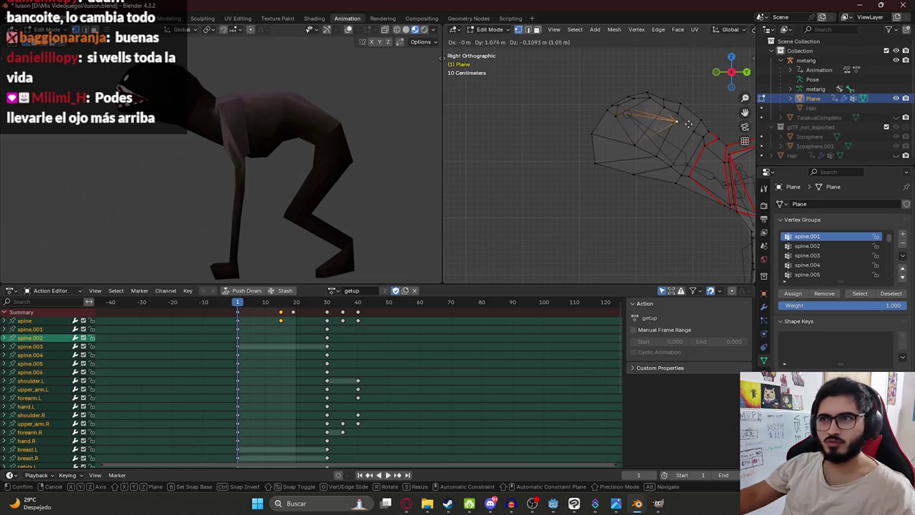
right_click(627, 127)
left_click_drag(608, 113, 552, 115)
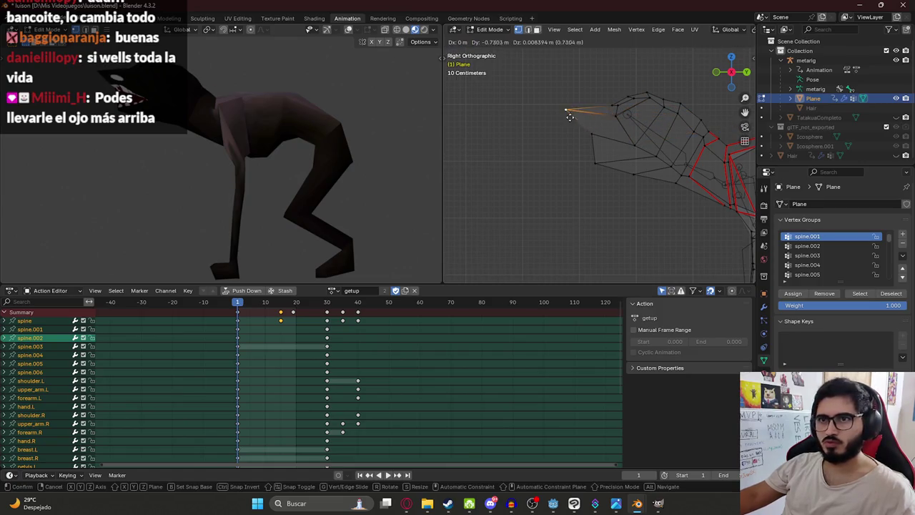
key("ctrl+z")
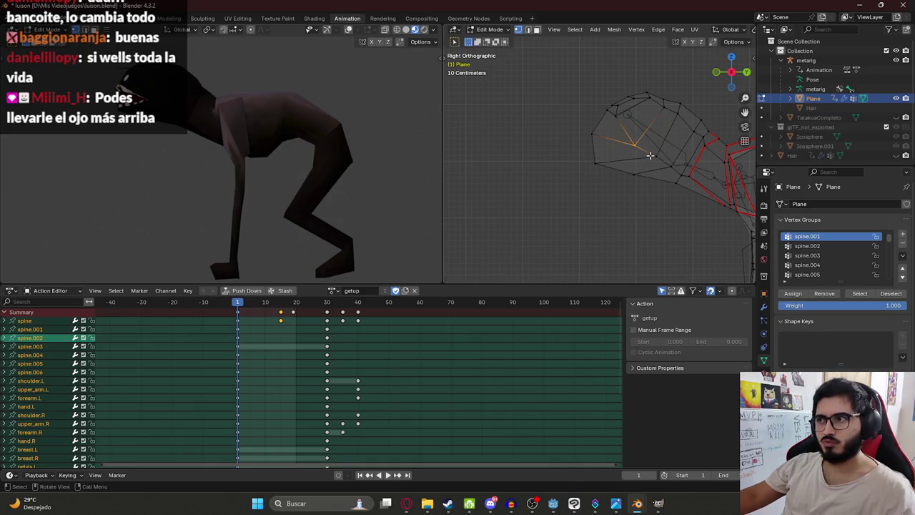
left_click_drag(627, 136, 624, 154)
key("Escape")
- Check the head from the front view (numpad 1), save luison.blend, and bring up the Luisón reference images
middle_click_drag(238, 158, 421, 143)
key("KP_1")
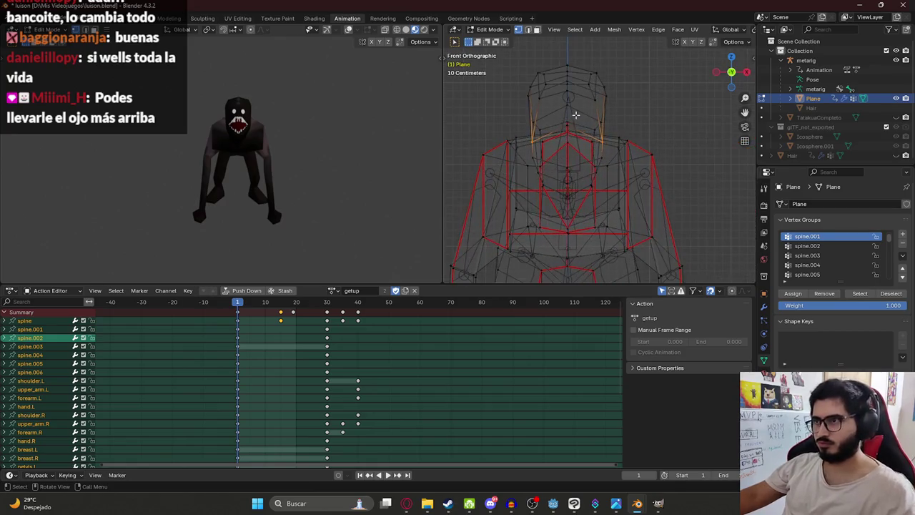
scroll(315, 133, "up", 5)
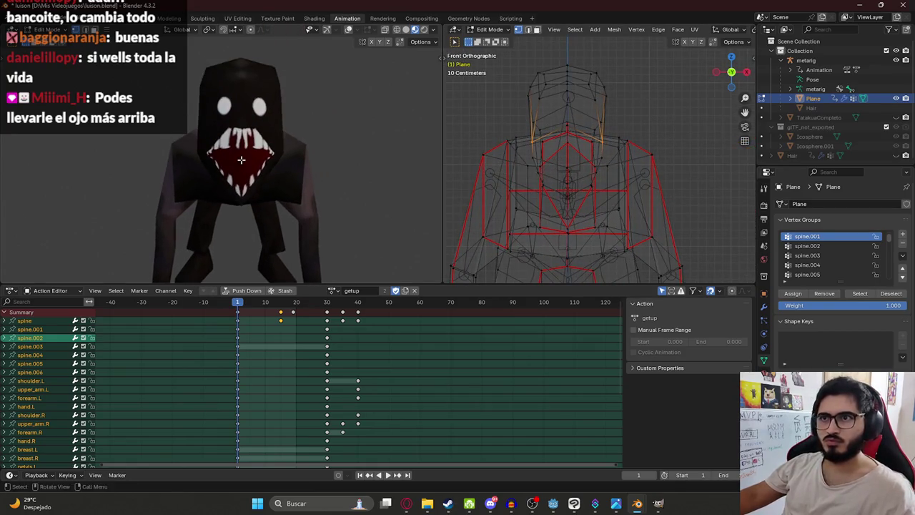
key("ctrl+s")
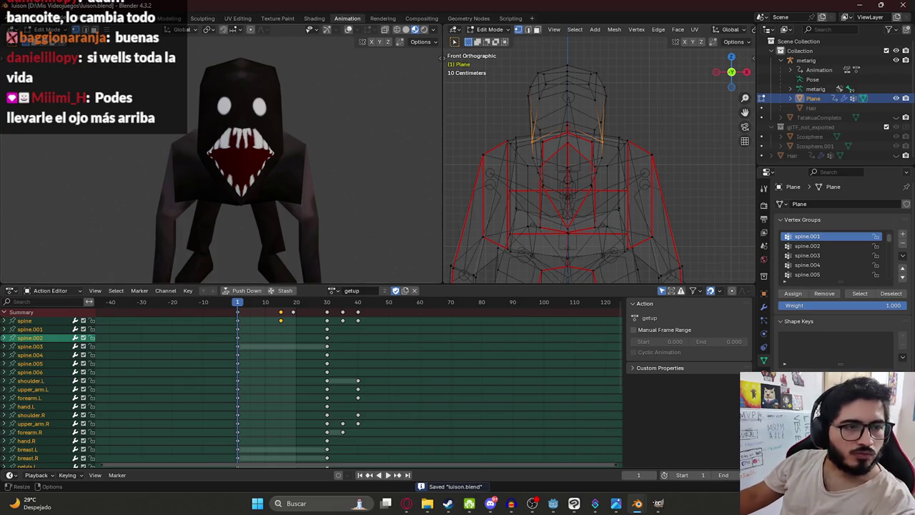
mouse_move(342, 129)
middle_mouse_down()
mouse_move(196, 164)
mouse_move(287, 131)
mouse_move(230, 141)
middle_mouse_up()
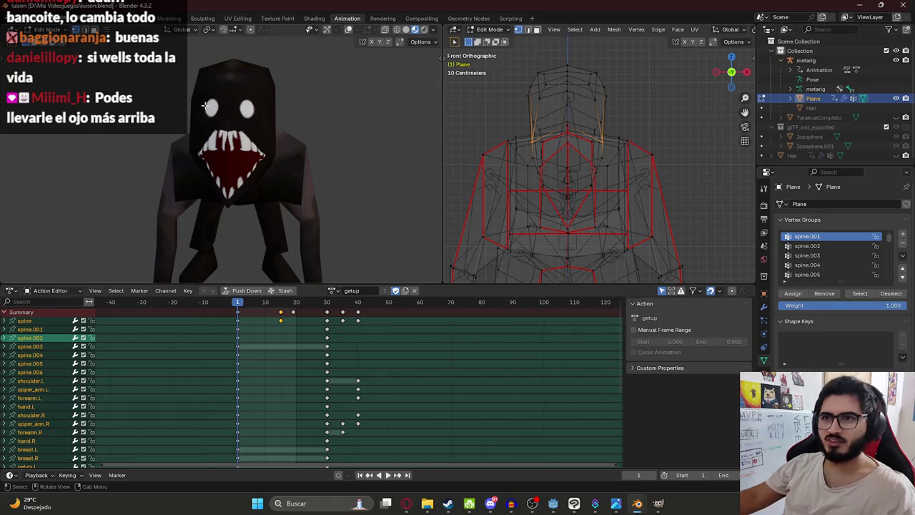
key("alt+Tab")
left_click(406, 503)
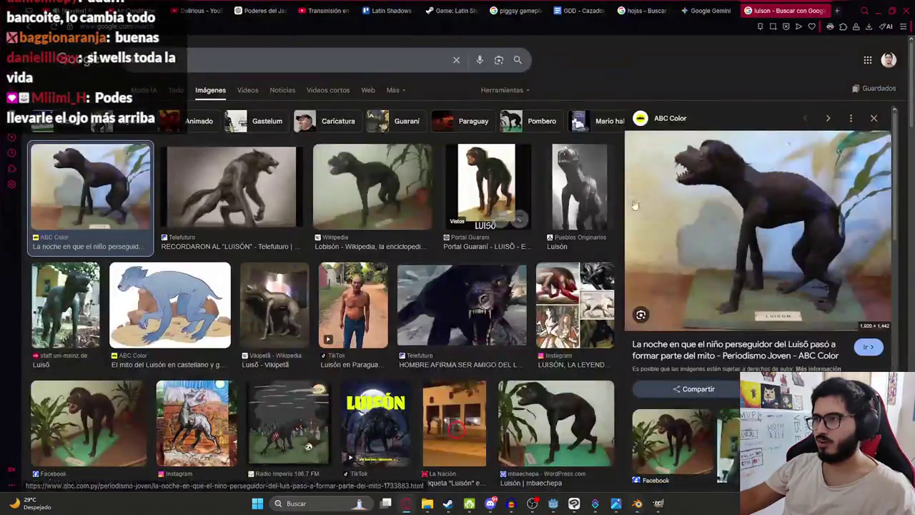
- Return from the Luisón references to the creature in Blender, then switch to the texture in GIMP
key("alt+Tab")
middle_click_drag(325, 163, 243, 159)
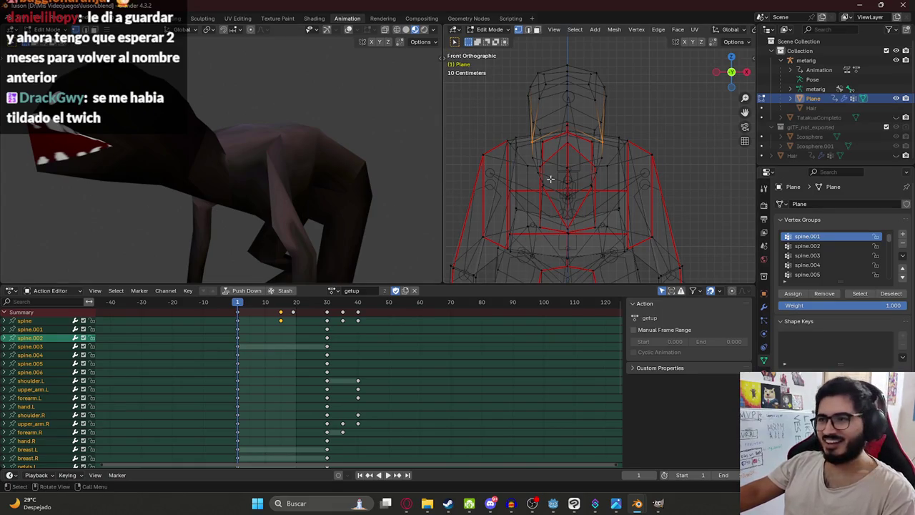
scroll(541, 174, "down", 3)
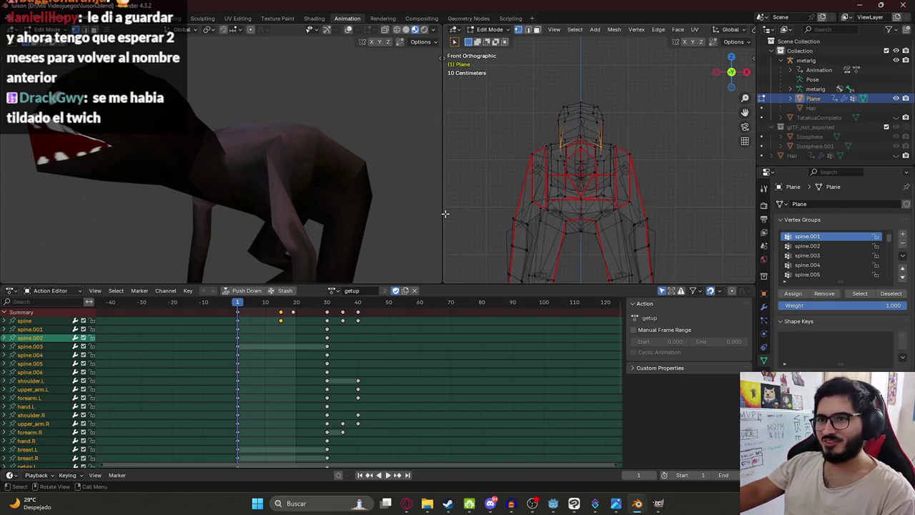
left_click(657, 503)
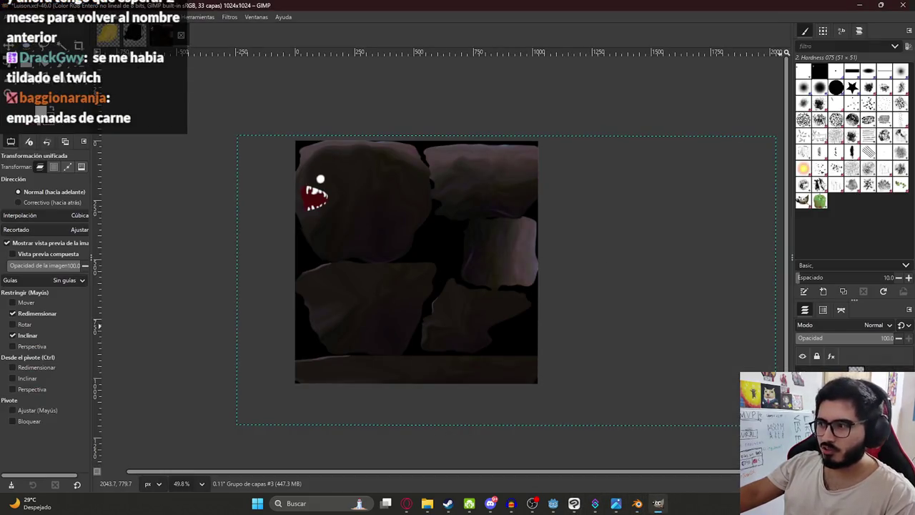
- Move the white eye layer further to the right on the creature texture
left_click(320, 178)
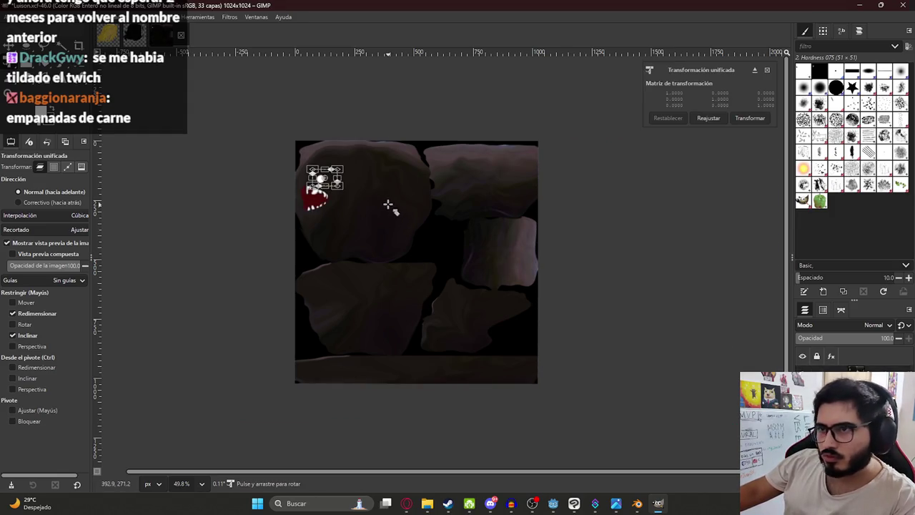
scroll(300, 172, "up", 3, "ctrl")
scroll(303, 170, "up", 2, "ctrl")
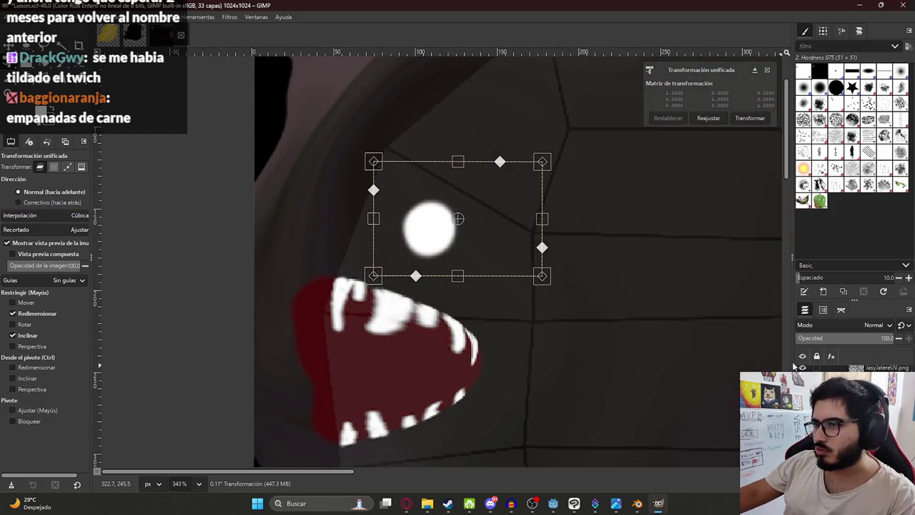
mouse_move(424, 232)
left_mouse_down()
mouse_move(476, 232)
mouse_move(481, 211)
left_mouse_up()
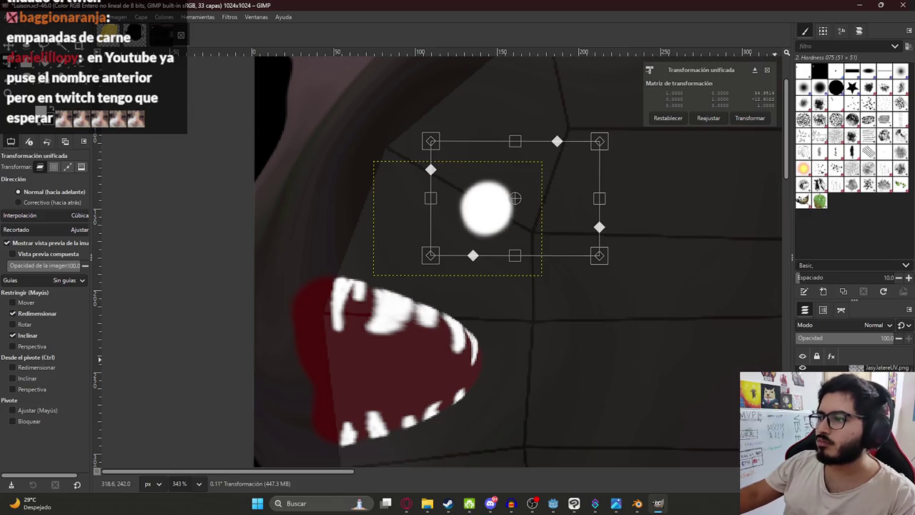
key("Return")
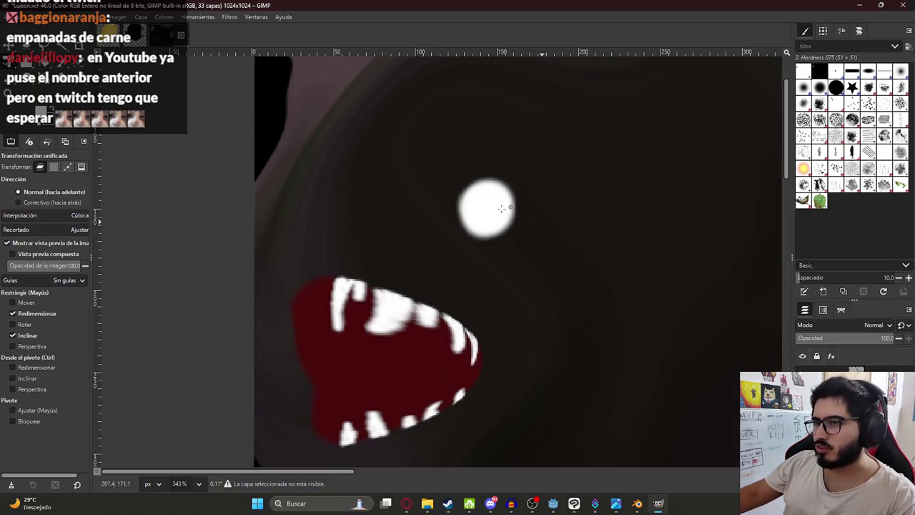
scroll(539, 219, "down", 2, "ctrl")
scroll(408, 249, "down", 2, "ctrl")
left_click(482, 207)
scroll(483, 208, "up", 3, "ctrl")
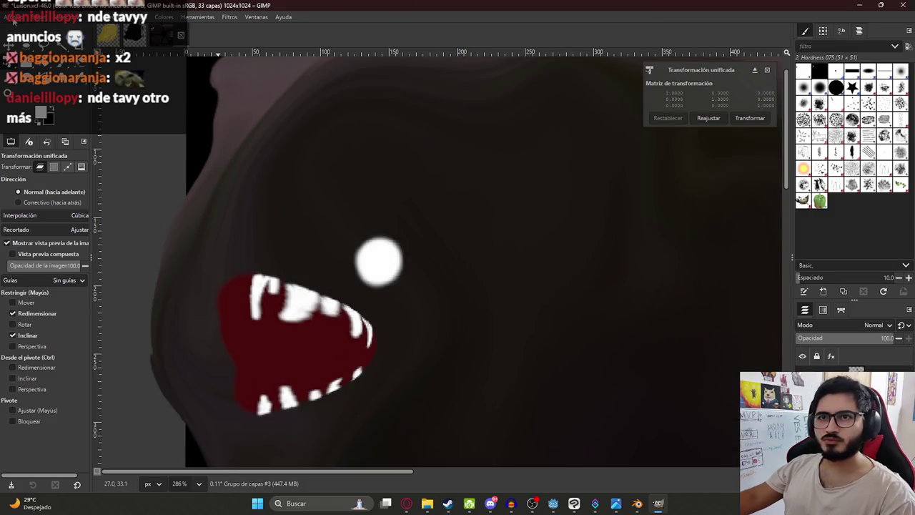
left_click(14, 18)
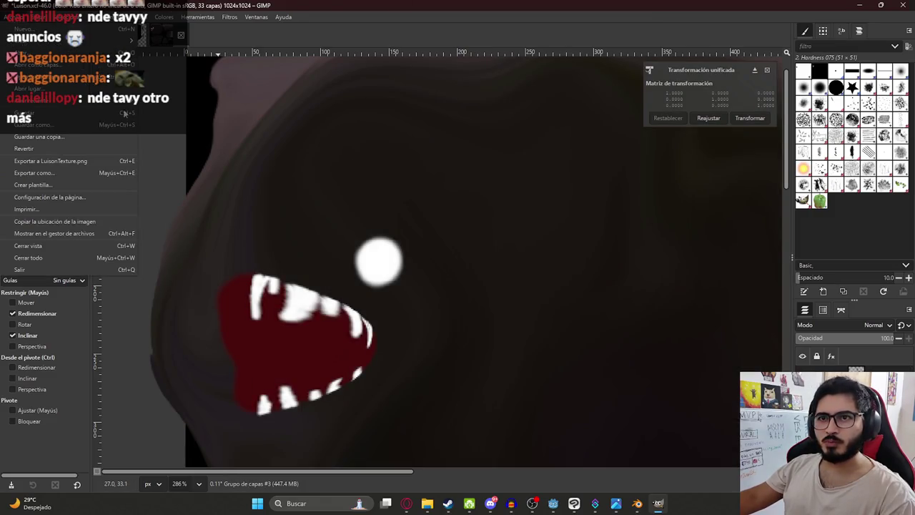
left_click(761, 119)
key("m")
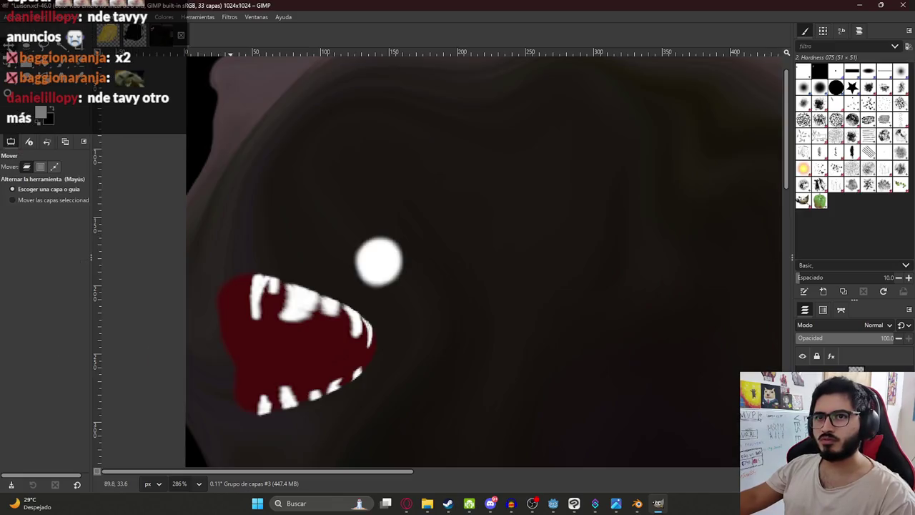
- Export the texture to LuisonTexture.png and switch back to Blender
left_click(15, 17)
left_click(93, 159)
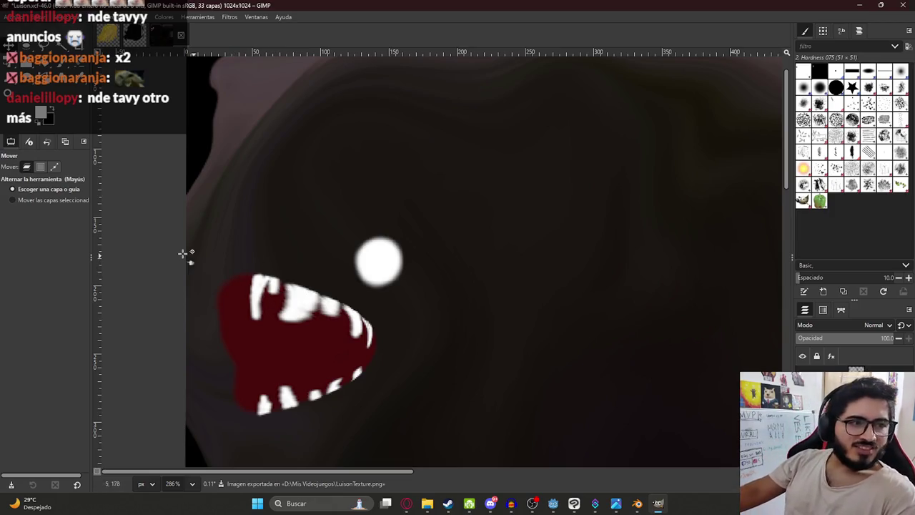
scroll(436, 319, "down", 2, "ctrl")
scroll(584, 408, "down", 2, "ctrl")
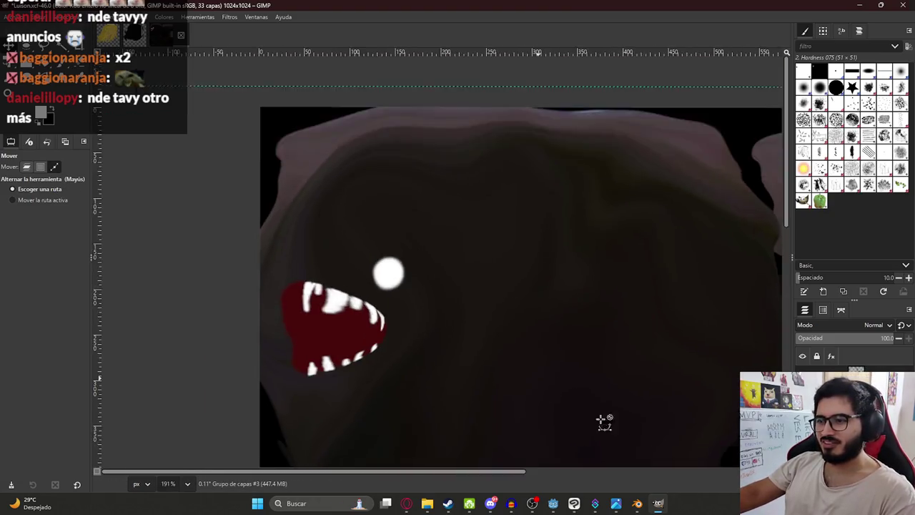
scroll(584, 408, "up", 3, "ctrl")
left_click(644, 463)
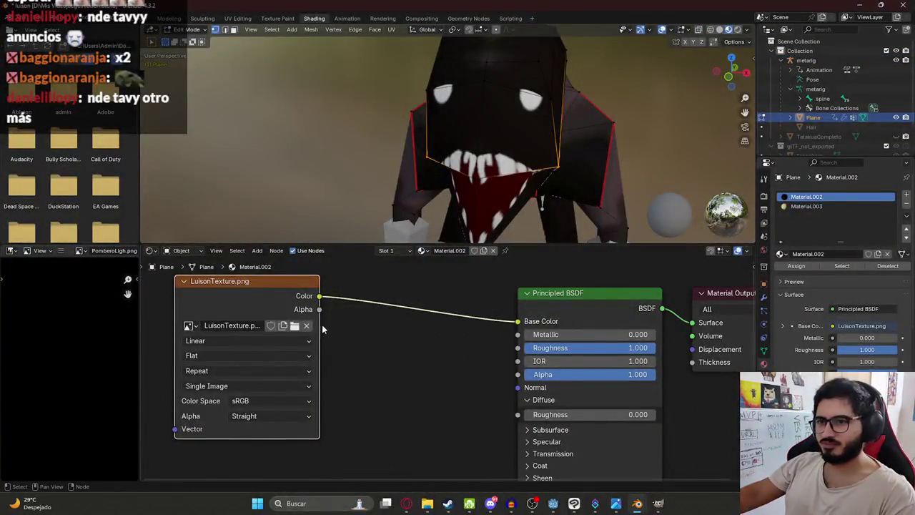
- Unlink the old image in the Image Texture node and load LuisonTexture.png in its place
left_click(307, 323)
left_click(276, 323)
scroll(495, 226, "down", 5)
scroll(536, 250, "down", 5)
scroll(607, 286, "down", 5)
scroll(648, 300, "down", 3)
scroll(650, 293, "down", 5)
scroll(643, 282, "down", 5)
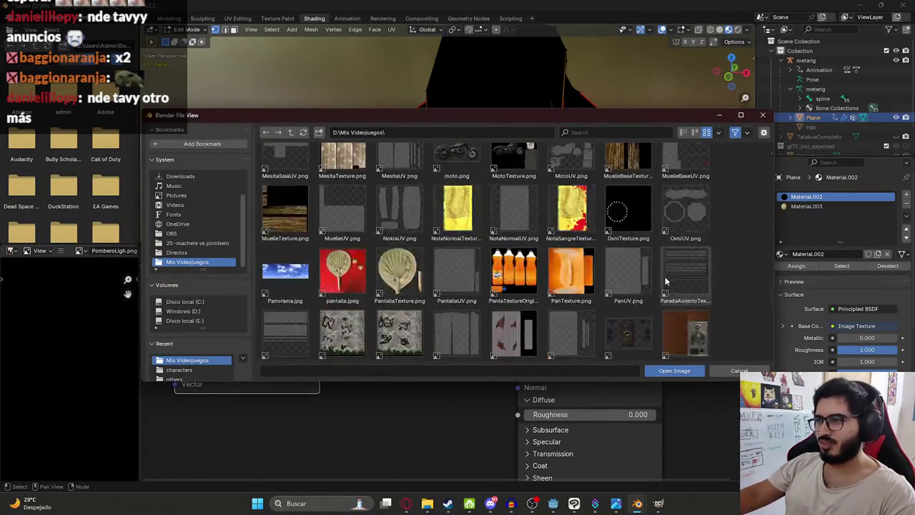
scroll(622, 264, "down", 5)
scroll(611, 246, "up", 5)
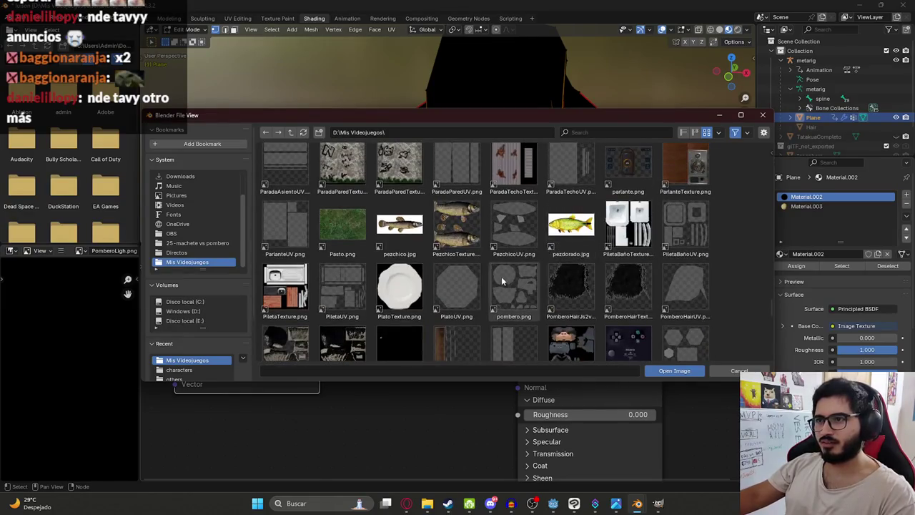
scroll(579, 256, "up", 3)
scroll(571, 256, "up", 5)
scroll(550, 254, "up", 3)
scroll(529, 253, "down", 10)
scroll(518, 255, "down", 5)
scroll(511, 253, "up", 5)
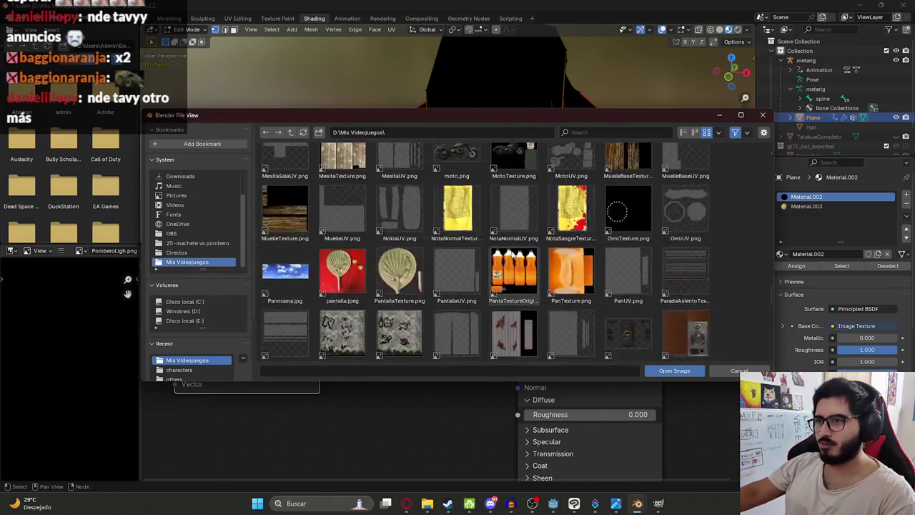
scroll(493, 247, "up", 5)
double_click(456, 308)
- Inspect the retextured creature and leave Edit Mode for Object Mode
mouse_move(515, 143)
middle_mouse_down()
mouse_move(498, 99)
mouse_move(414, 97)
mouse_move(365, 107)
mouse_move(425, 100)
middle_mouse_up()
scroll(498, 98, "down", 3)
key("Tab")
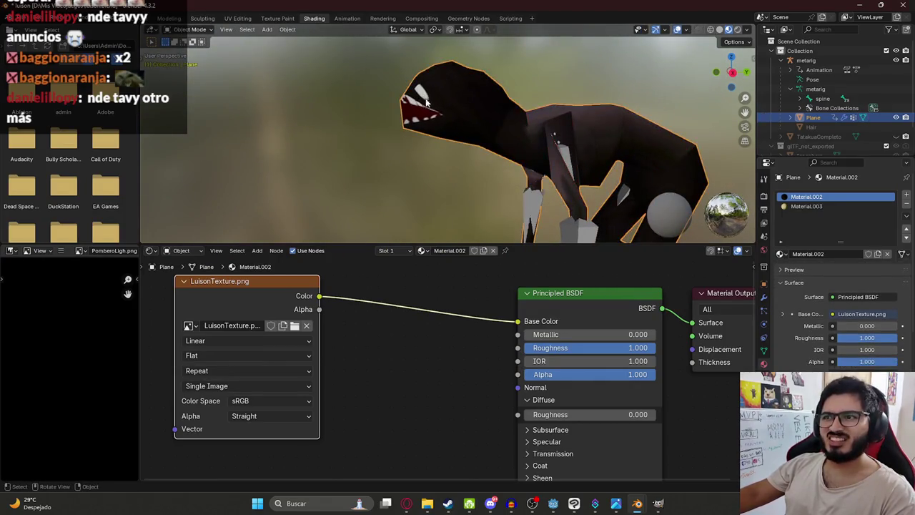
- In Edit Mode, raise the head vertices near the creature's eye along Z
key("Tab")
key("g")
key("z")
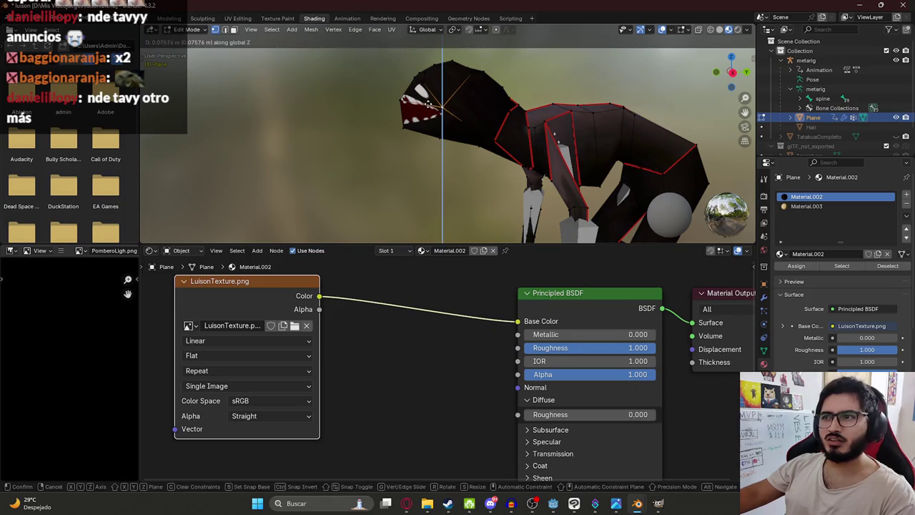
left_click(427, 98)
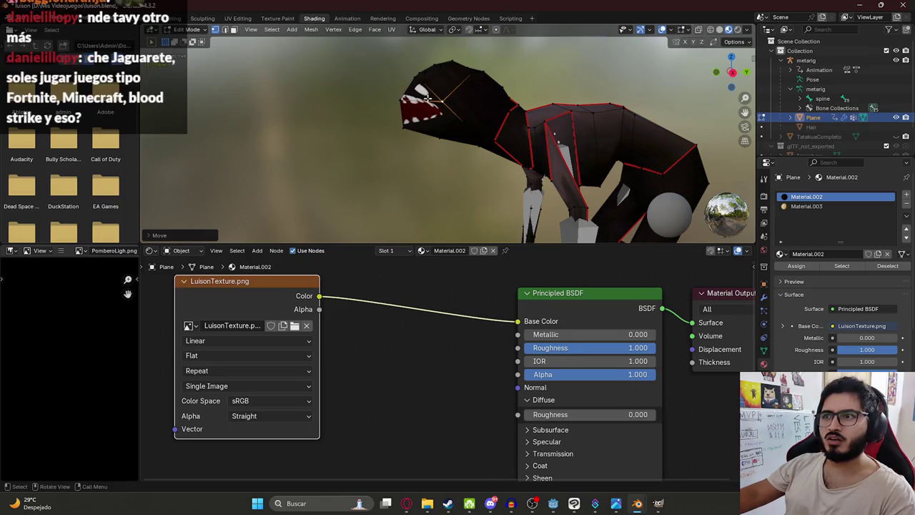
scroll(448, 132, "up", 5)
scroll(448, 132, "down", 2)
left_click_drag(448, 132, 451, 108)
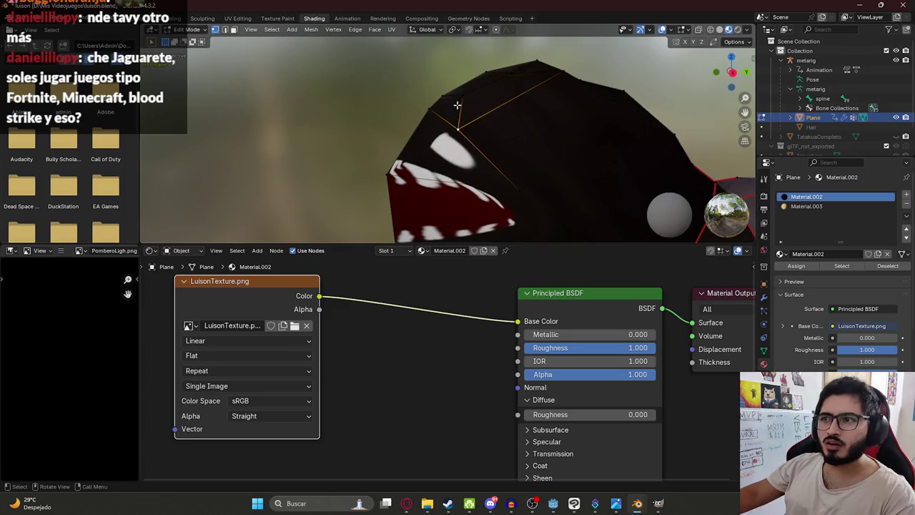
mouse_move(451, 108)
middle_mouse_down()
mouse_move(622, 170)
mouse_move(479, 177)
middle_mouse_up()
scroll(479, 118, "down", 3)
scroll(543, 147, "up", 2)
- Move another vertex on the head to a new position, then leave Edit Mode
left_click(479, 177)
key("g")
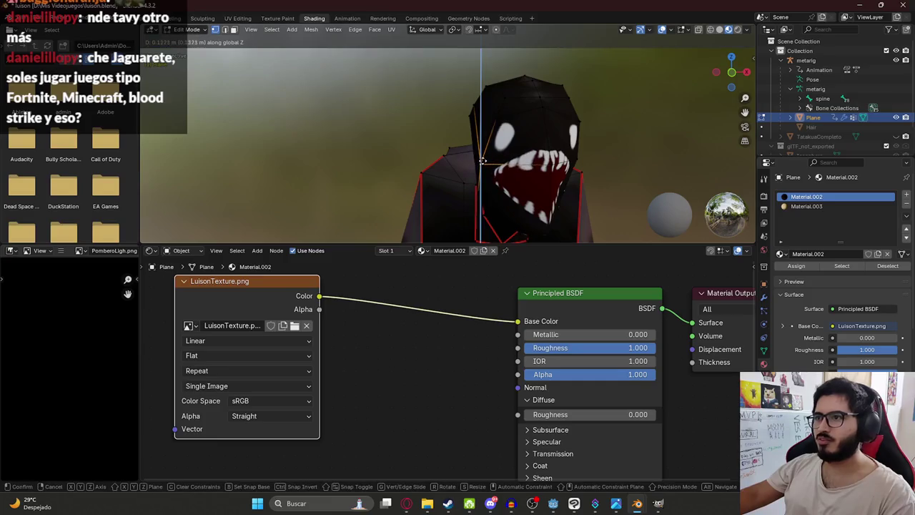
left_click(500, 166)
mouse_move(500, 166)
middle_mouse_down()
mouse_move(586, 163)
mouse_move(468, 163)
mouse_move(457, 108)
middle_mouse_up()
scroll(586, 163, "down", 3)
key("Tab")
scroll(441, 160, "up", 4)
- Select an edge along the top of the head and check the creature from front and side
key("Tab")
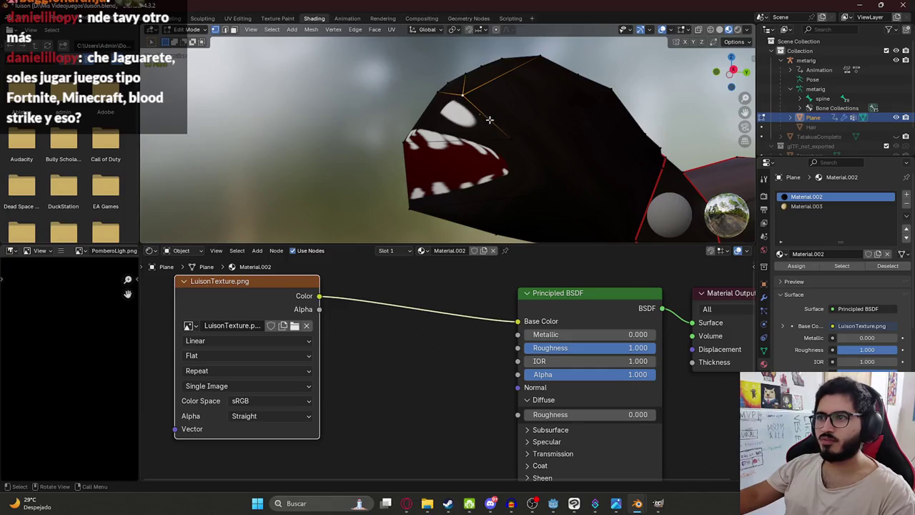
left_click(434, 92)
scroll(427, 90, "down", 4)
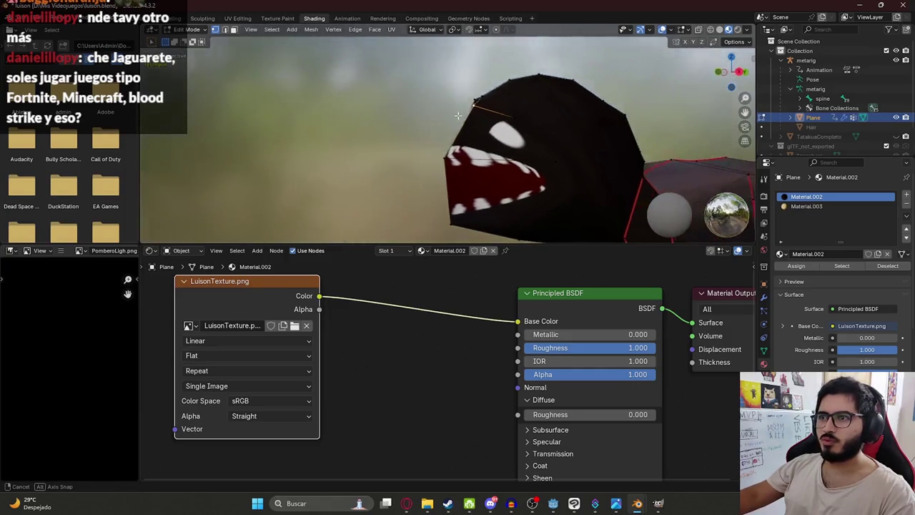
middle_click_drag(427, 91, 577, 138)
scroll(577, 138, "down", 3)
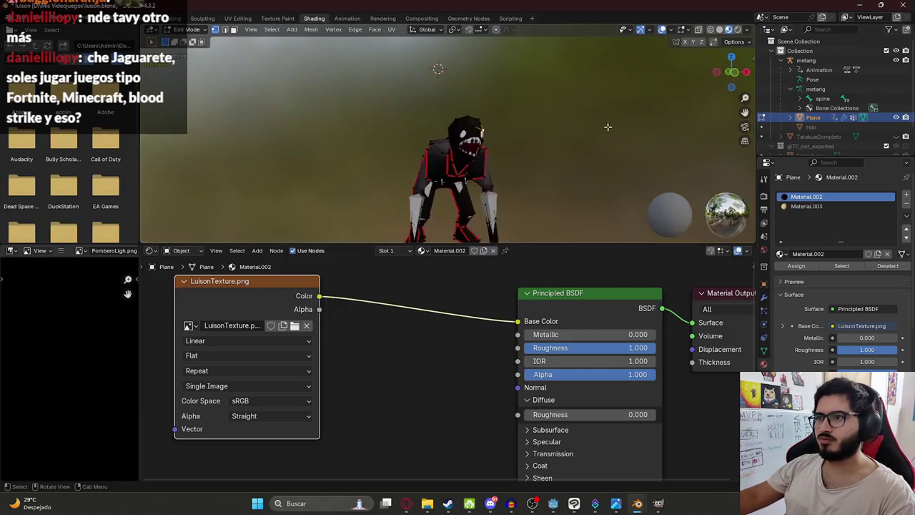
key("Tab")
scroll(501, 157, "down", 2)
mouse_move(500, 158)
middle_mouse_down()
mouse_move(458, 168)
mouse_move(358, 89)
mouse_move(434, 141)
middle_mouse_up()
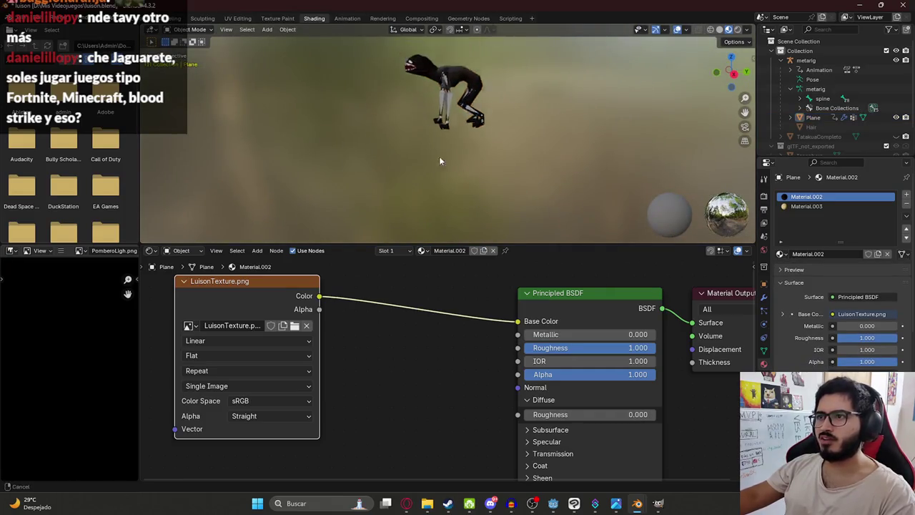
- Save luison.blend, return to the Layout workspace, and bring GIMP forward
key("ctrl+s")
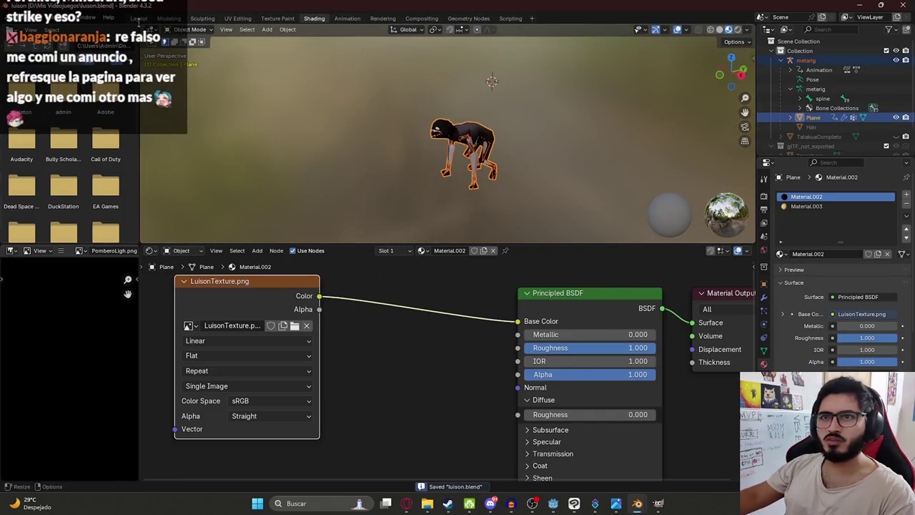
left_click(138, 18)
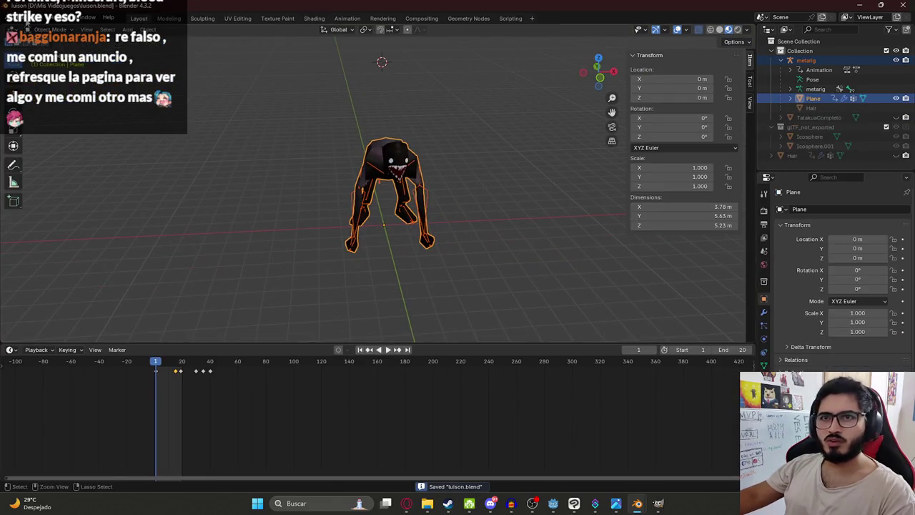
left_click(657, 503)
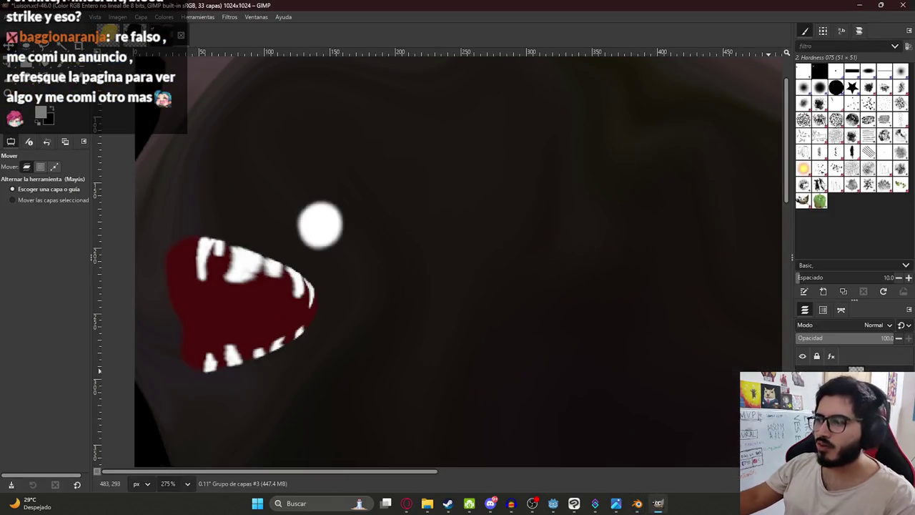
- Copy the texture layer and merge its layer groups
key("ctrl+c")
right_click(835, 355)
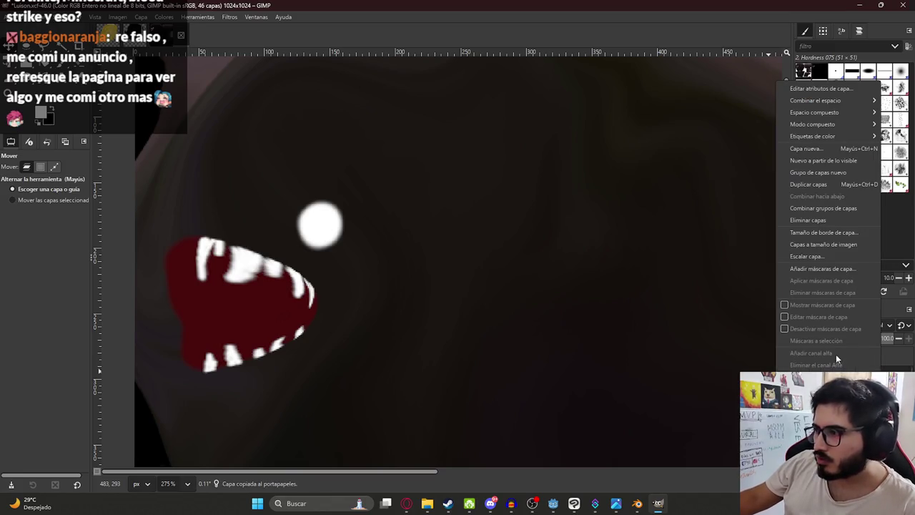
left_click(824, 208)
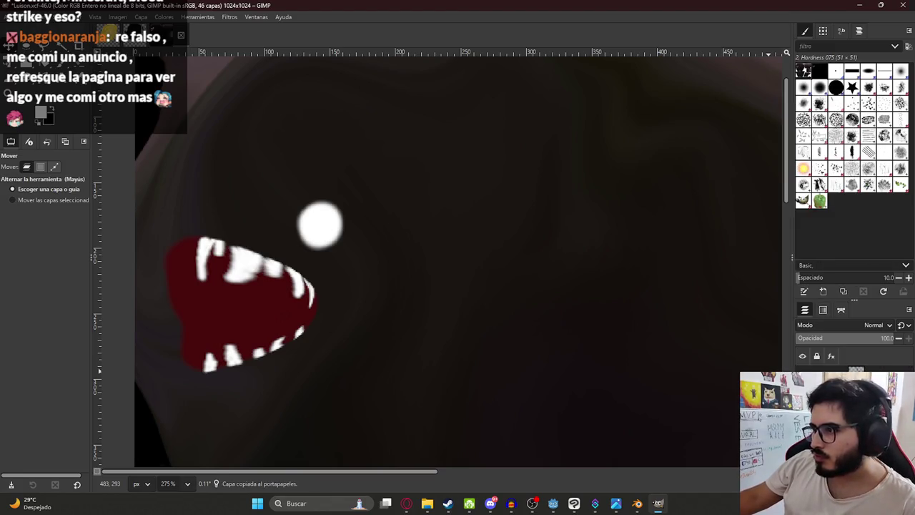
- Apply the Artistic > Oilify filter with a smaller mask radius
left_click(197, 16)
left_click(239, 19)
left_click(241, 18)
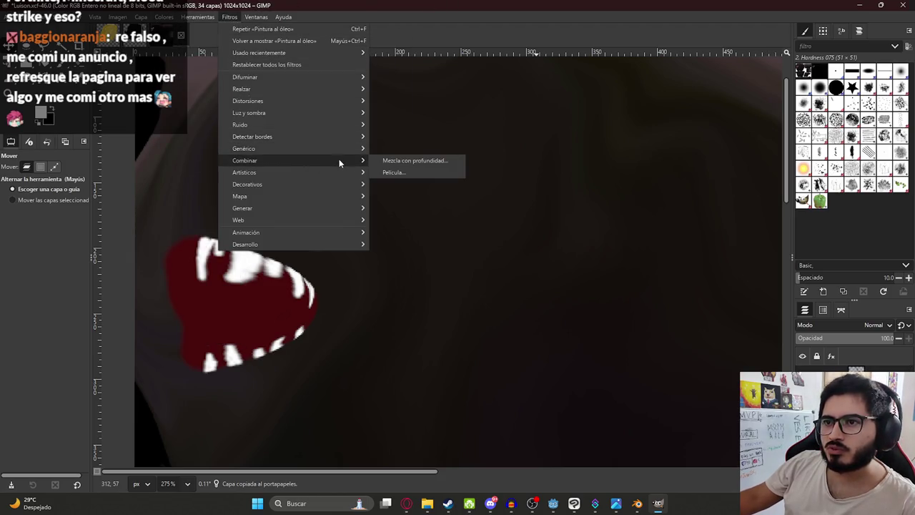
mouse_move(243, 172)
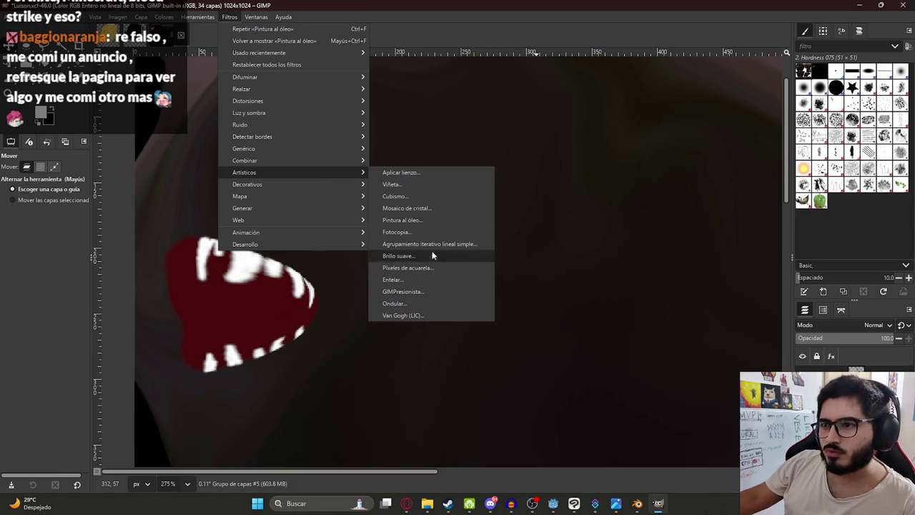
left_click(431, 220)
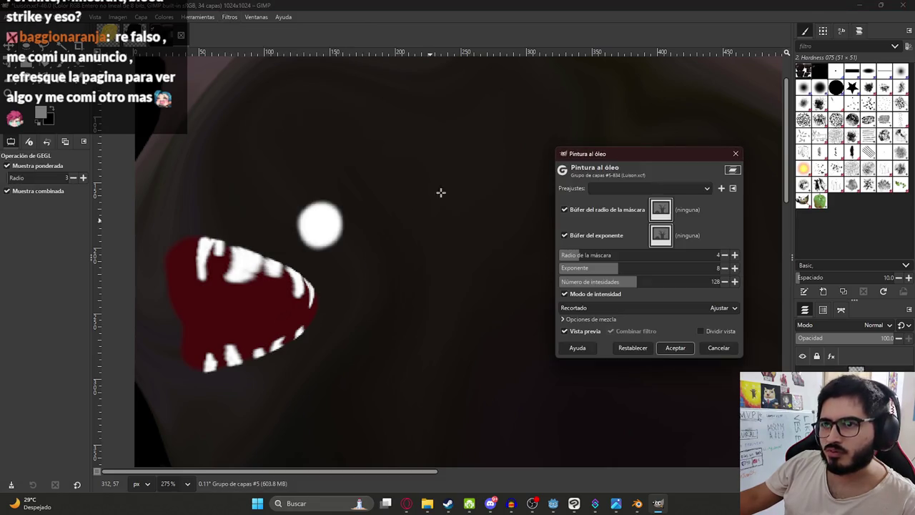
left_click(587, 258)
mouse_move(589, 263)
left_mouse_down()
mouse_move(568, 260)
mouse_move(576, 261)
left_mouse_up()
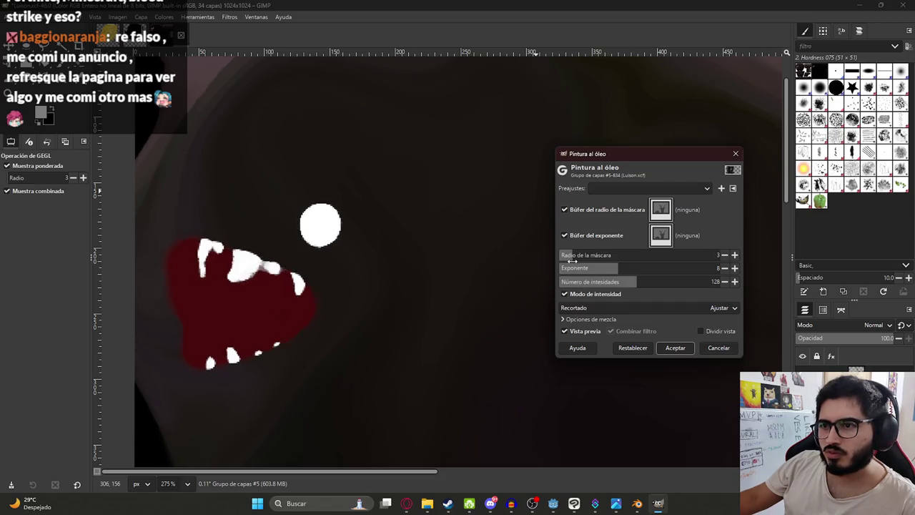
left_click(675, 347)
- Re-export the texture over LuisonTexture.png
left_click(13, 17)
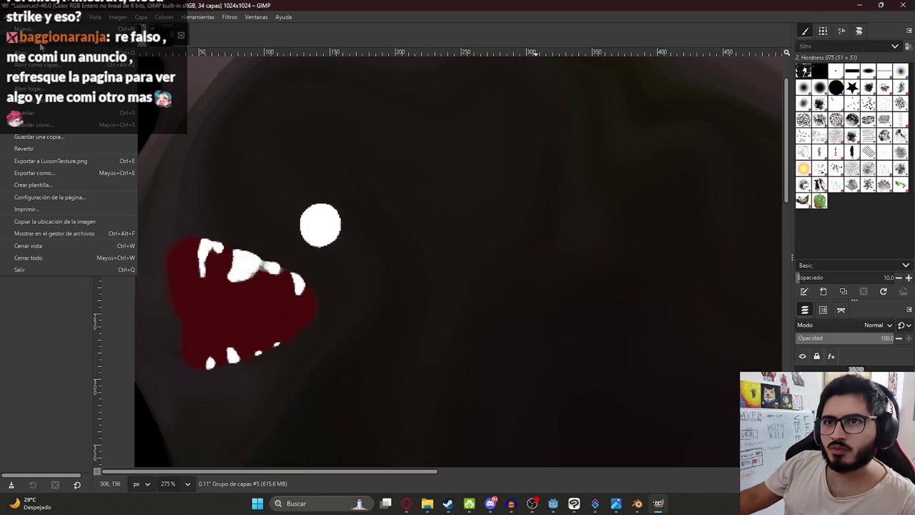
left_click(86, 159)
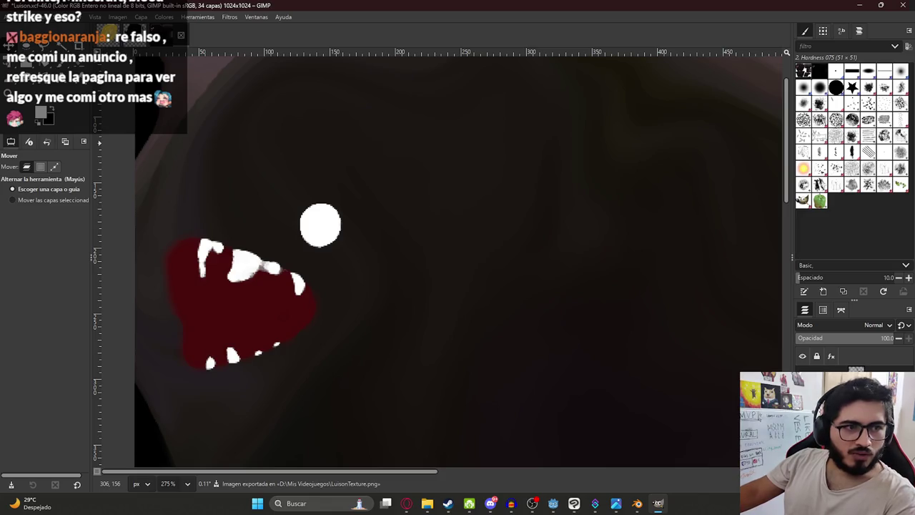
scroll(386, 285, "down", 5)
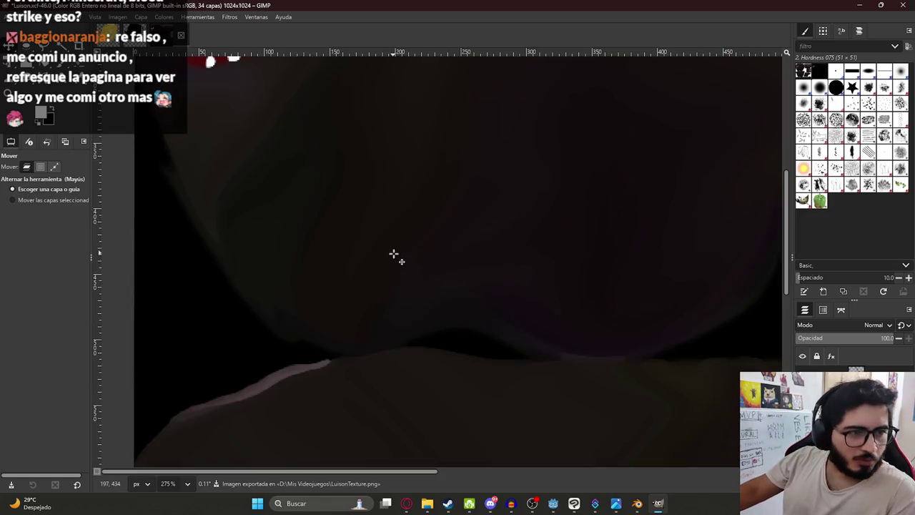
- Zoom out to see the whole oil-painted texture and save it as Luison.xcf
scroll(407, 301, "down", 2, "ctrl")
scroll(431, 310, "down", 2, "ctrl")
scroll(453, 302, "down", 1, "ctrl")
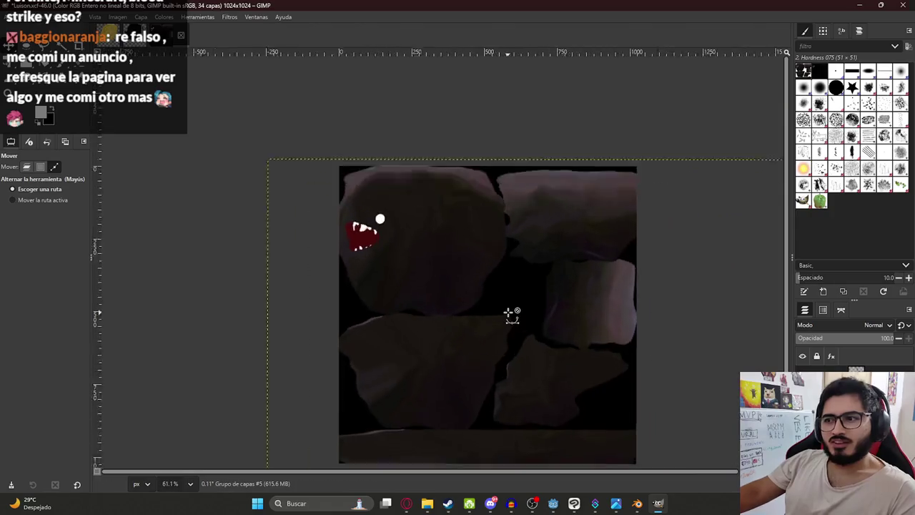
scroll(510, 313, "up", 1, "ctrl")
key("ctrl+s")
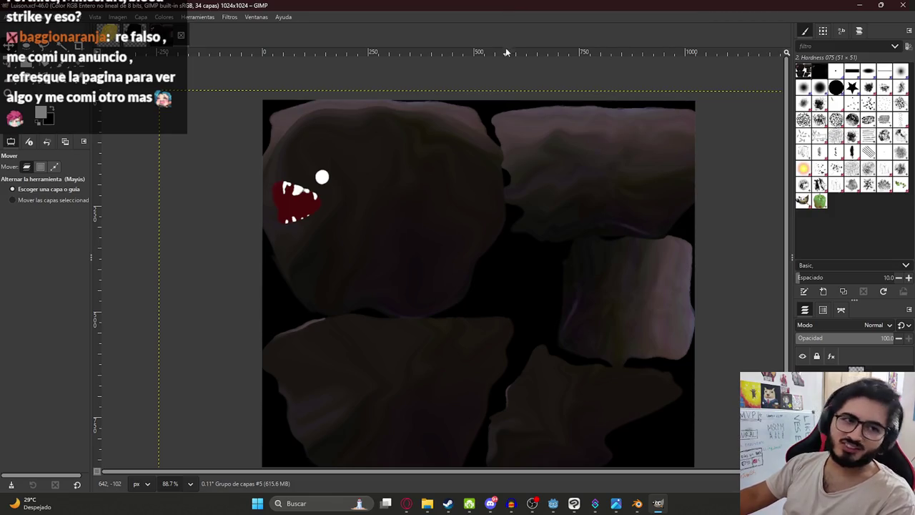
scroll(622, 300, "down", 2)
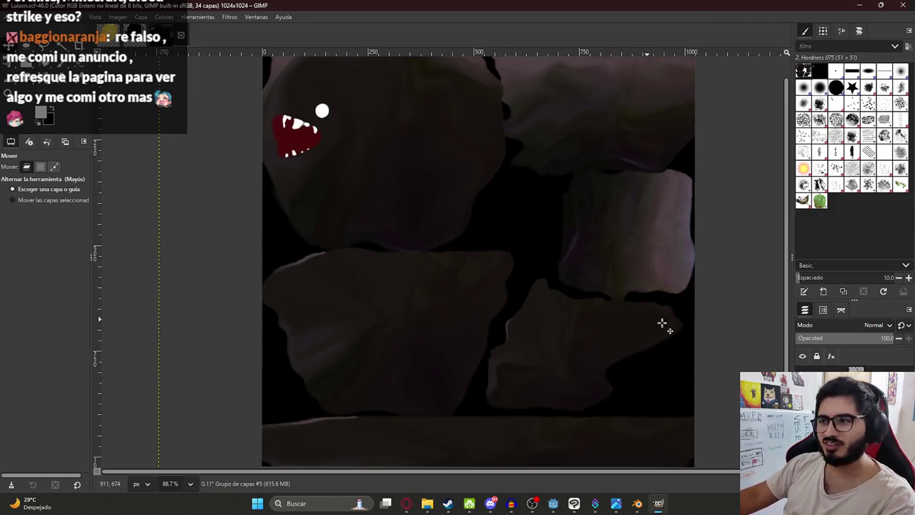
mouse_move(636, 503)
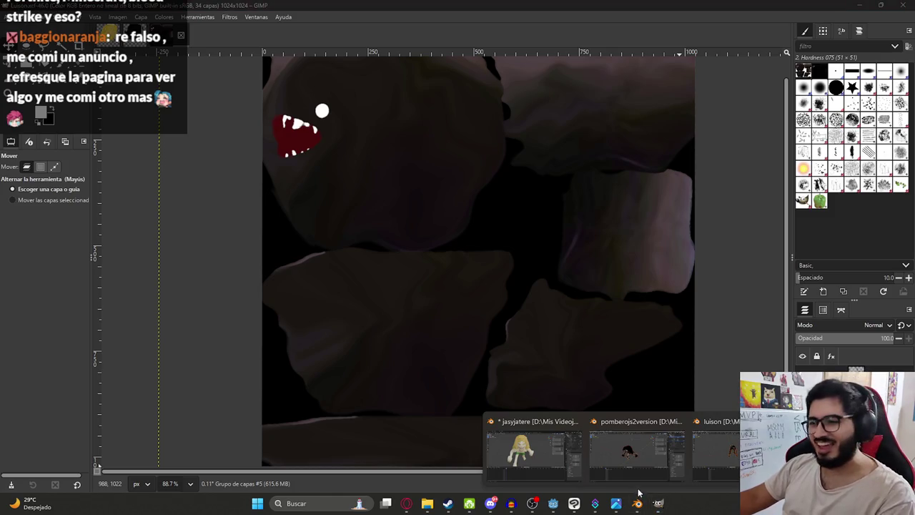
- In the Shading workspace, load LuisonTexture.png as the creature material's image texture
left_click(710, 451)
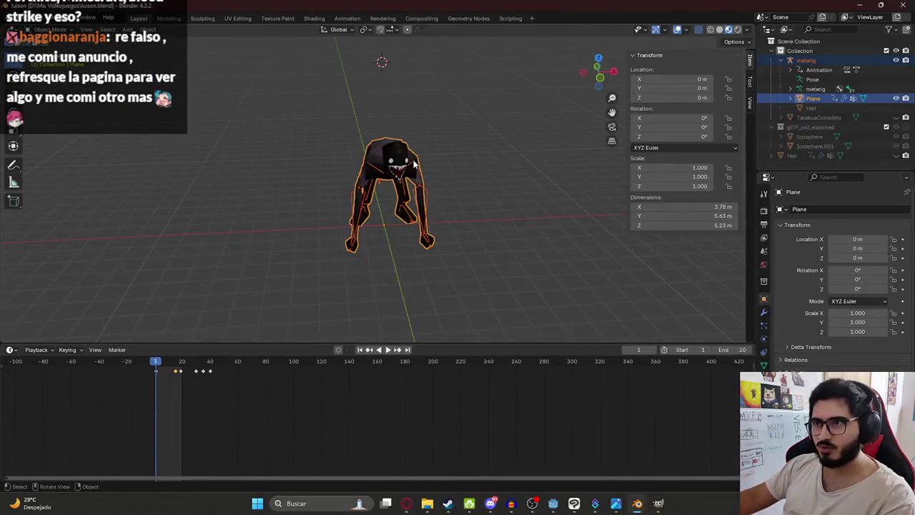
left_click(307, 18)
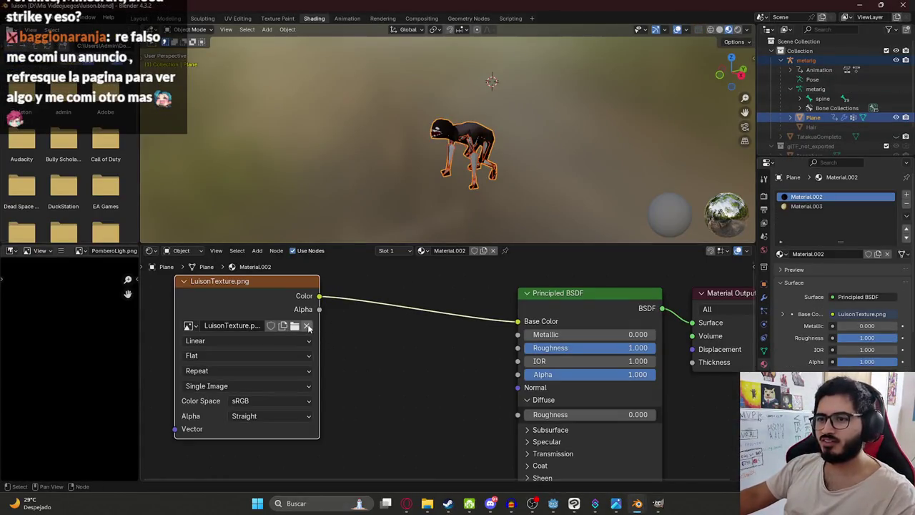
left_click(307, 326)
left_click(306, 327)
scroll(477, 288, "down", 5)
scroll(500, 275, "down", 5)
scroll(525, 261, "down", 5)
scroll(548, 245, "down", 5)
scroll(529, 247, "down", 3)
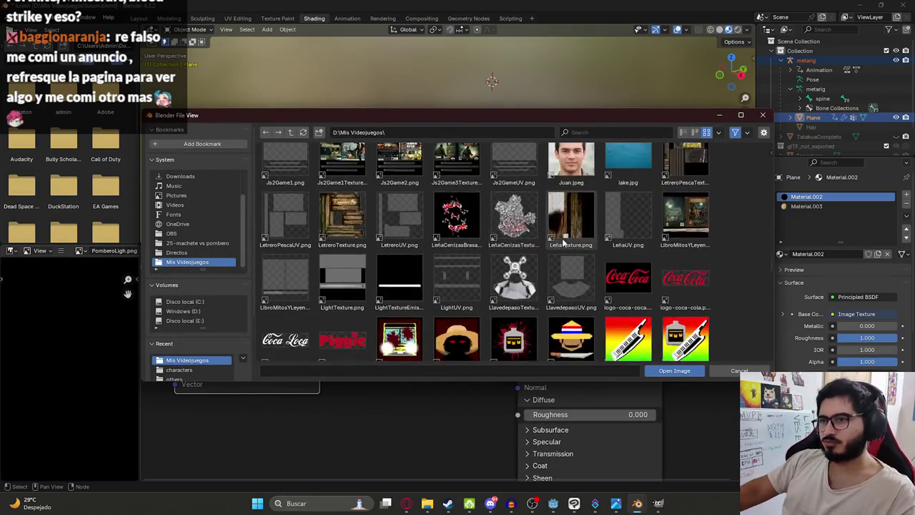
scroll(493, 250, "down", 3)
double_click(468, 250)
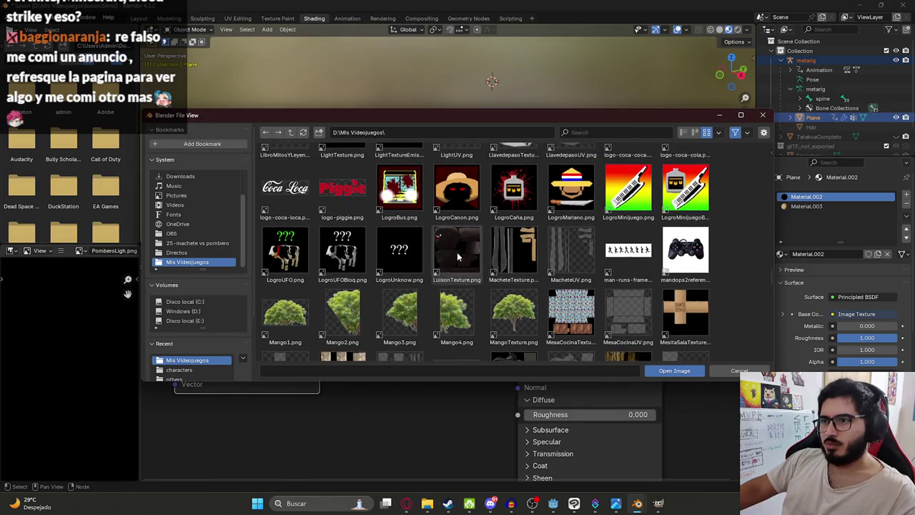
- Select the edges around the creature's mouth and shift them sideways along X
middle_click_drag(451, 156, 455, 124)
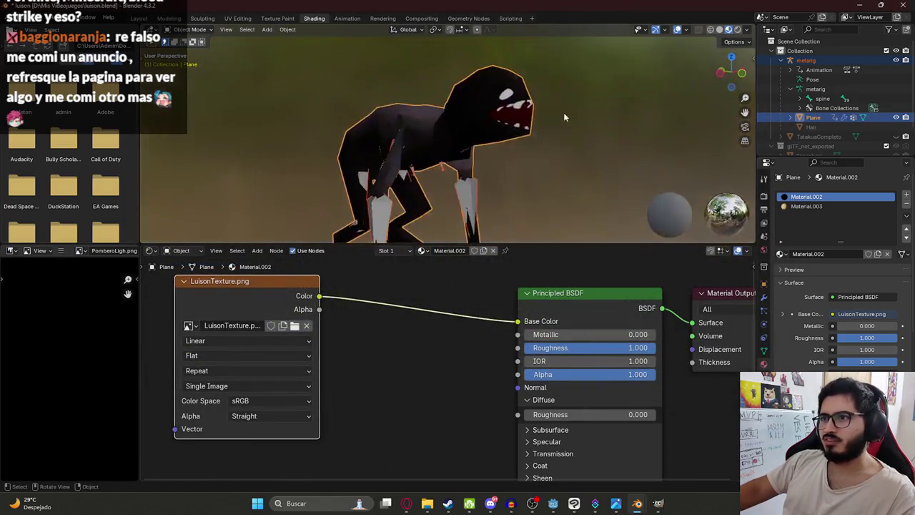
scroll(454, 124, "up", 2)
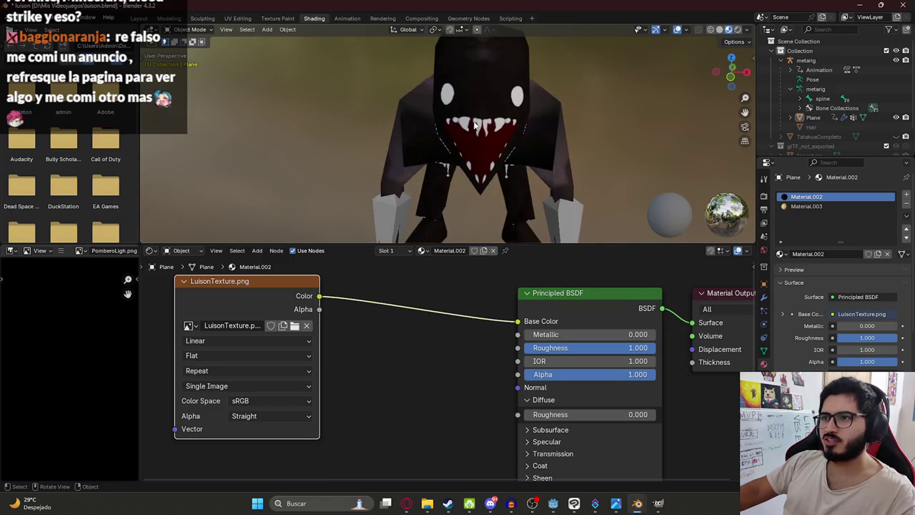
left_click(500, 117)
key("Tab")
left_click(539, 85)
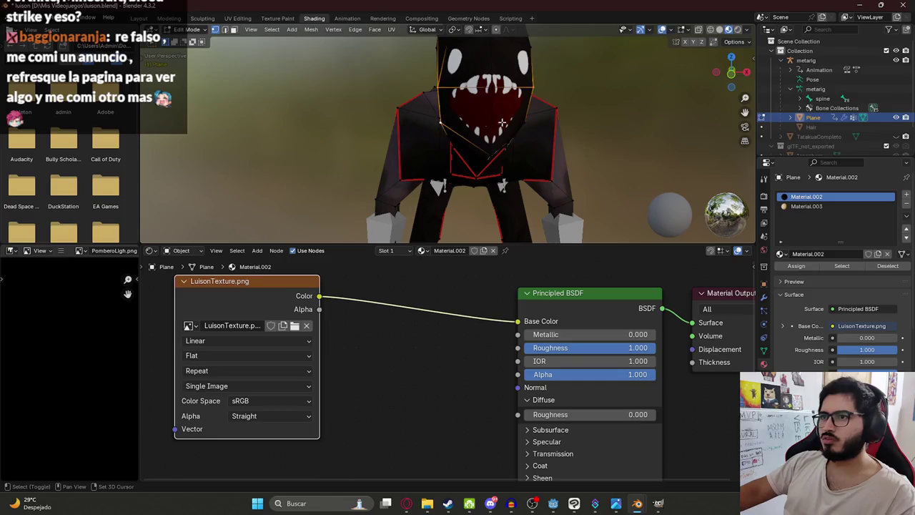
middle_click_drag(526, 122, 533, 120)
key("g")
key("x")
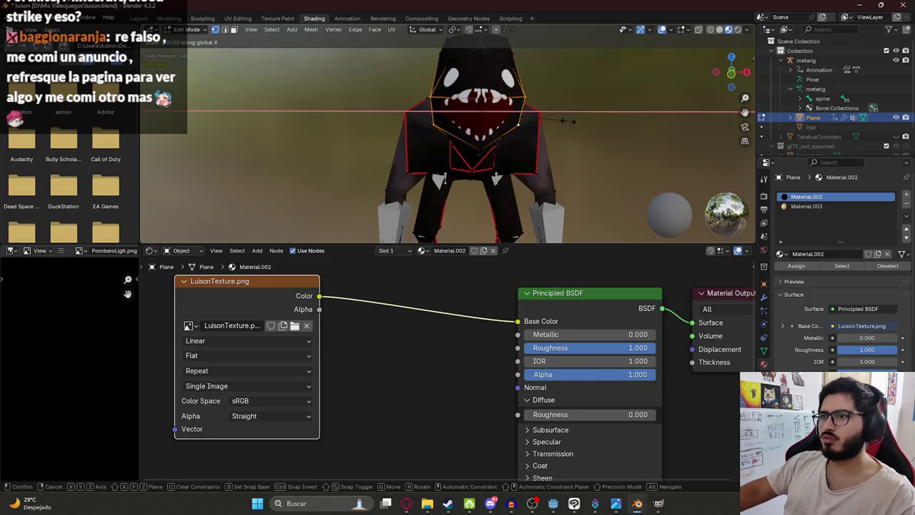
key("Escape")
key("Tab")
- Switch back to the Layout workspace and save luison.blend
mouse_move(565, 119)
middle_mouse_down()
mouse_move(484, 120)
mouse_move(166, 23)
middle_mouse_up()
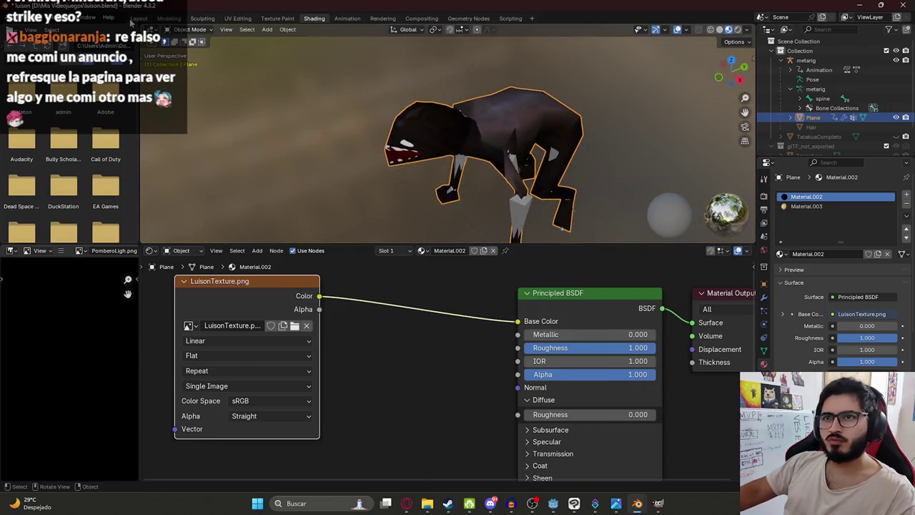
left_click(137, 18)
key("ctrl+s")
key("F4")
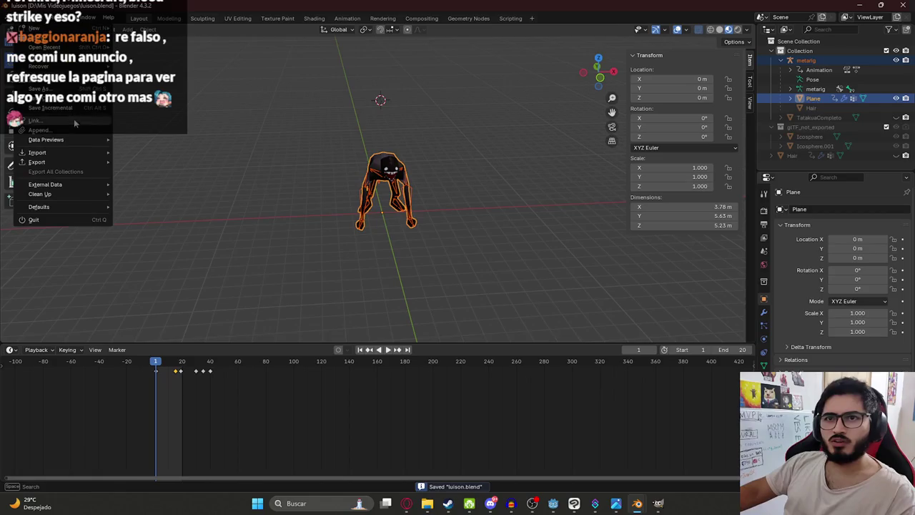
- Export the creature as glTF 2.0 luison.glb into juegoterror1\assets\characters
left_click(160, 256)
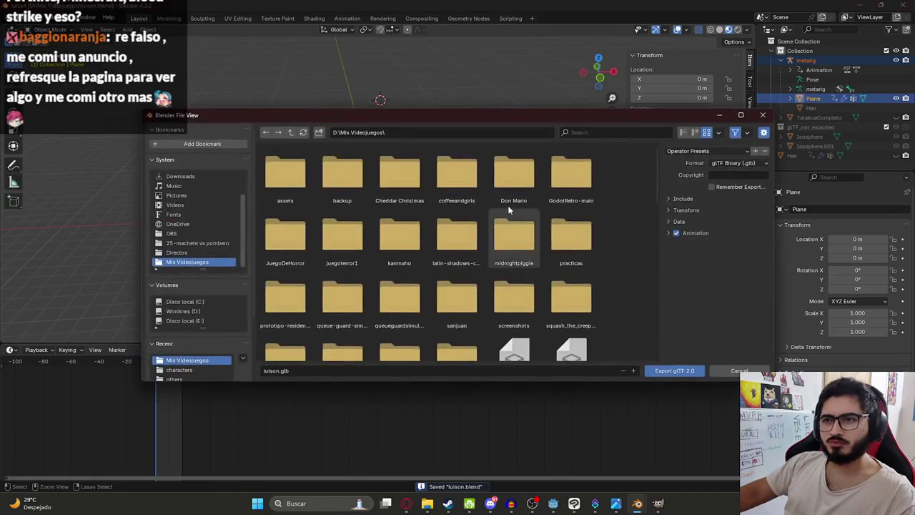
left_click(680, 199)
scroll(428, 320, "down", 3)
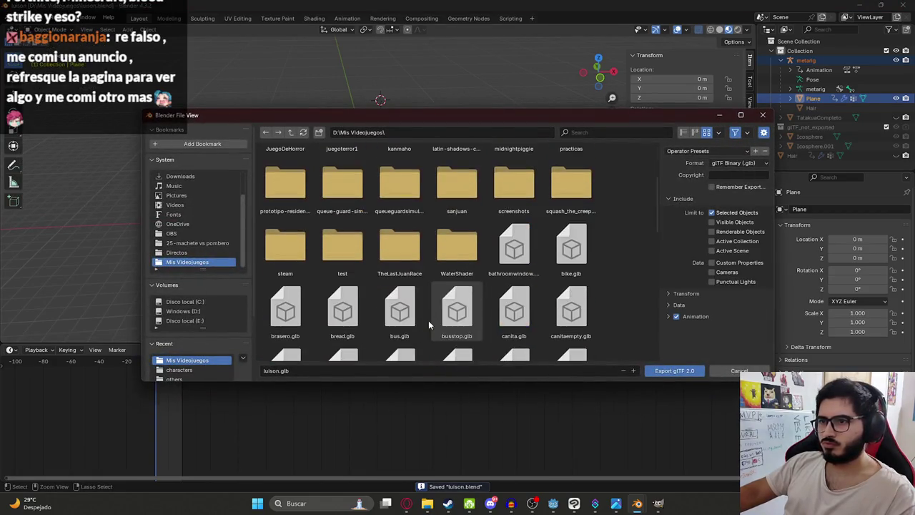
scroll(329, 286, "up", 3)
double_click(341, 243)
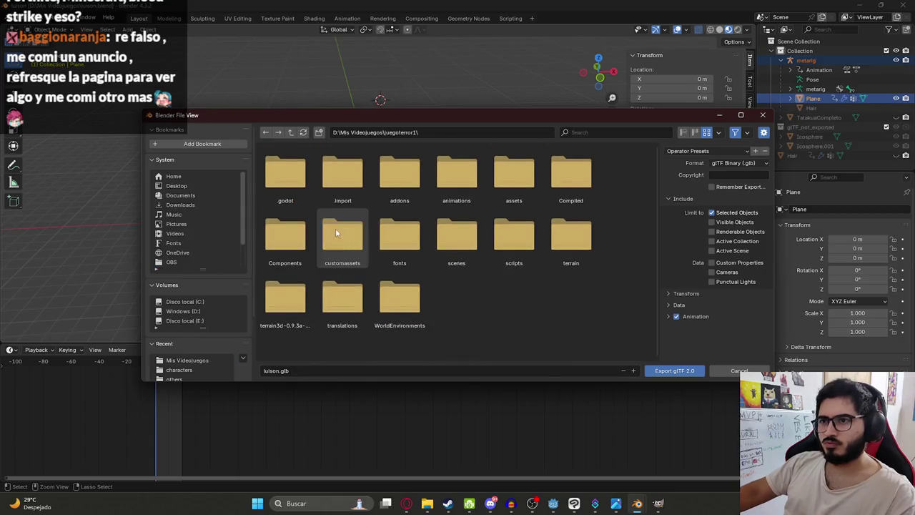
double_click(506, 185)
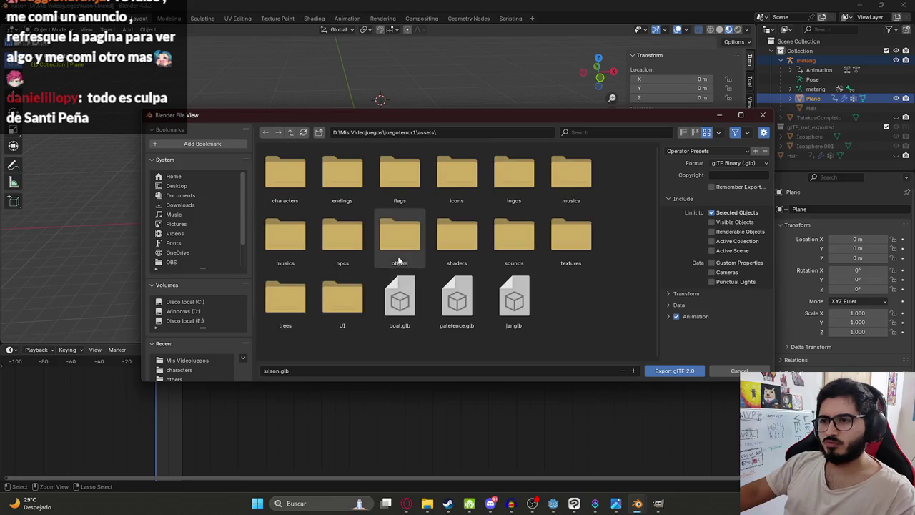
double_click(293, 179)
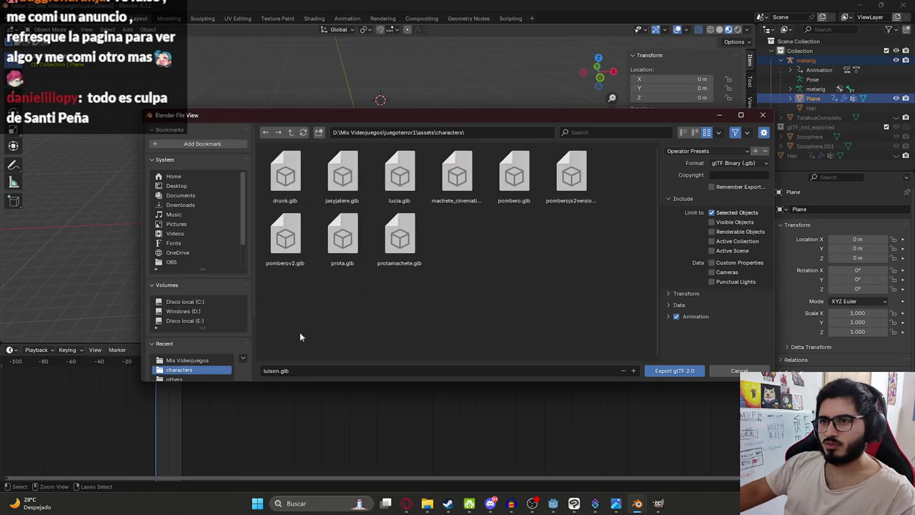
left_click(672, 369)
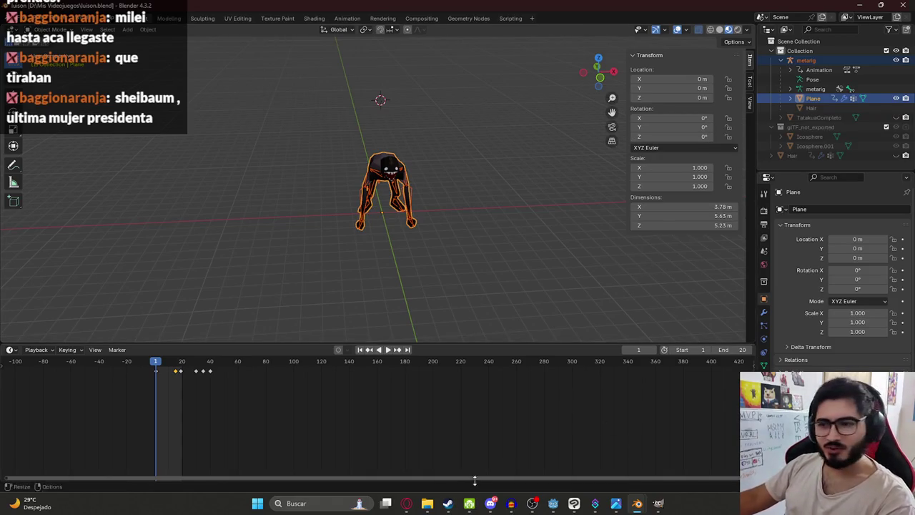
- Open a new browser tab and load YouTube
left_click(405, 505)
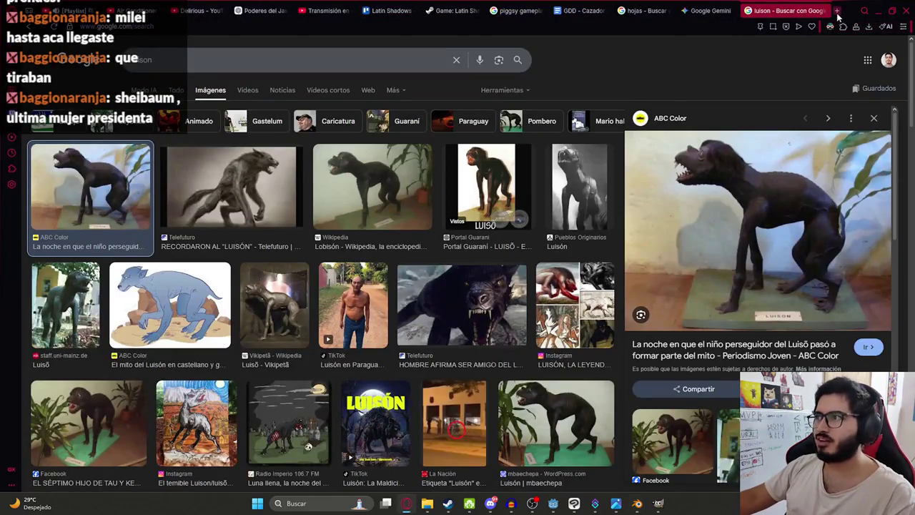
left_click(837, 11)
key("Return")
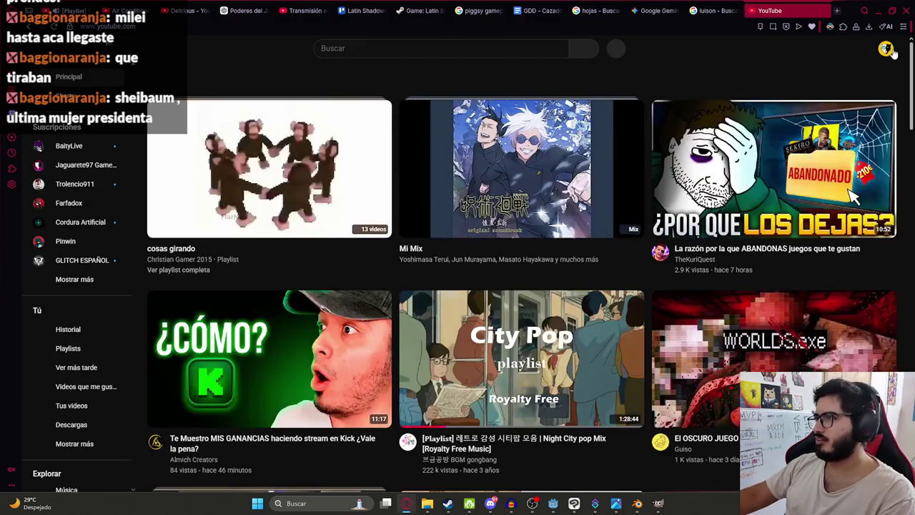
- Go to the main channel page, then view the gameplays channel's past livestreams
left_click(885, 49)
left_click(804, 68)
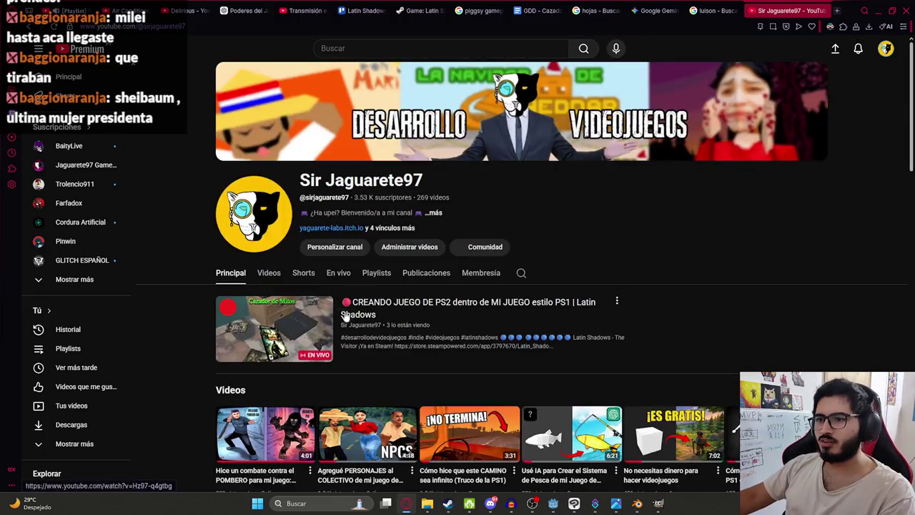
scroll(343, 350, "down", 5)
scroll(307, 371, "down", 5)
scroll(272, 395, "down", 5)
left_click(272, 394)
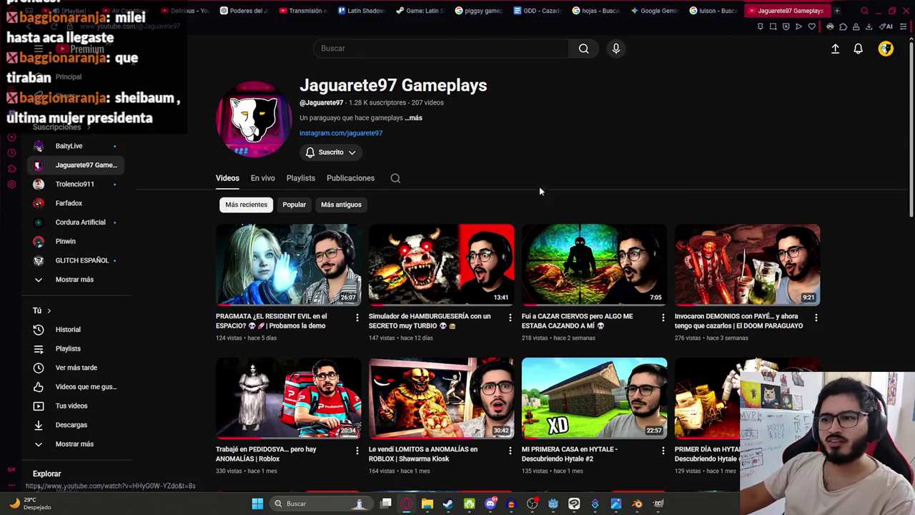
left_click(262, 178)
scroll(479, 133, "down", 2)
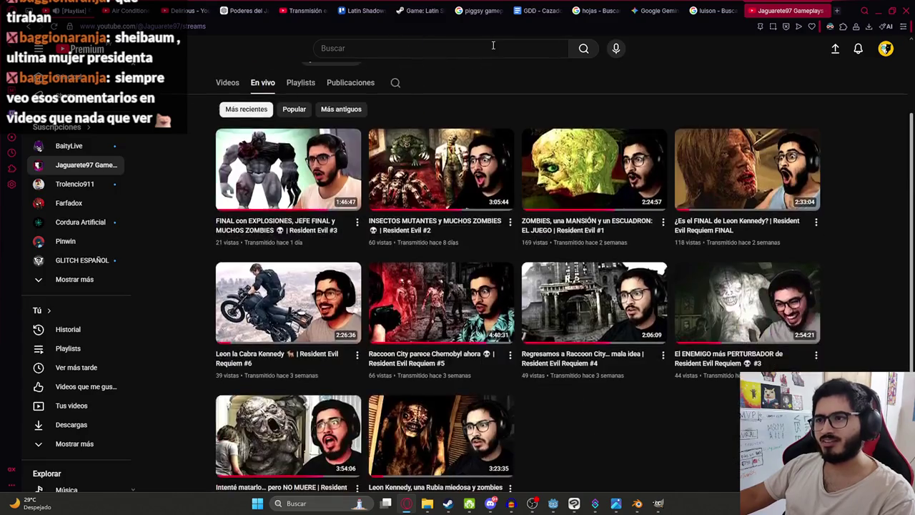
scroll(641, 430, "down", 1)
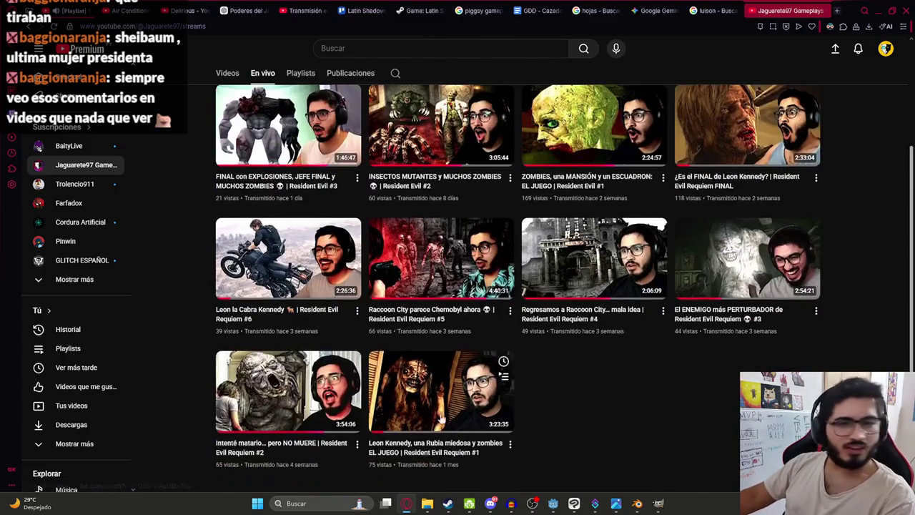
mouse_move(440, 258)
mouse_move(441, 391)
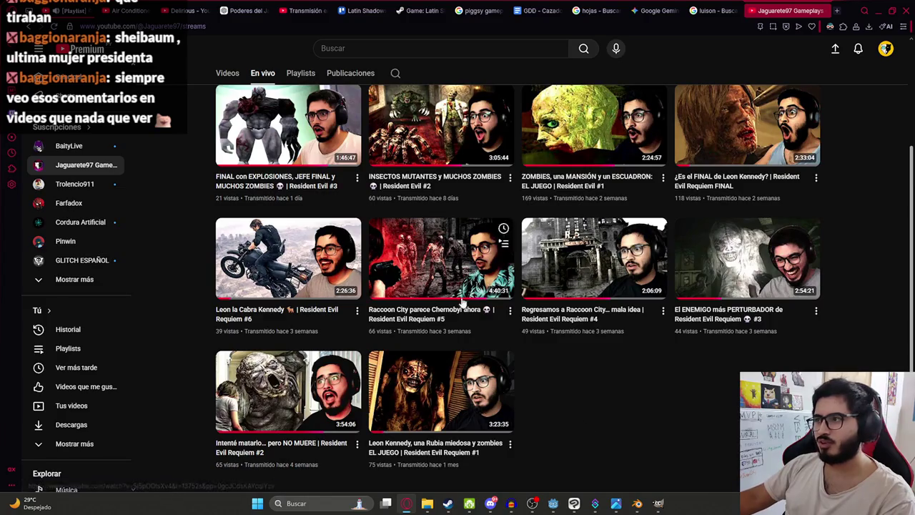
scroll(535, 268, "up", 1)
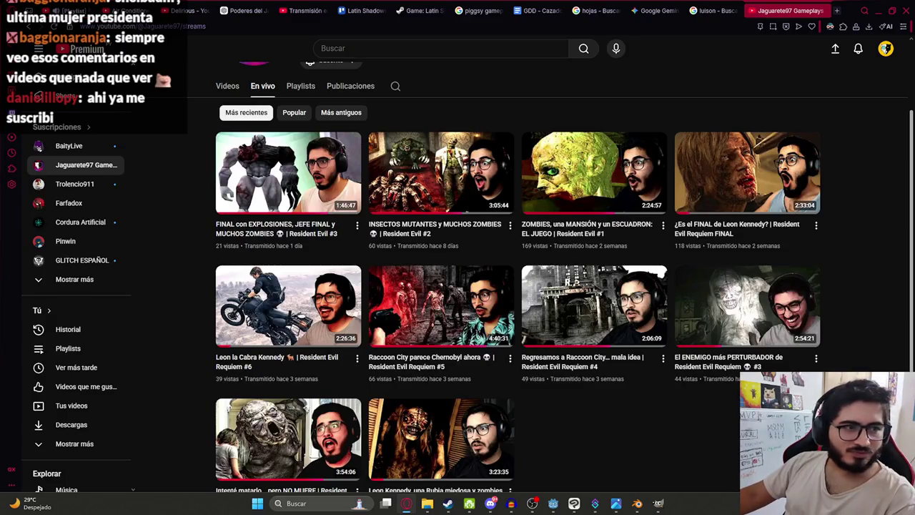
scroll(240, 217, "up", 2)
- Look through the gameplays channel's videos and livestreams, then return to the main channel
left_click(226, 185)
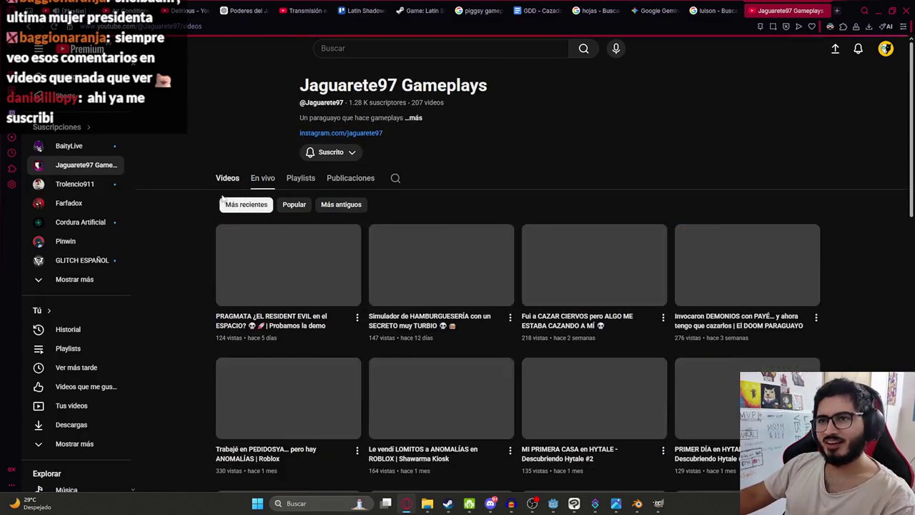
scroll(429, 236, "down", 2)
scroll(300, 207, "up", 2)
left_click(259, 178)
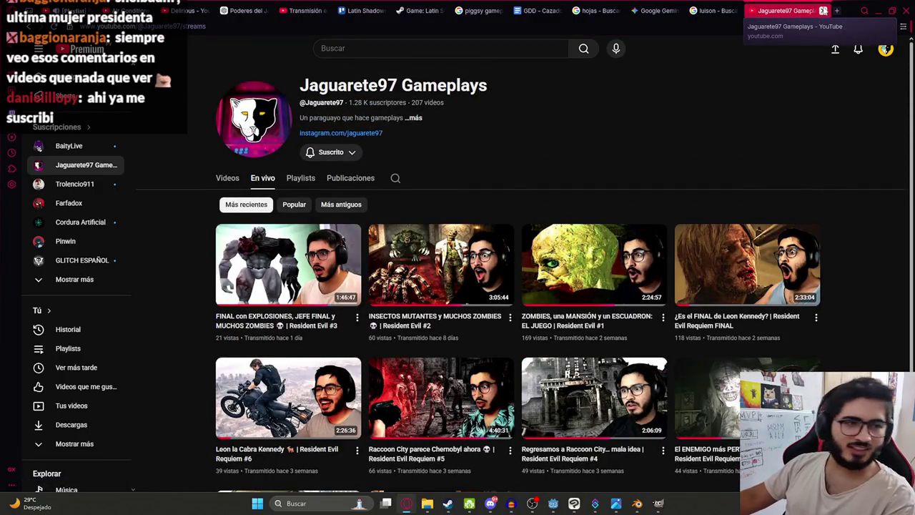
left_click(886, 49)
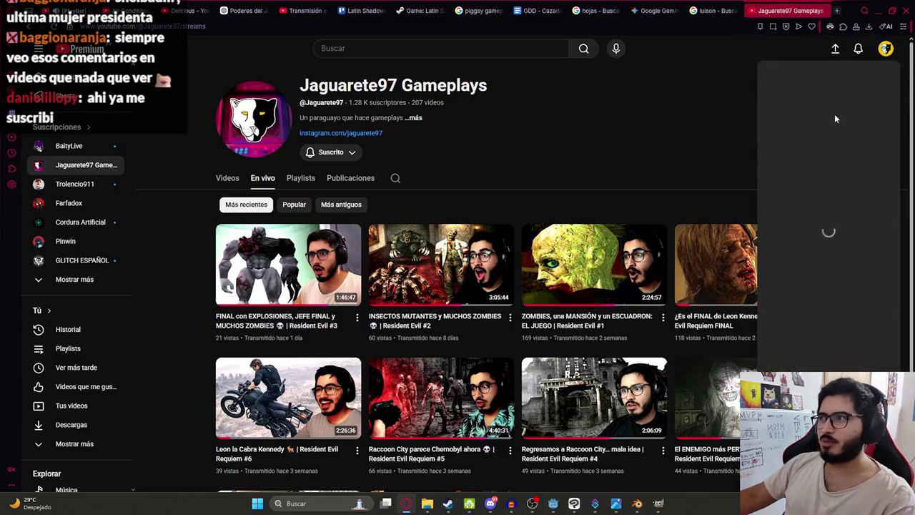
left_click(811, 100)
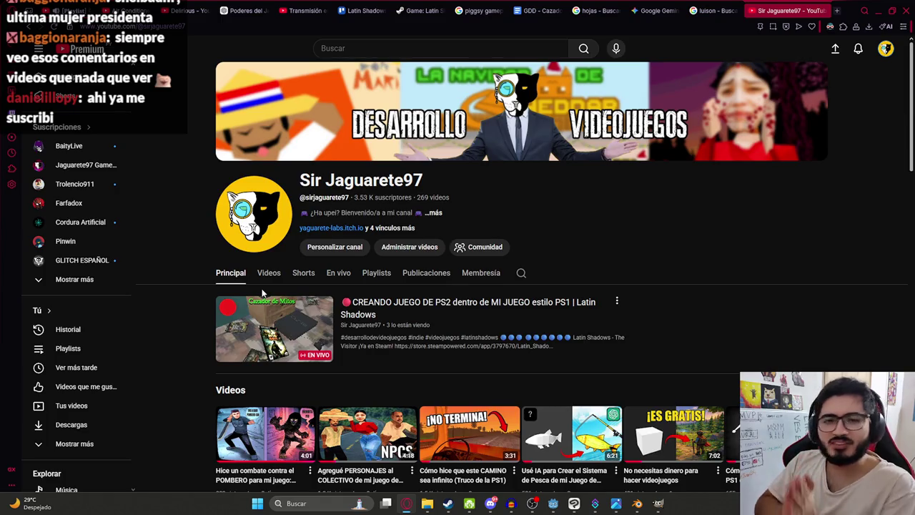
scroll(285, 283, "down", 3)
scroll(275, 257, "up", 2)
- Scroll through the main channel's uploaded videos, then close the channel tab
left_click(264, 226)
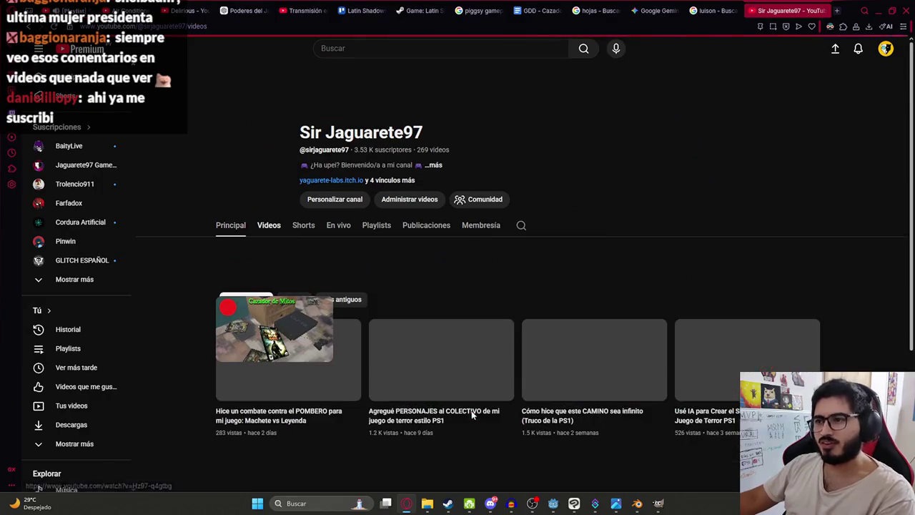
scroll(411, 310, "down", 2)
scroll(431, 281, "up", 1)
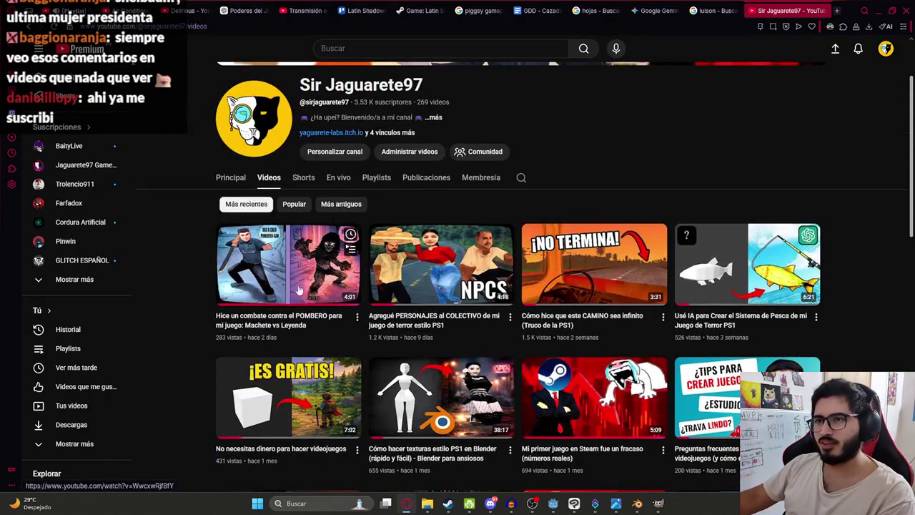
scroll(798, 351, "down", 2)
scroll(798, 351, "down", 2)
scroll(714, 300, "up", 3)
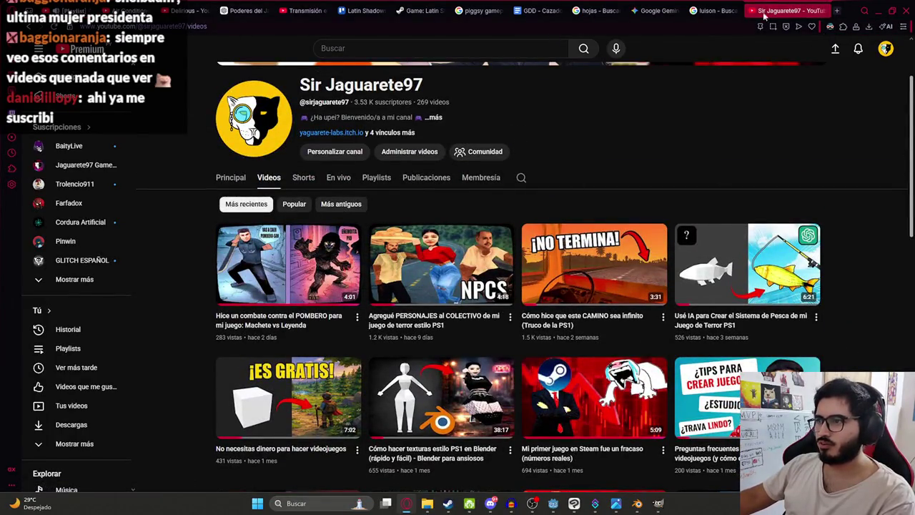
left_click(823, 10)
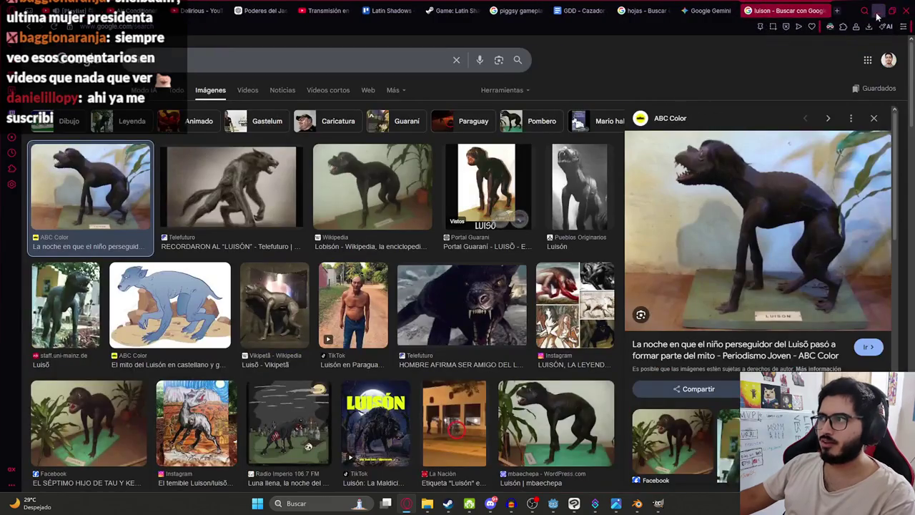
- Minimize the browser to bring the Blender window back
left_click(878, 11)
scroll(421, 184, "up", 5)
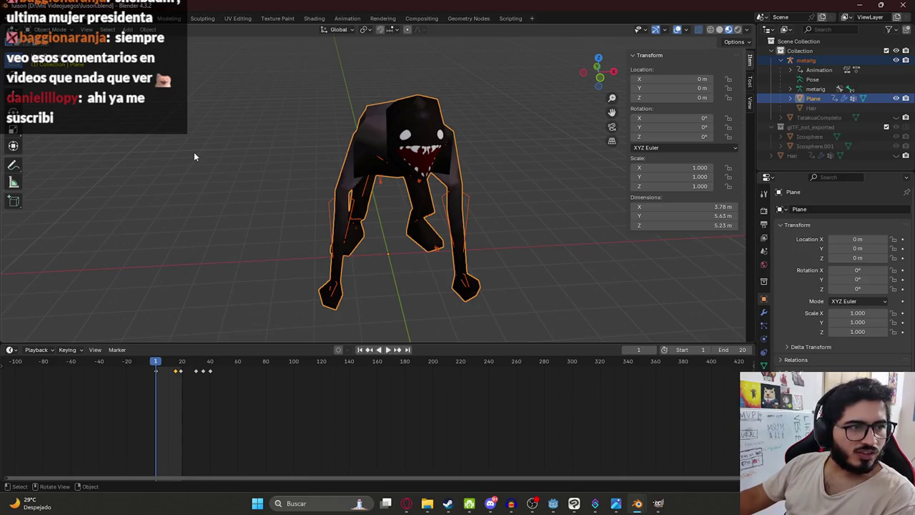
scroll(193, 142, "down", 2)
- Box-select the creature and its rig, then save the blend file
scroll(191, 141, "down", 3)
left_click_drag(305, 140, 392, 210)
key("ctrl+s")
- Start a glTF 2.0 export, cancel it, and bring the Godot editor to the front
left_click(22, 18)
mouse_move(37, 161)
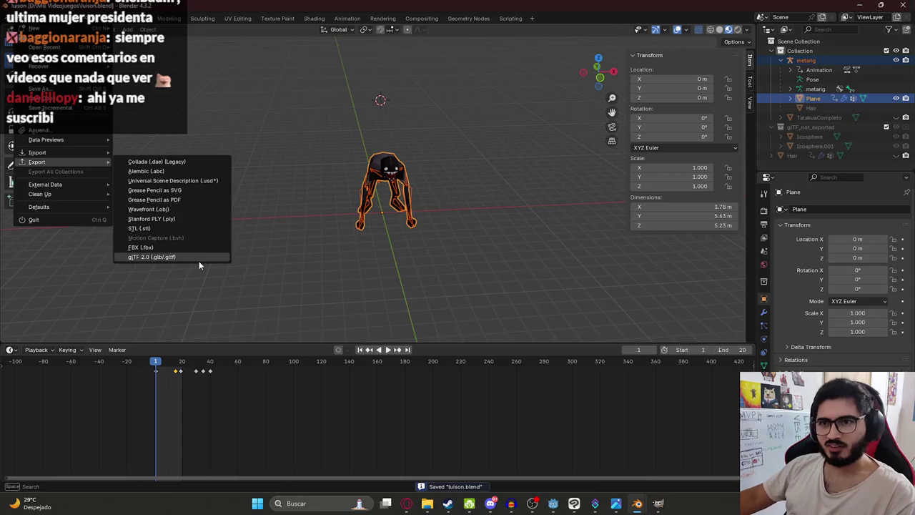
left_click(197, 258)
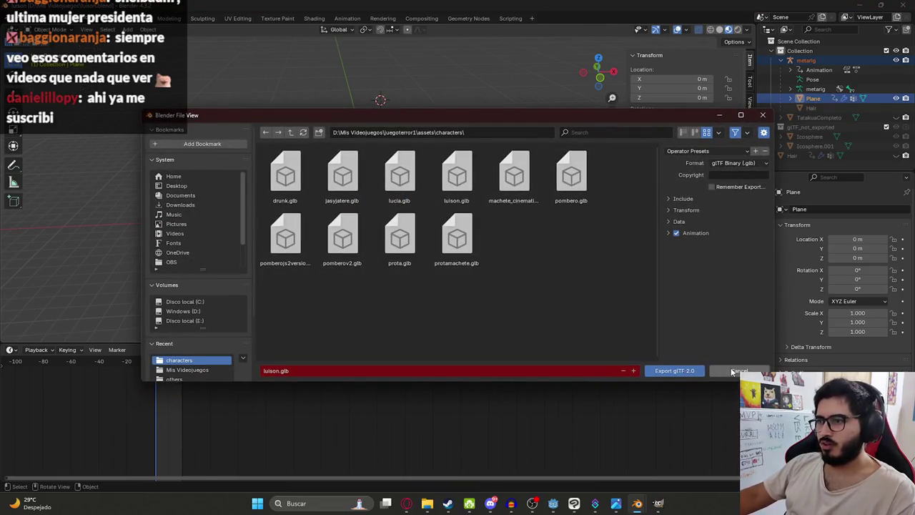
left_click(736, 370)
left_click(573, 503)
left_click(553, 503)
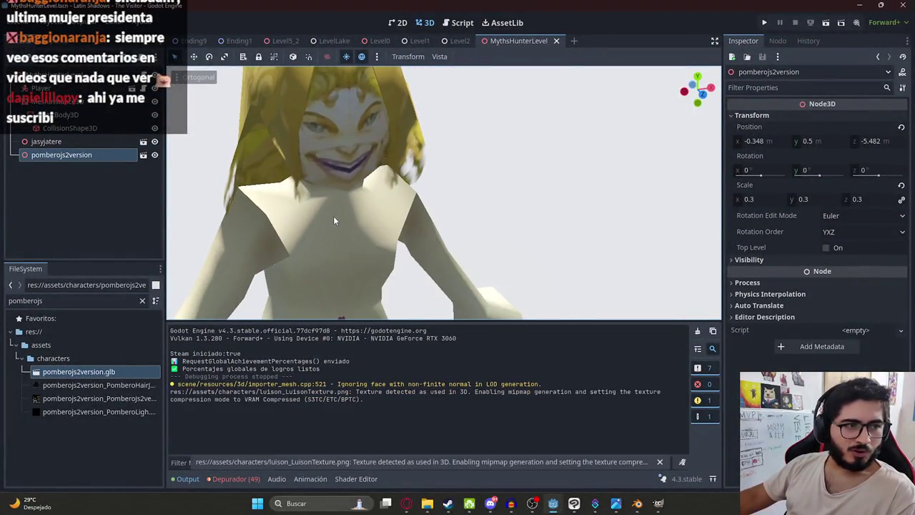
- Filter the FileSystem for 'luiso' and drag luison.glb into the MythsHunterLevel viewport
mouse_move(345, 145)
middle_mouse_down()
mouse_move(400, 209)
mouse_move(450, 125)
middle_mouse_up()
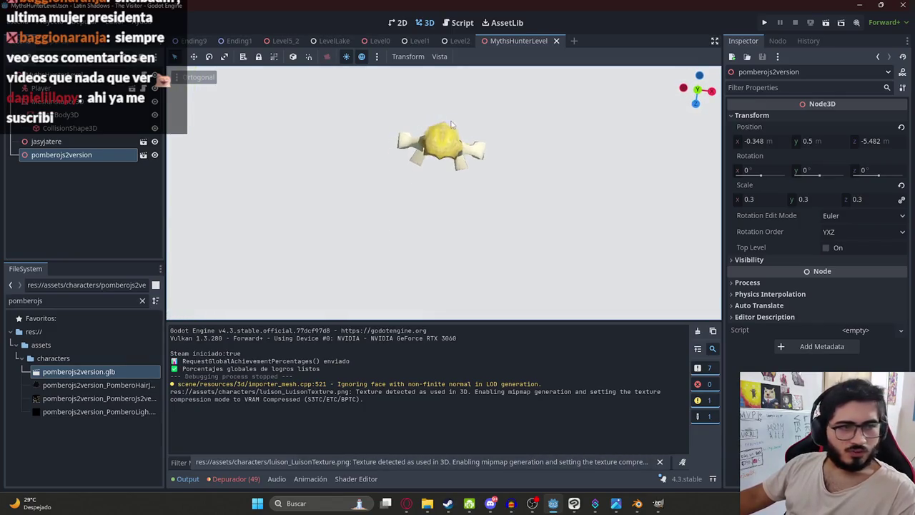
middle_click_drag(398, 204, 422, 106)
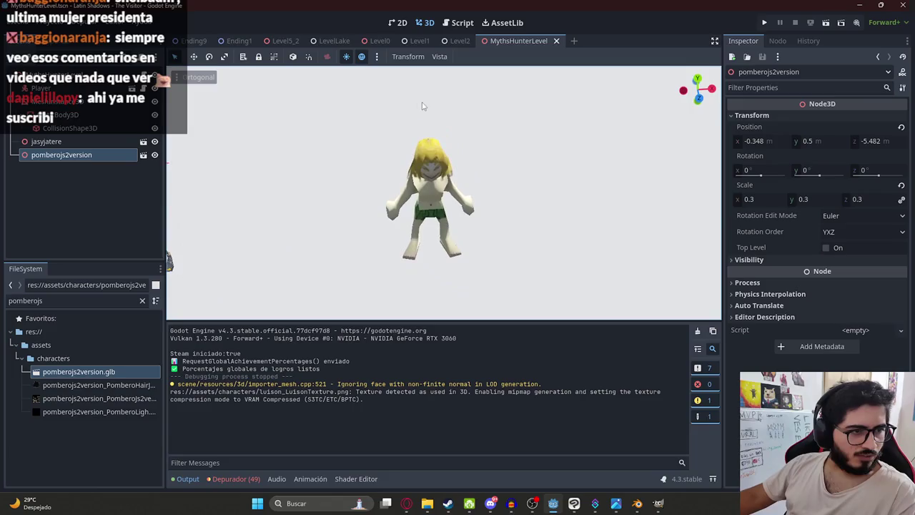
scroll(395, 176, "up", 3)
scroll(351, 189, "down", 4)
middle_click_drag(367, 180, 412, 223)
double_click(42, 300)
type("luison")
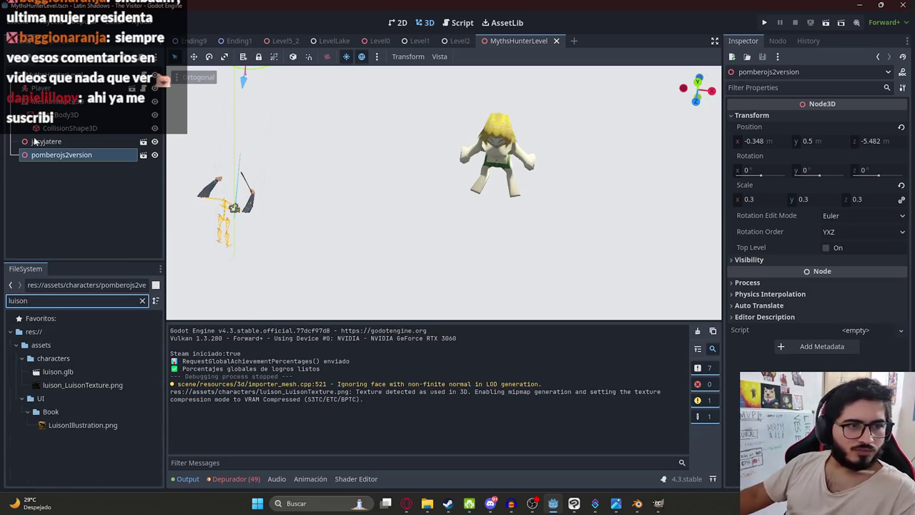
left_click_drag(63, 375, 382, 165)
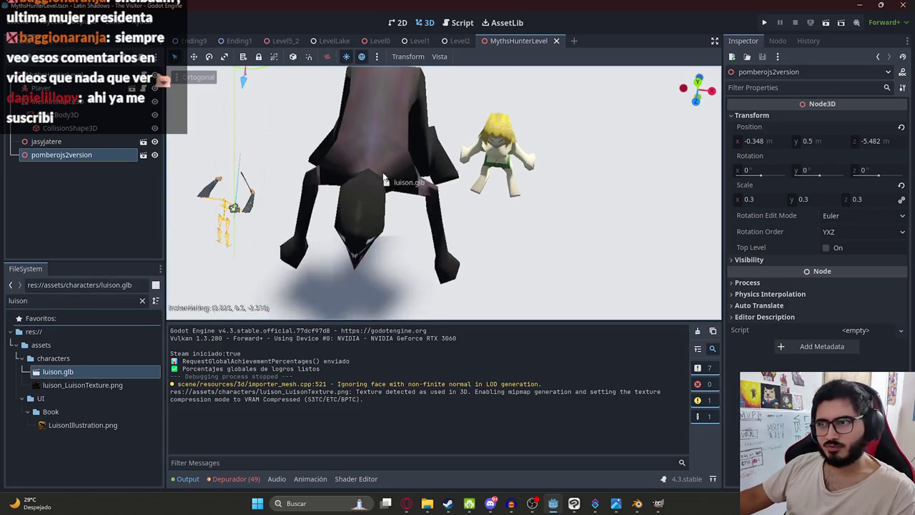
- Set the luison node's scale to 0.3 and save the scene
left_click(751, 116)
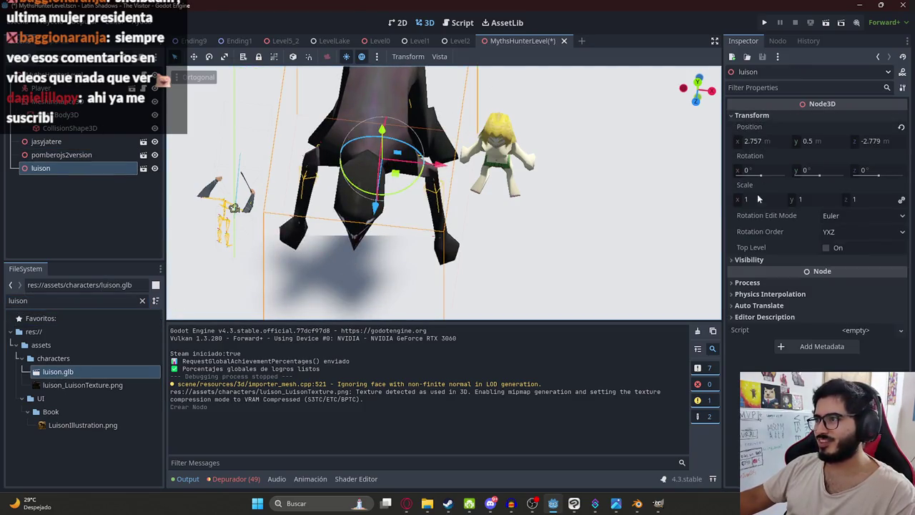
left_click(759, 200)
type("0.17")
key("Return")
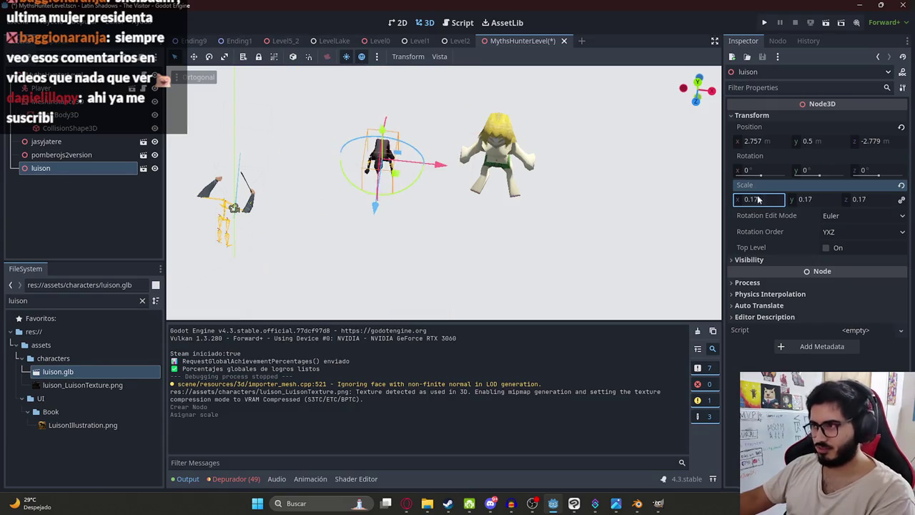
left_click(773, 200)
type("0.")
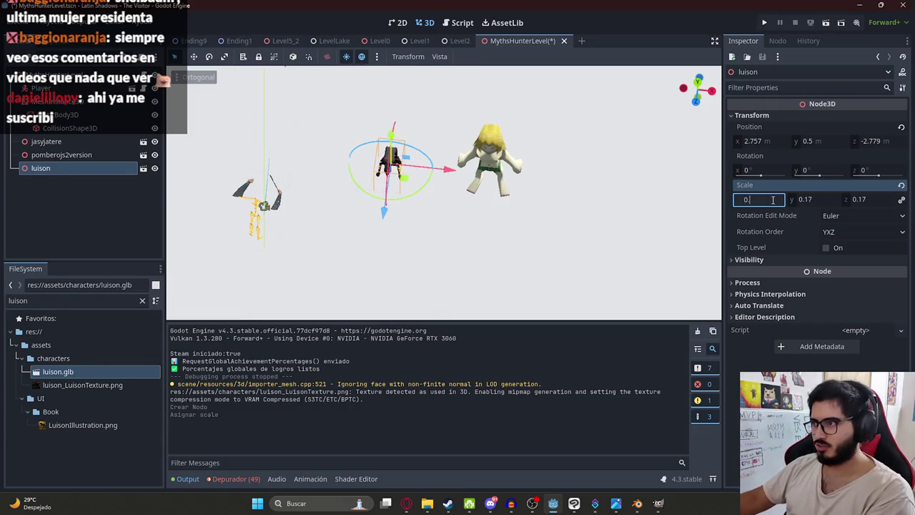
key("Return")
key("ctrl+s")
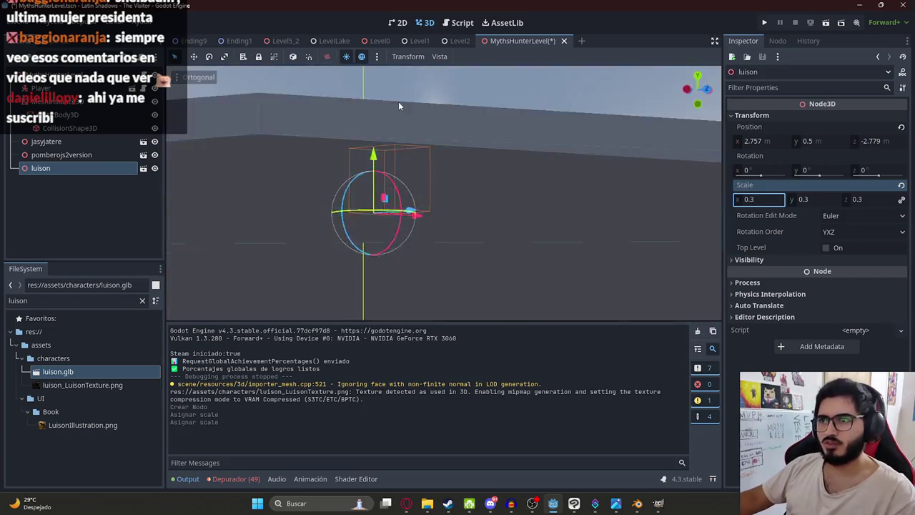
- Run the current scene to test the creature in the level
right_click(515, 40)
left_click(561, 120)
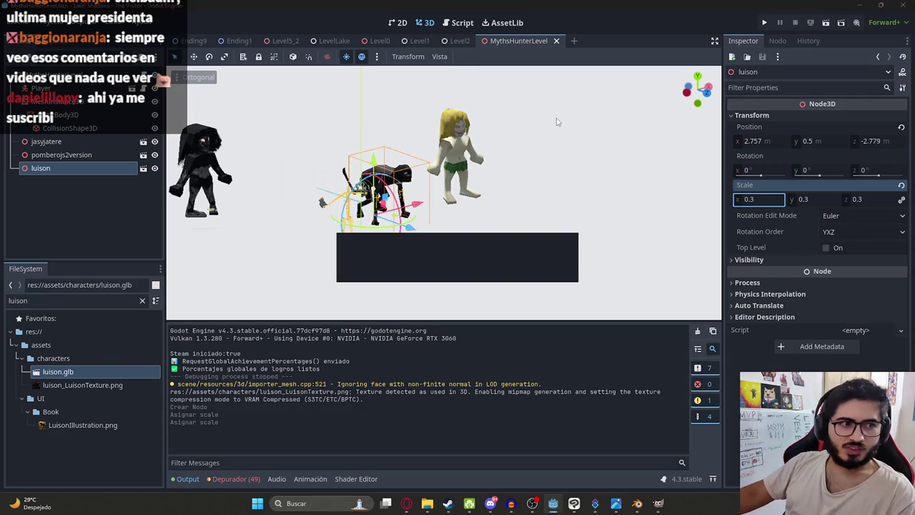
left_click(511, 283)
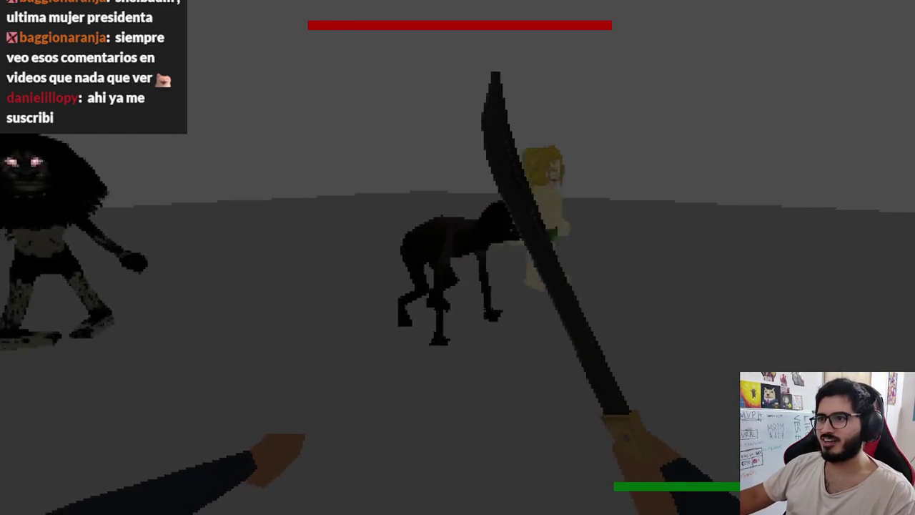
- Close the running game, set the luison creature's scale X to 0.5, and save the scene
key("F8")
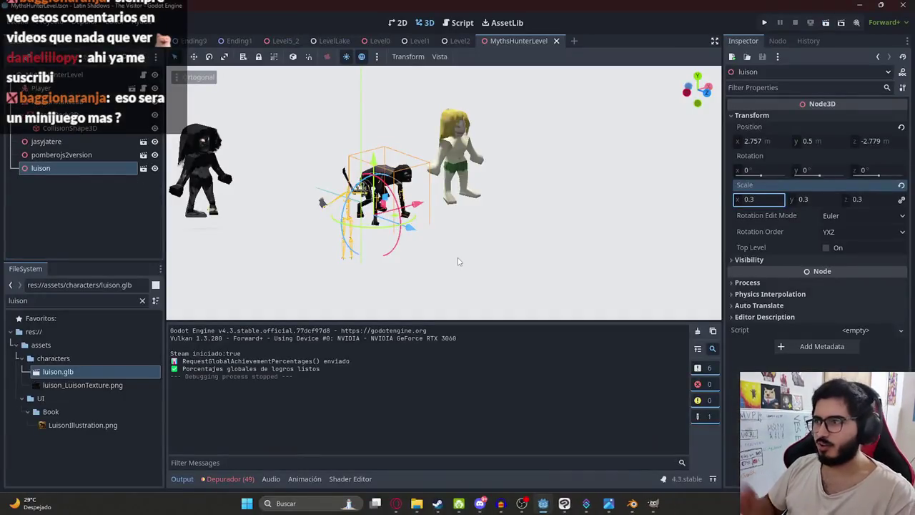
left_click(771, 200)
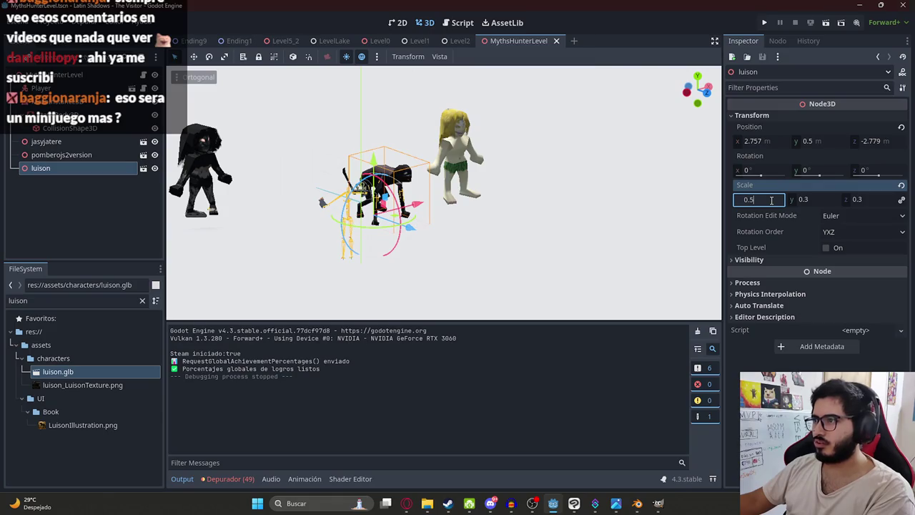
key("Return")
key("ctrl+s")
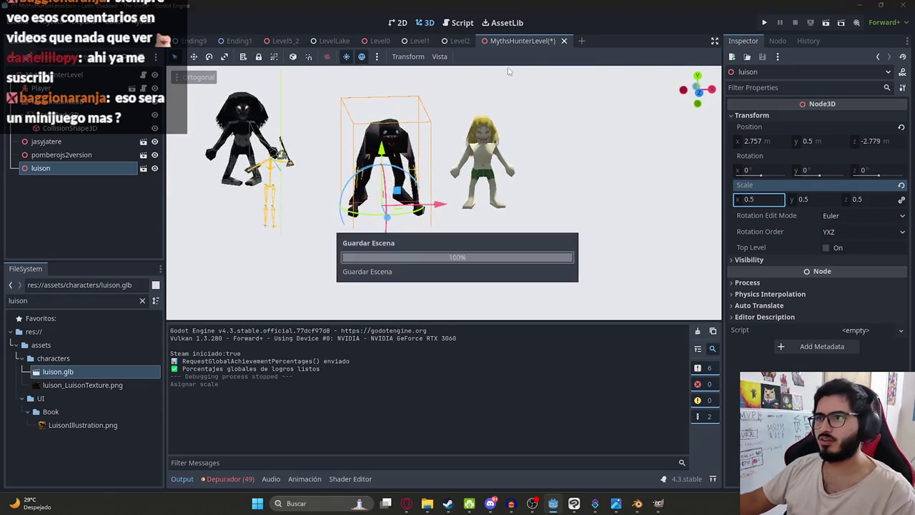
- Play-test the scene with the enlarged creature, then close the game
right_click(521, 42)
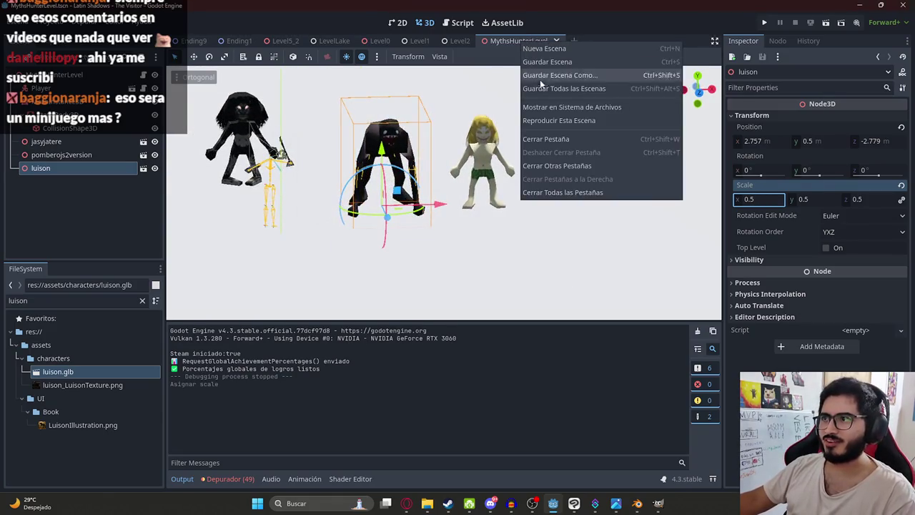
left_click(533, 123)
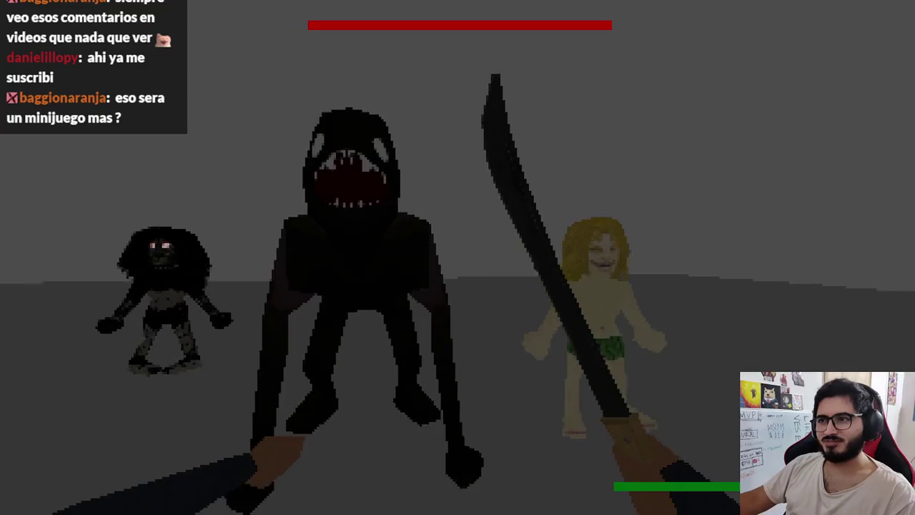
key("F8")
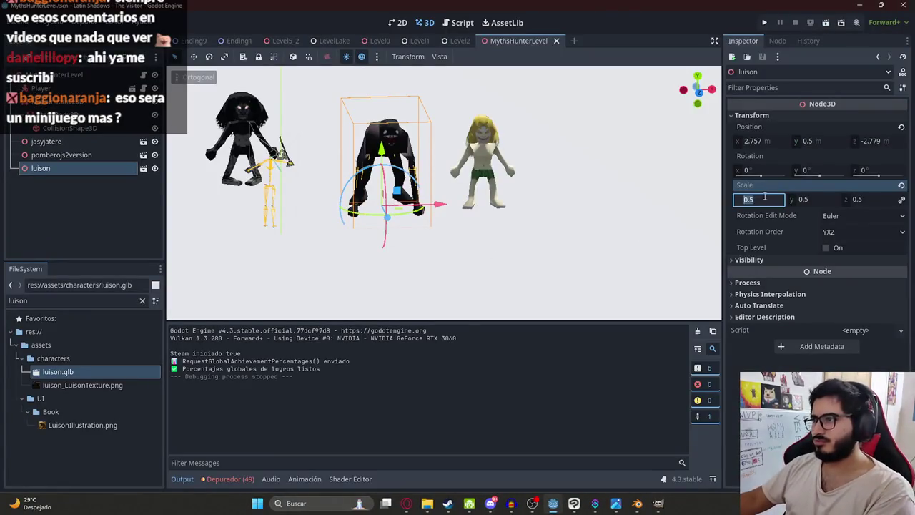
- Try a 0.4 scale on the luison creature and play the scene
type("0.4")
key("Return")
right_click(506, 42)
left_click(545, 121)
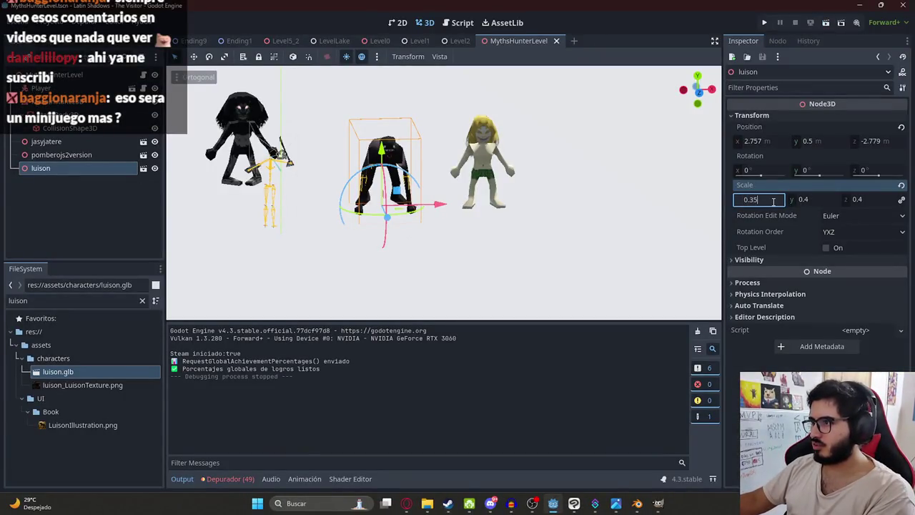
- Apply a 0.35 scale on all axes and play-test the scene again before closing it
key("Return")
right_click(519, 40)
left_click(548, 69)
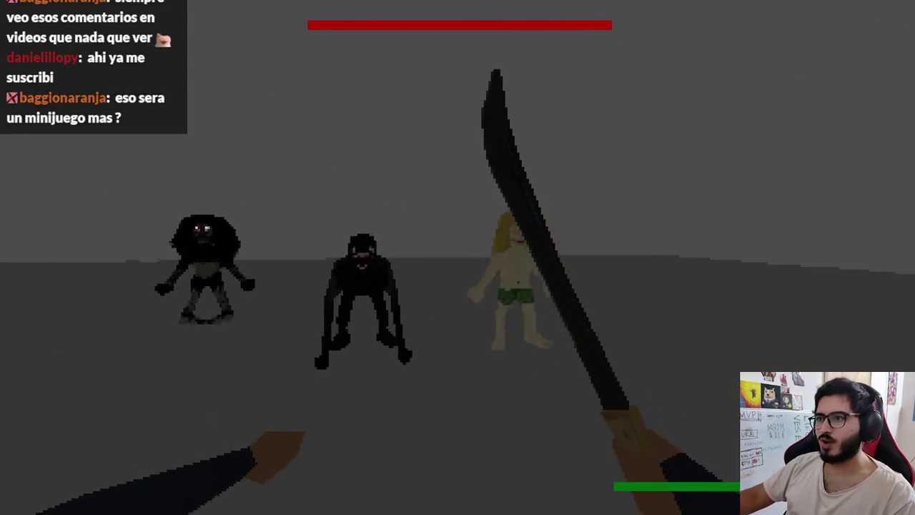
key("F8")
mouse_move(458, 261)
middle_mouse_down()
mouse_move(451, 96)
mouse_move(257, 179)
middle_mouse_up()
left_click(79, 143)
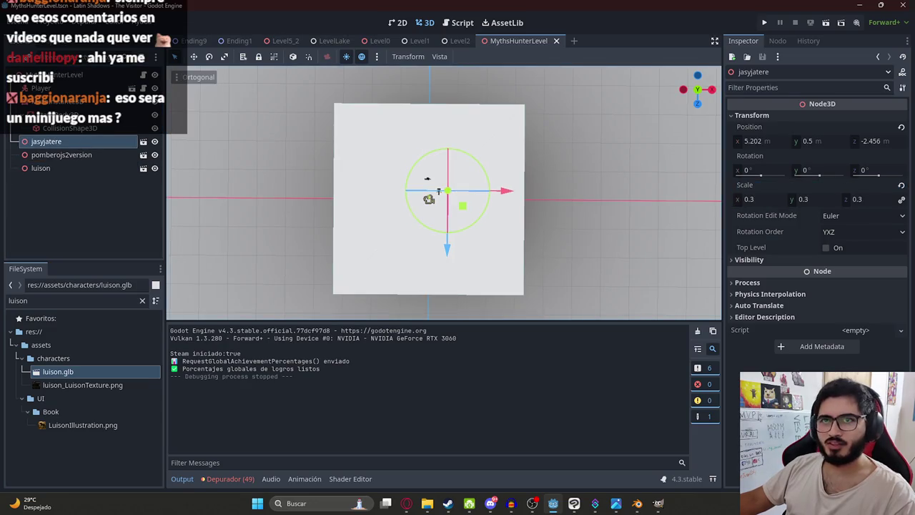
- Reselect the luison creature in the scene tree and orbit the view around the characters
left_click(87, 75)
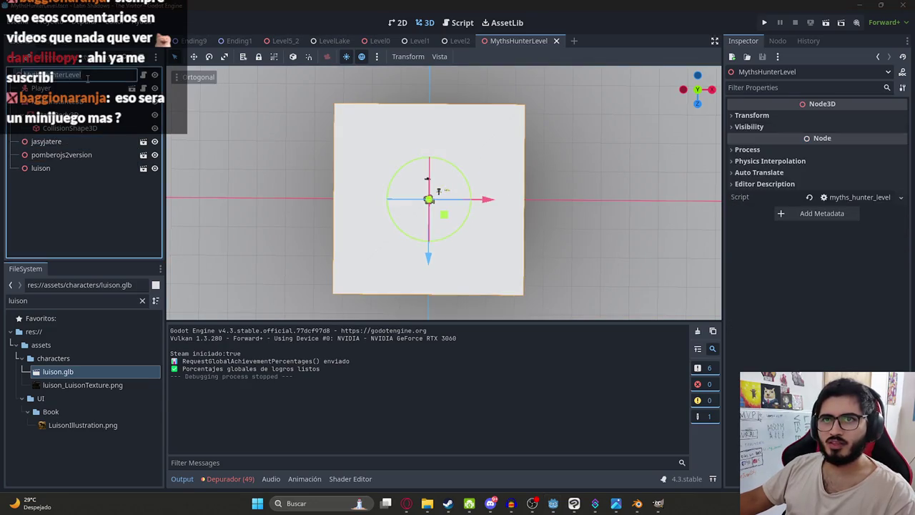
left_click(68, 141)
left_click(47, 169)
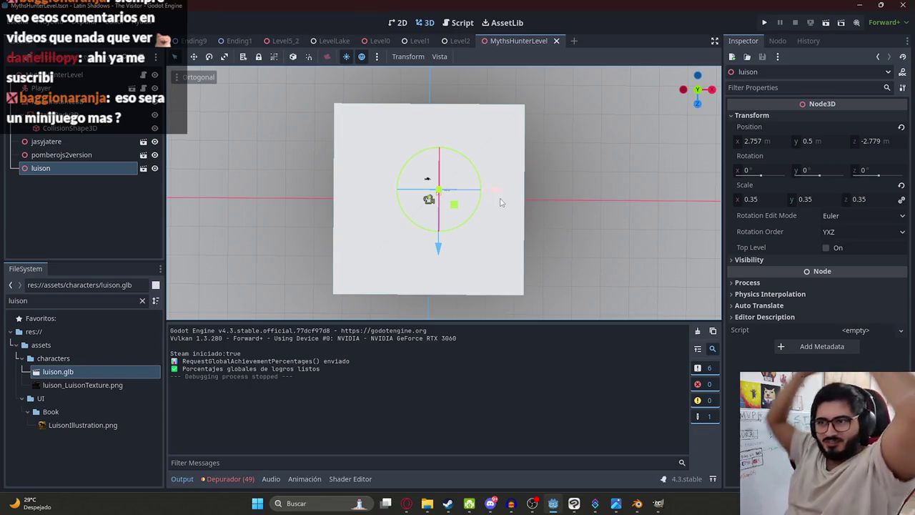
scroll(389, 139, "up", 1)
scroll(388, 139, "up", 3)
middle_click_drag(389, 138, 254, 218)
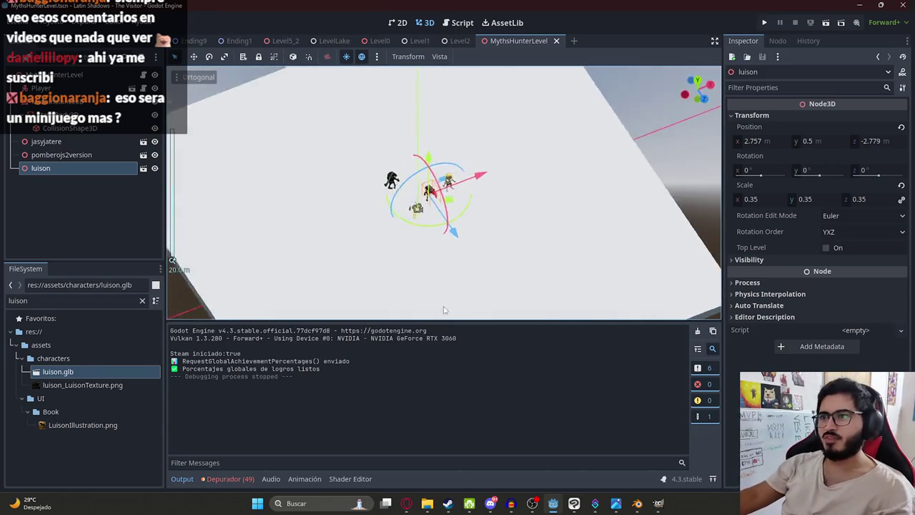
- Replace the floor plane's box mesh with a new CylinderMesh
left_click(275, 186)
key("f")
left_click(862, 136)
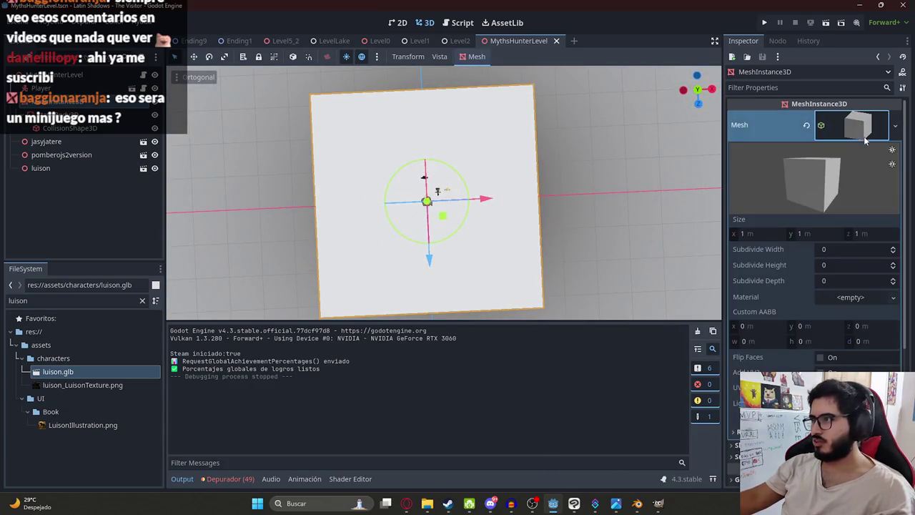
left_click(861, 128)
left_click(808, 126)
left_click(844, 125)
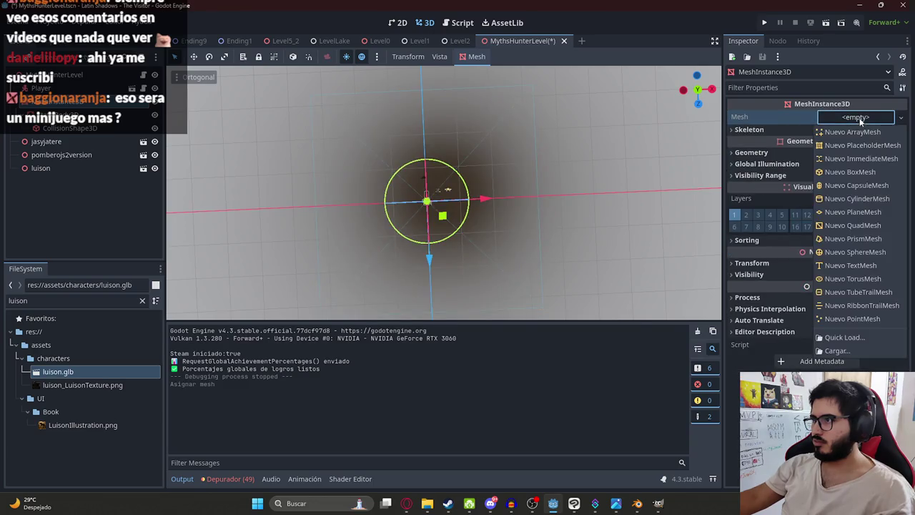
left_click(861, 199)
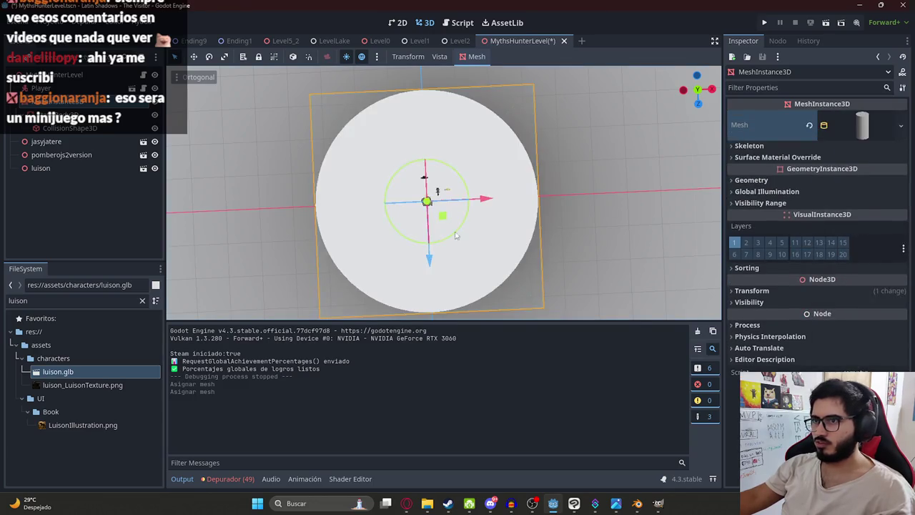
- Lower the cylinder floor beneath the characters, save the scene, and return to the luison image results
mouse_move(456, 227)
middle_mouse_down()
mouse_move(387, 211)
mouse_move(429, 215)
middle_mouse_up()
scroll(429, 214, "up", 3)
scroll(429, 215, "up", 5)
scroll(436, 214, "up", 5)
left_click_drag(441, 216, 450, 252)
scroll(450, 251, "down", 5)
mouse_move(450, 251)
middle_mouse_down()
mouse_move(403, 80)
mouse_move(370, 104)
mouse_move(421, 74)
middle_mouse_up()
scroll(402, 79, "down", 3)
key("ctrl+s")
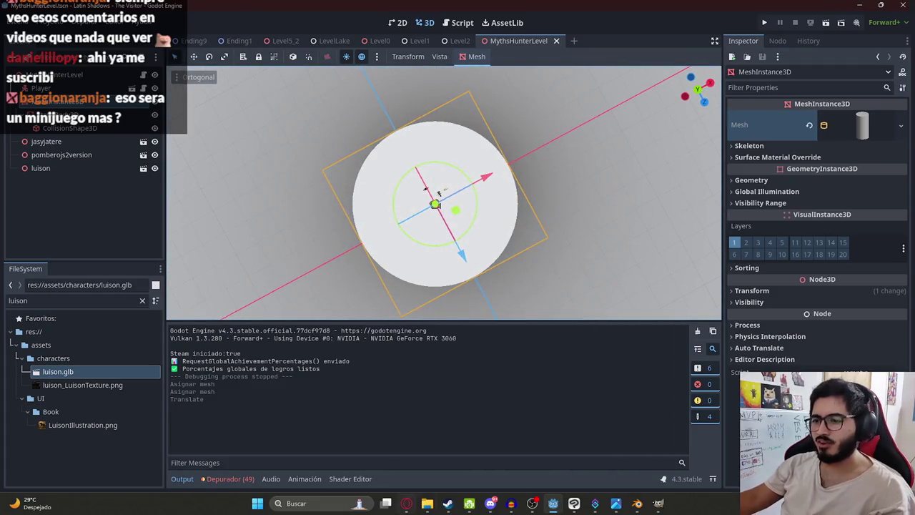
left_click(407, 503)
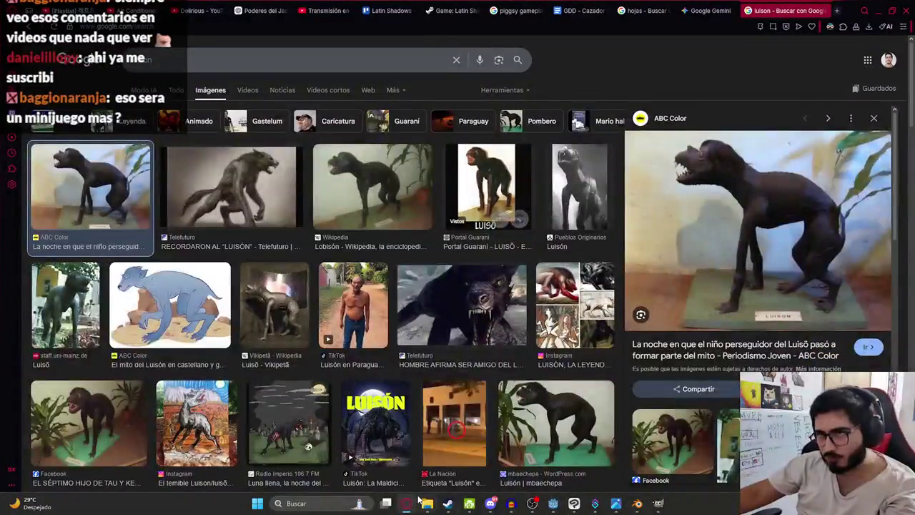
- Pause the Night City pop mix and play the one-hour air-conditioner white-noise video full screen
left_click(72, 10)
left_click(163, 132)
left_click(164, 10)
double_click(233, 207)
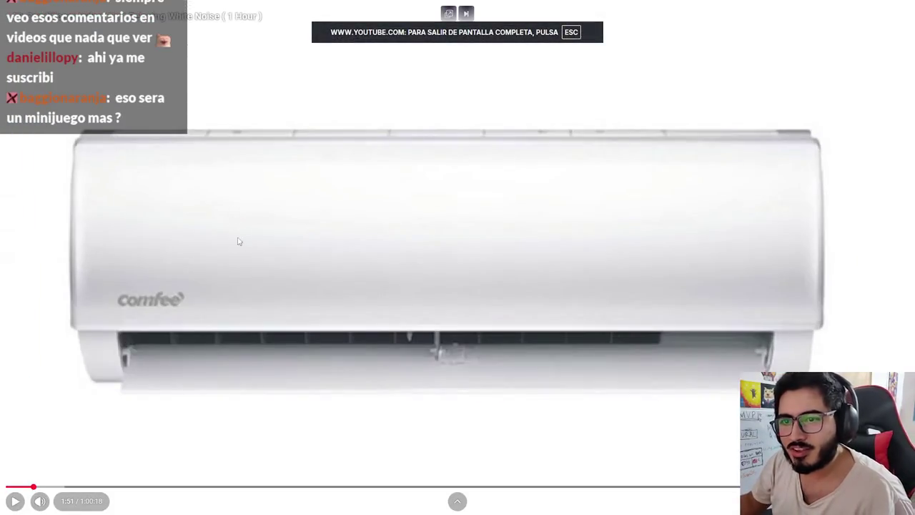
left_click(311, 283)
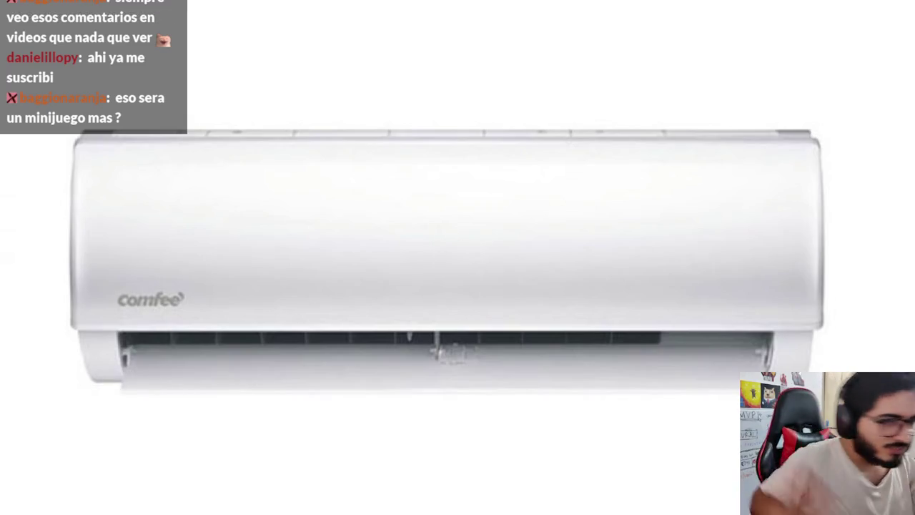
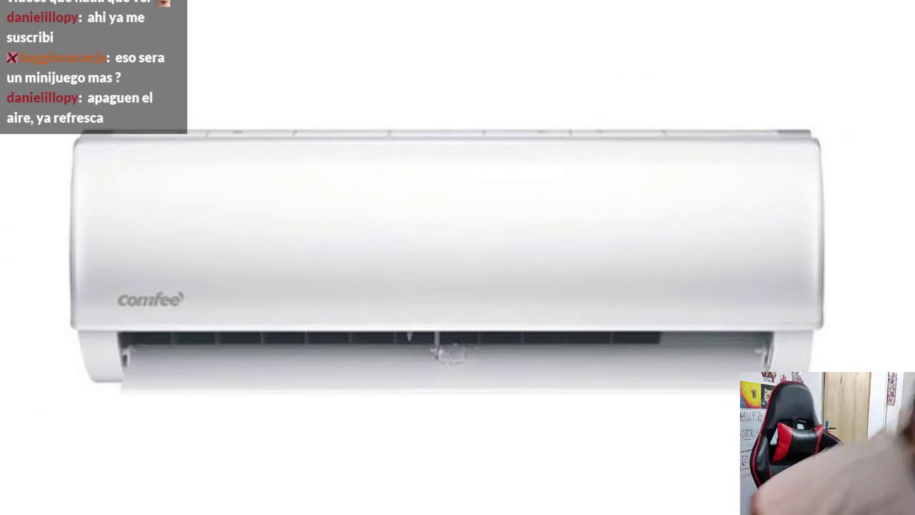
- Pause the YouTube air-conditioner video and bring the Godot editor back to the front
key("space")
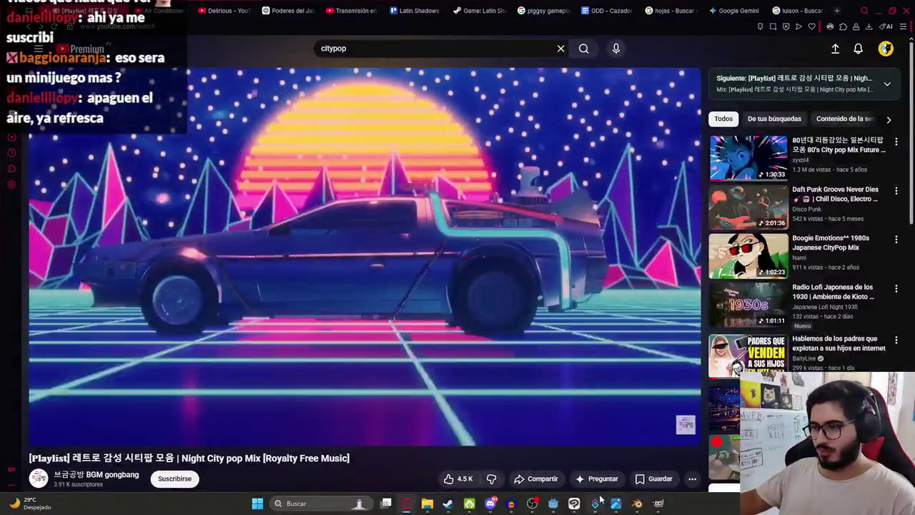
left_click(553, 503)
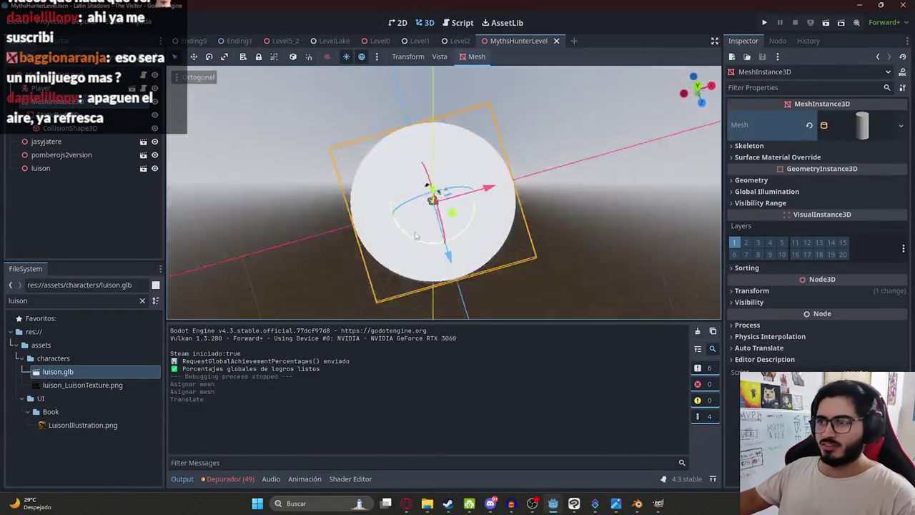
- Shrink the round floor platform to about half its size
mouse_move(390, 150)
middle_mouse_down()
mouse_move(403, 292)
mouse_move(409, 95)
mouse_move(450, 117)
mouse_move(394, 282)
mouse_move(406, 165)
middle_mouse_up()
scroll(431, 246, "up", 3)
scroll(432, 246, "up", 2)
scroll(401, 129, "up", 1)
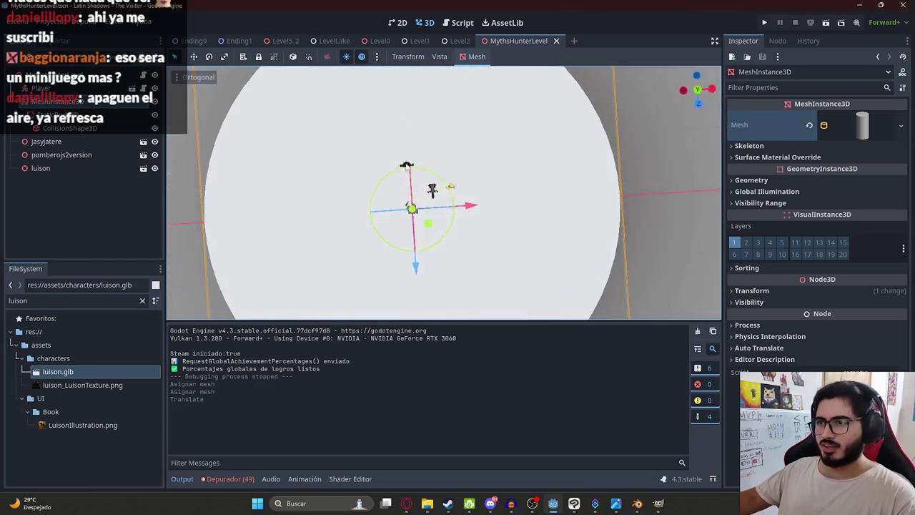
scroll(405, 195, "down", 5)
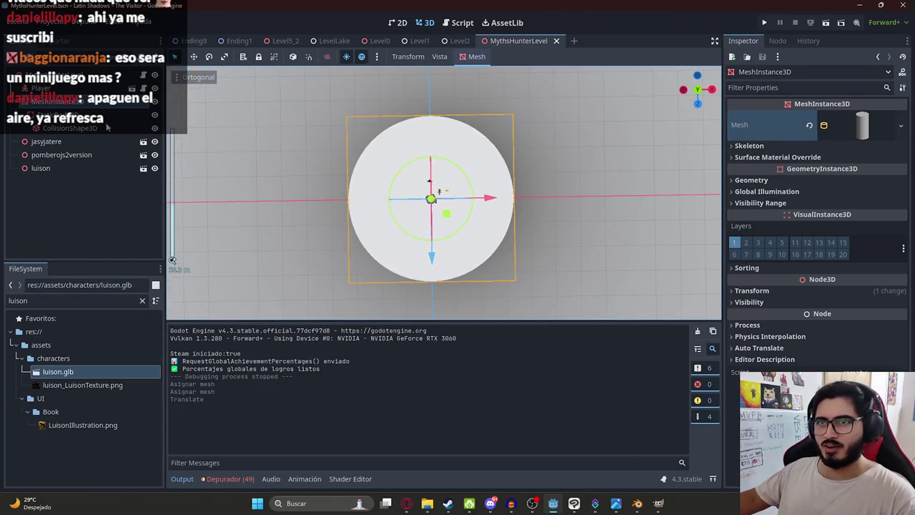
left_click(759, 180)
scroll(815, 214, "down", 2)
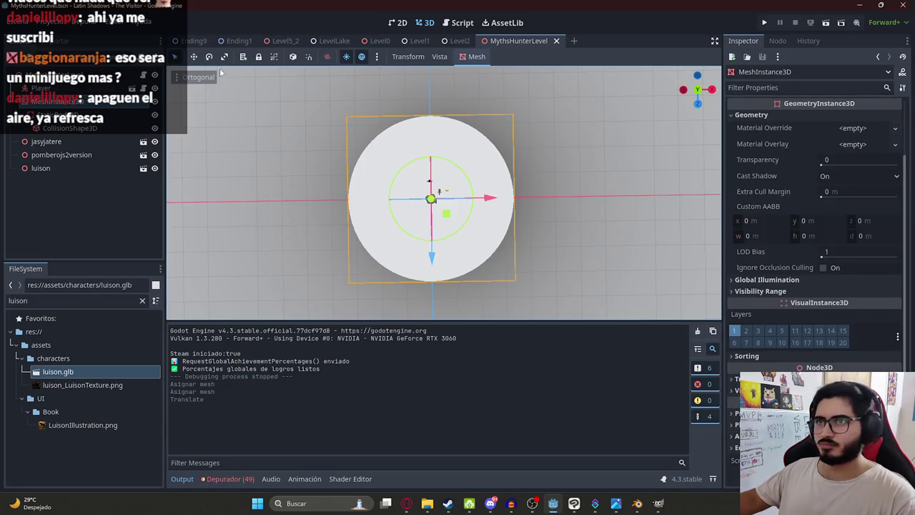
left_click_drag(447, 220, 445, 219)
key("ctrl+z")
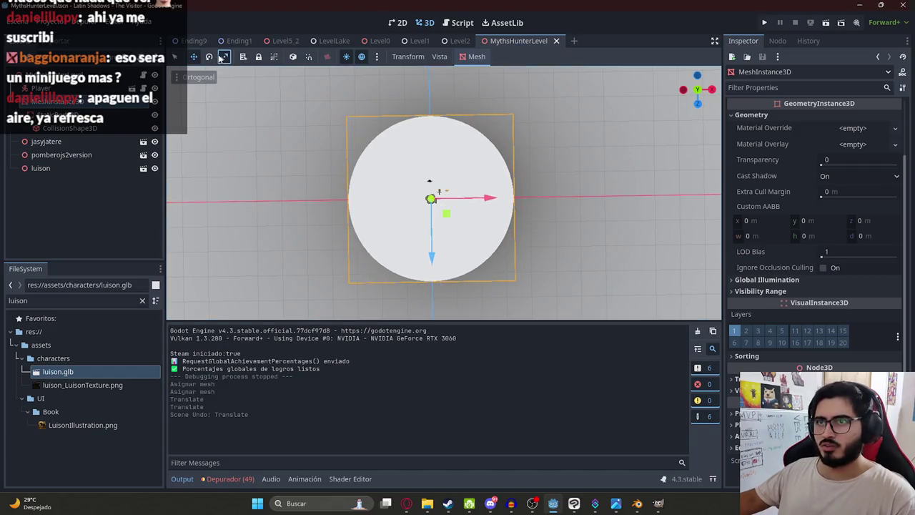
left_click_drag(440, 218, 443, 211)
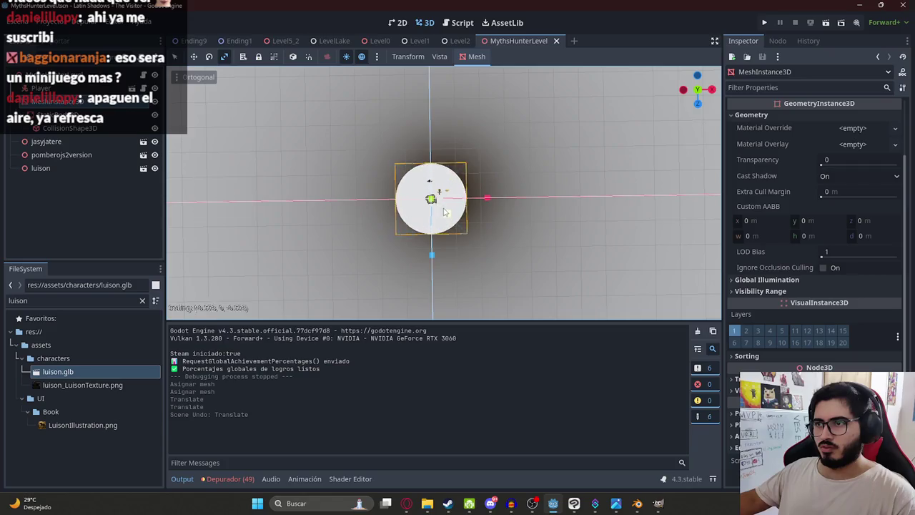
- Test-play the MythsHunterLevel scene with Reproducir Esta Escena, then stop the run
mouse_move(443, 211)
middle_mouse_down()
mouse_move(430, 200)
mouse_move(397, 263)
middle_mouse_up()
scroll(431, 196, "up", 3)
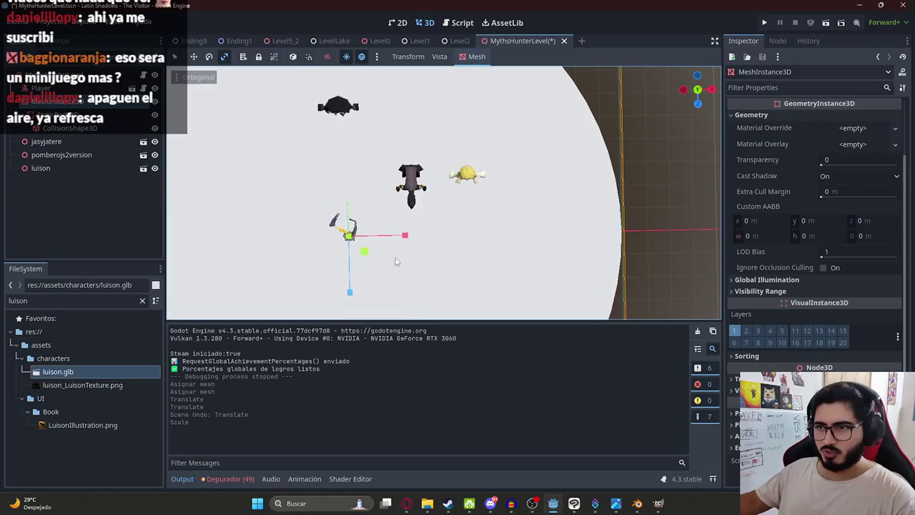
right_click(519, 41)
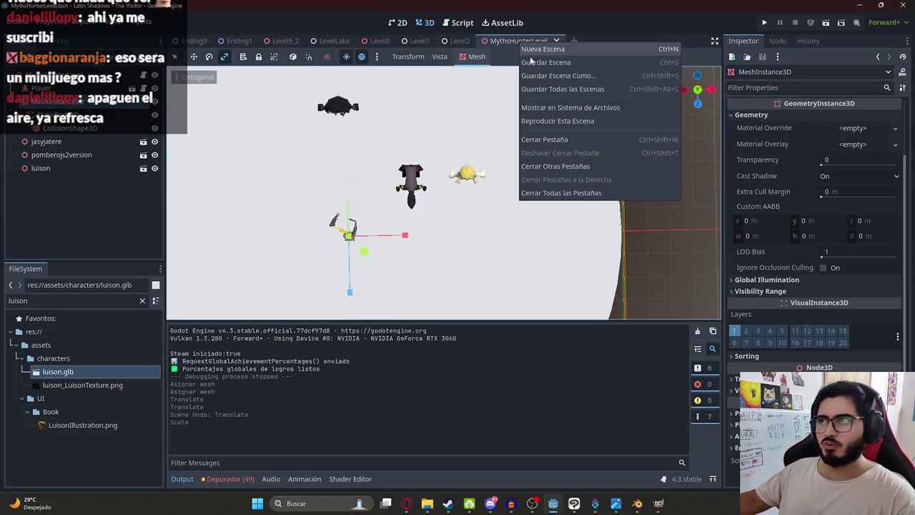
left_click(553, 119)
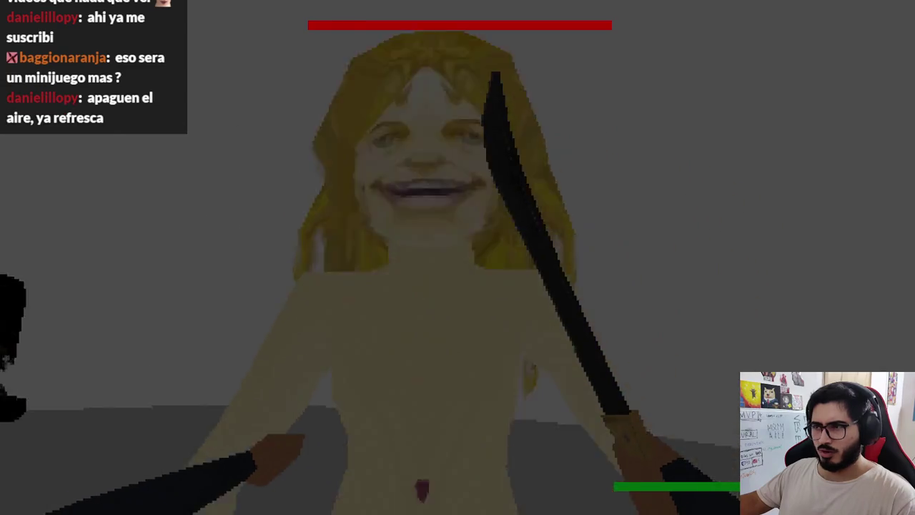
key("F8")
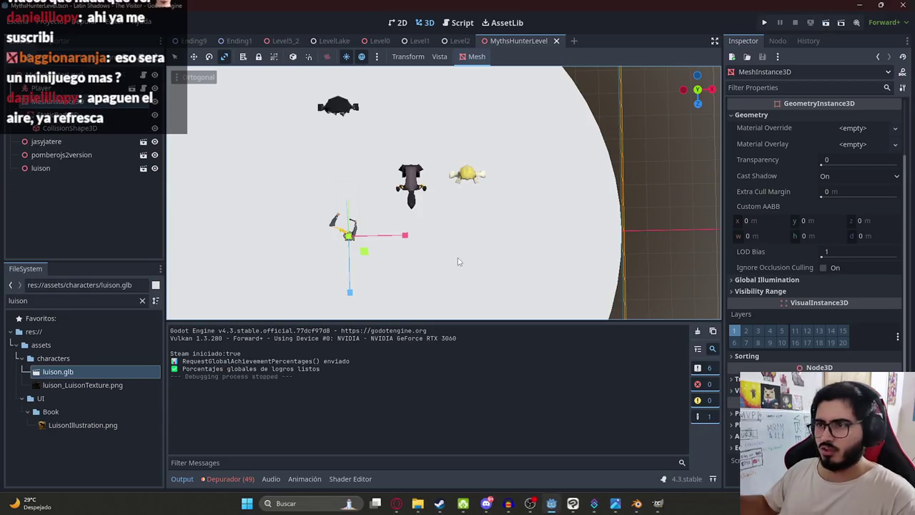
- Enlarge the round floor platform again
mouse_move(448, 215)
middle_mouse_down()
mouse_move(448, 87)
mouse_move(489, 197)
middle_mouse_up()
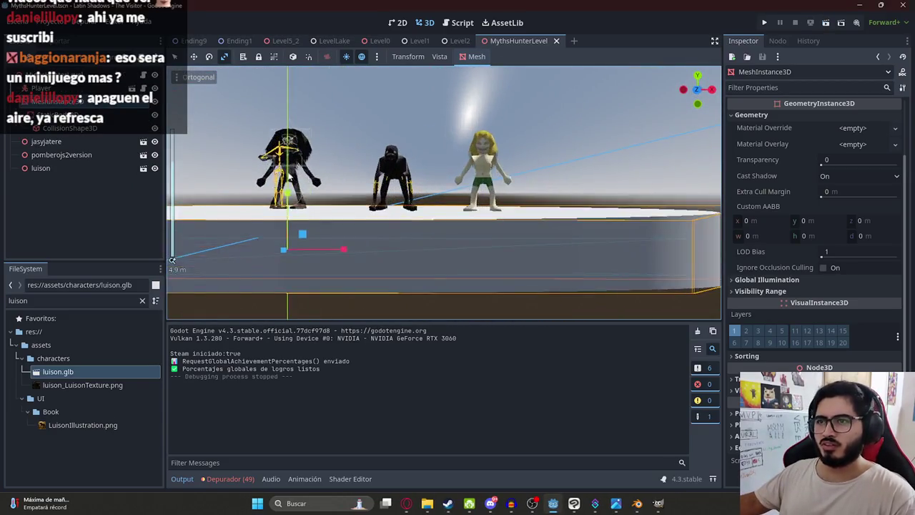
scroll(489, 197, "up", 3)
scroll(455, 211, "up", 2)
scroll(458, 167, "down", 2)
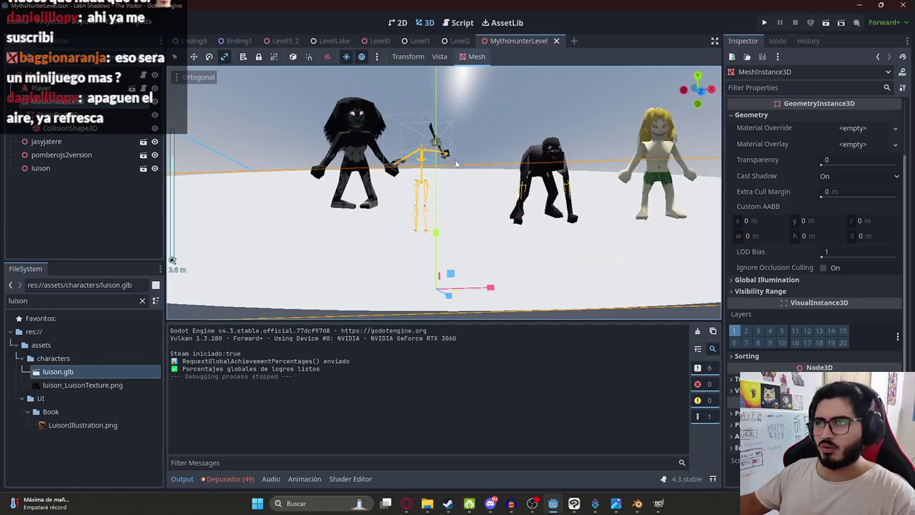
scroll(426, 240, "down", 3)
mouse_move(426, 240)
middle_mouse_down()
mouse_move(479, 232)
mouse_move(429, 235)
mouse_move(383, 264)
mouse_move(408, 280)
mouse_move(468, 235)
middle_mouse_up()
scroll(478, 232, "up", 3)
scroll(476, 218, "up", 2)
scroll(442, 226, "down", 3)
scroll(429, 235, "down", 3)
scroll(408, 279, "down", 3)
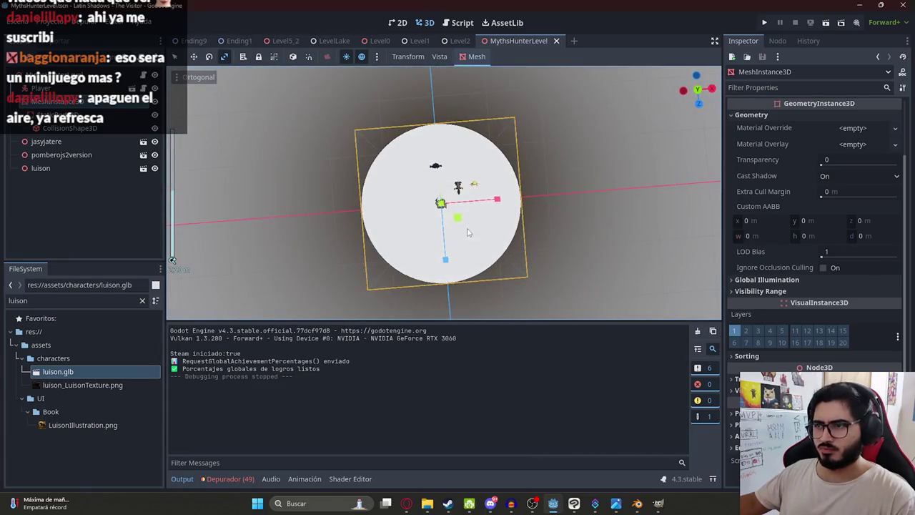
left_click_drag(468, 235, 493, 257)
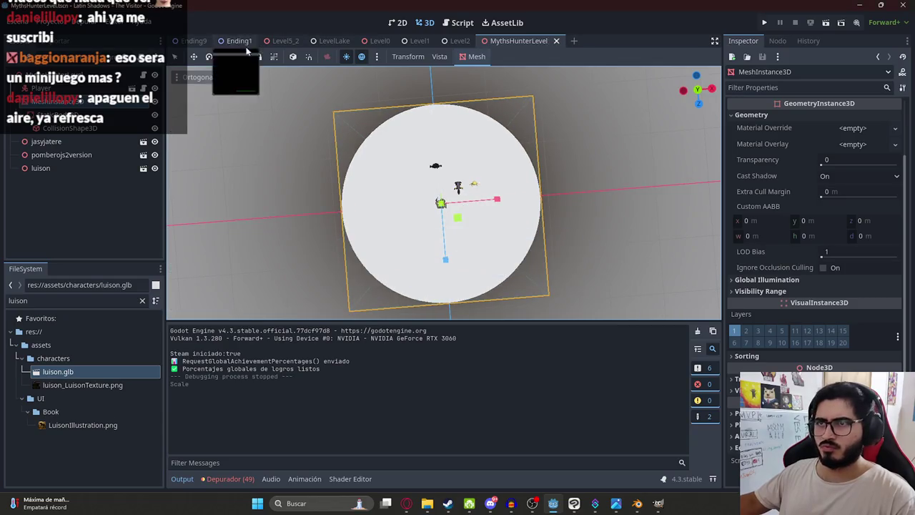
scroll(392, 175, "up", 3)
- Lower the Player slightly along the vertical axis
mouse_move(392, 175)
middle_mouse_down()
mouse_move(379, 152)
mouse_move(490, 172)
mouse_move(470, 161)
middle_mouse_up()
scroll(491, 171, "up", 2)
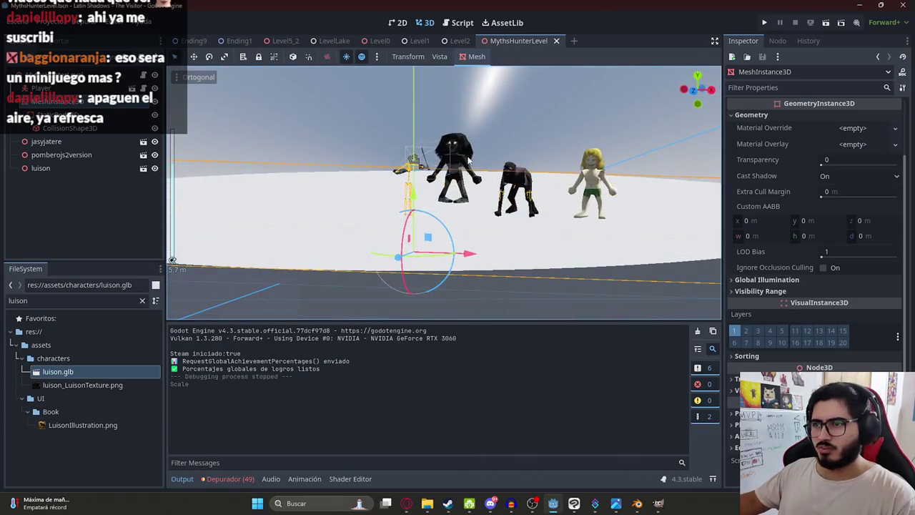
left_click(405, 169)
scroll(405, 169, "up", 3)
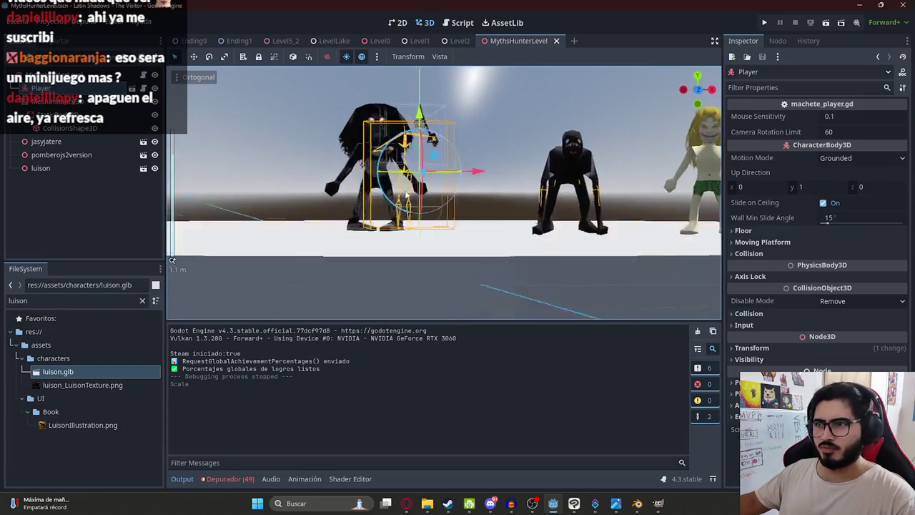
middle_click_drag(405, 169, 402, 191)
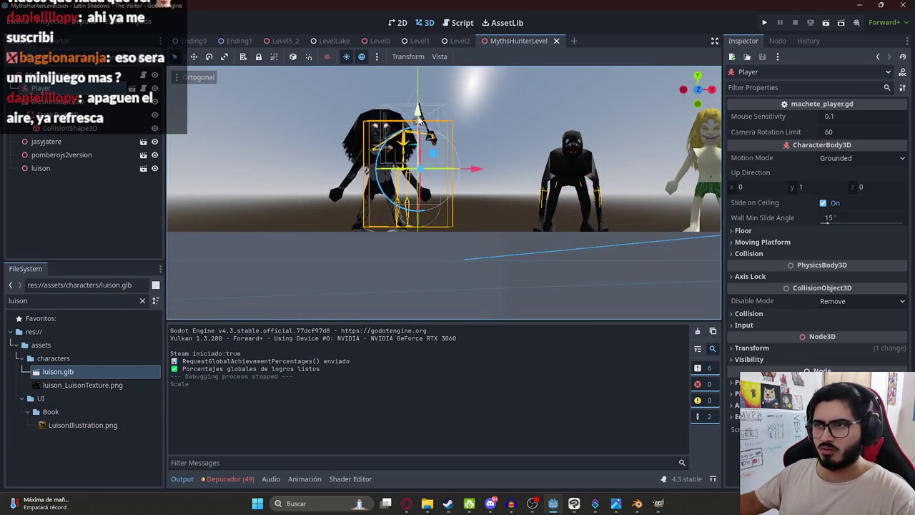
left_click_drag(417, 109, 418, 116)
middle_click_drag(512, 140, 515, 165)
- Scale jasyjatere and pomberojs2version to 0.25 and luison to 0.3 in the Inspector
left_click(569, 171)
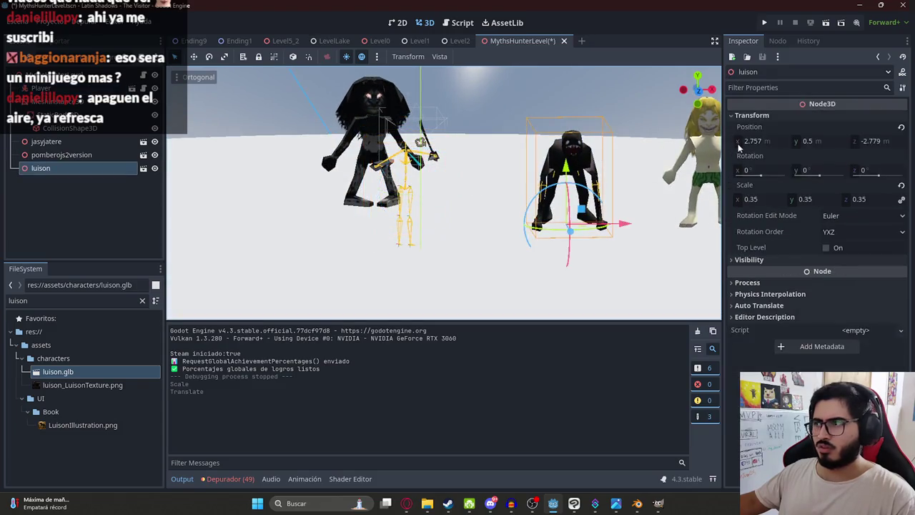
left_click(712, 146)
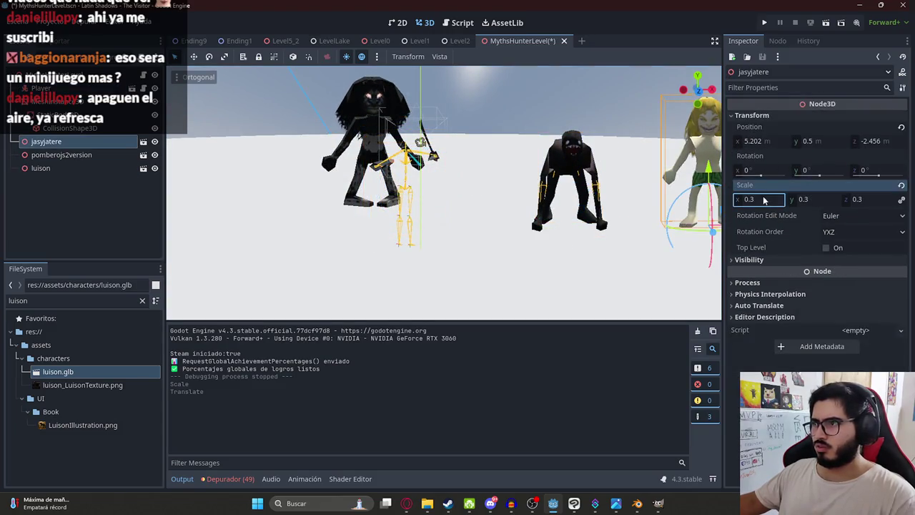
type("0.25")
key("Return")
left_click(354, 102)
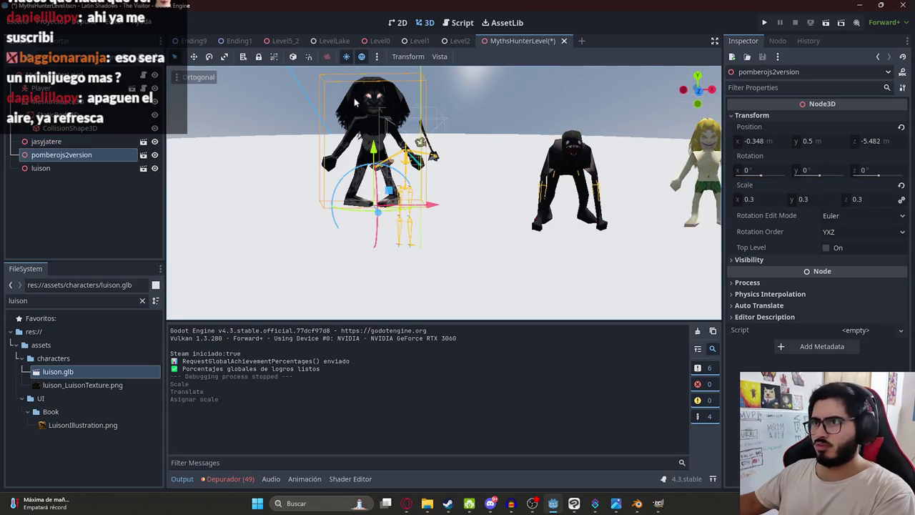
left_click(773, 200)
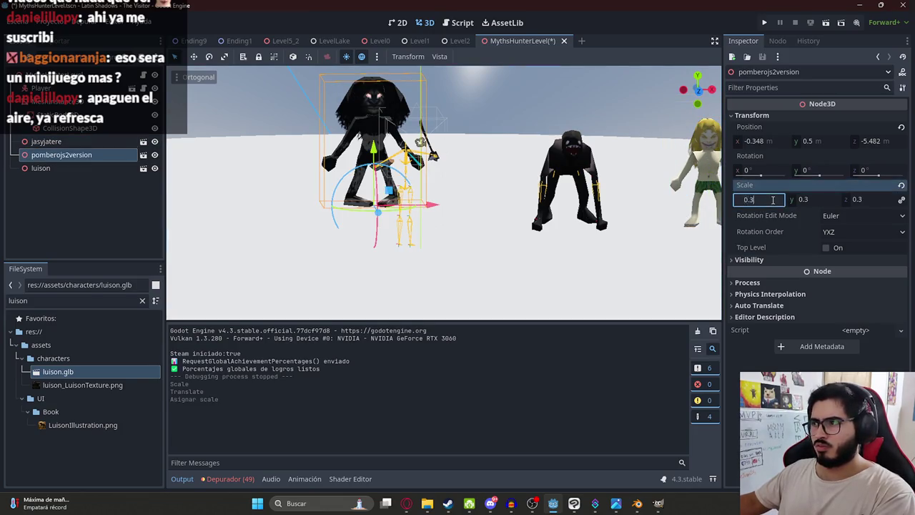
type("0.25")
key("Return")
left_click(575, 174)
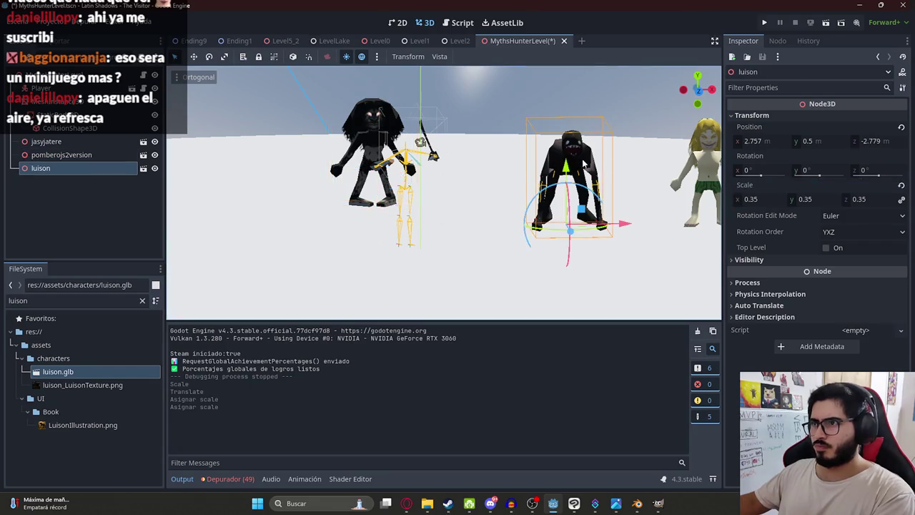
left_click(763, 200)
key("Return")
- Save the level, playtest it swinging the machete, then stop the game
key("ctrl+s")
right_click(508, 42)
left_click(539, 123)
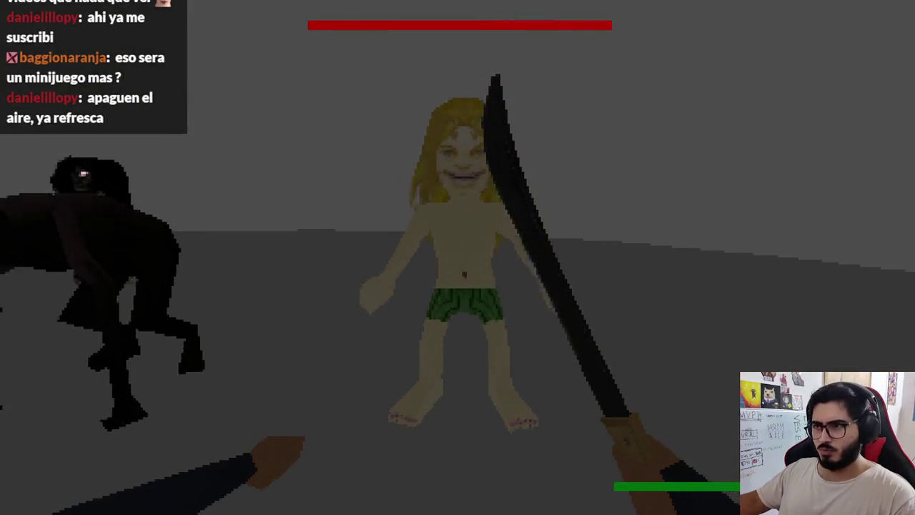
left_click(457, 257)
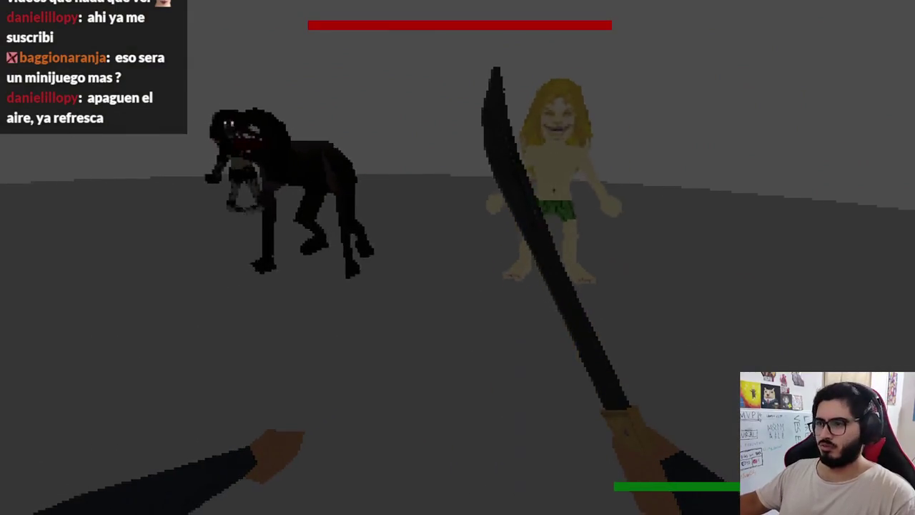
key("F8")
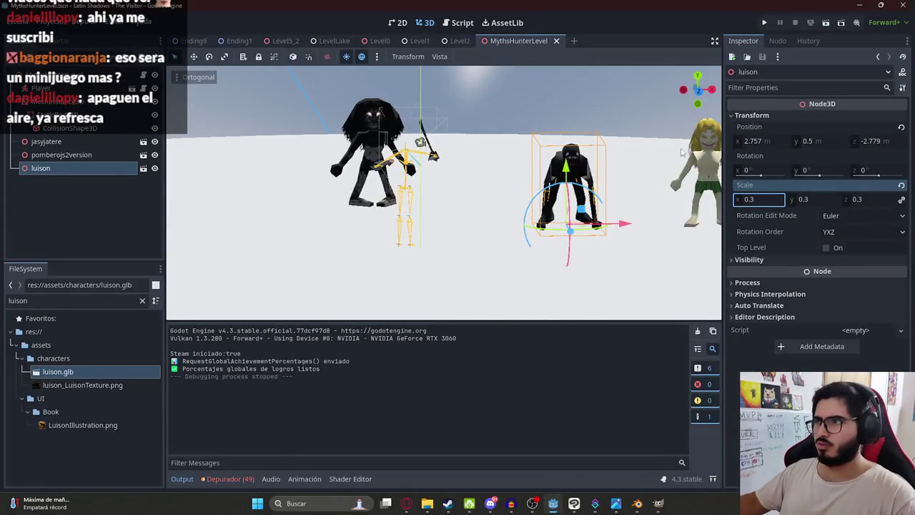
- Scale jasyjatere and pomberojs2version down to 0.17
left_click(699, 161)
left_click(768, 200)
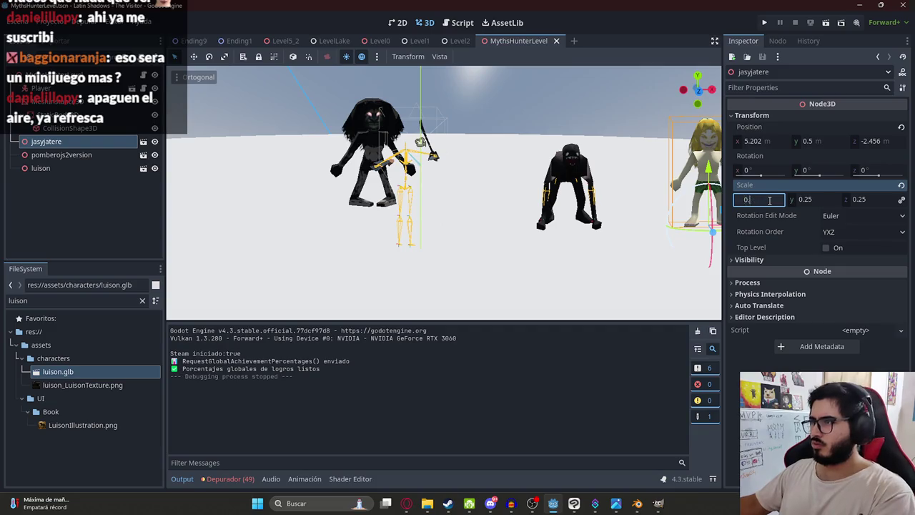
type("17")
key("Return")
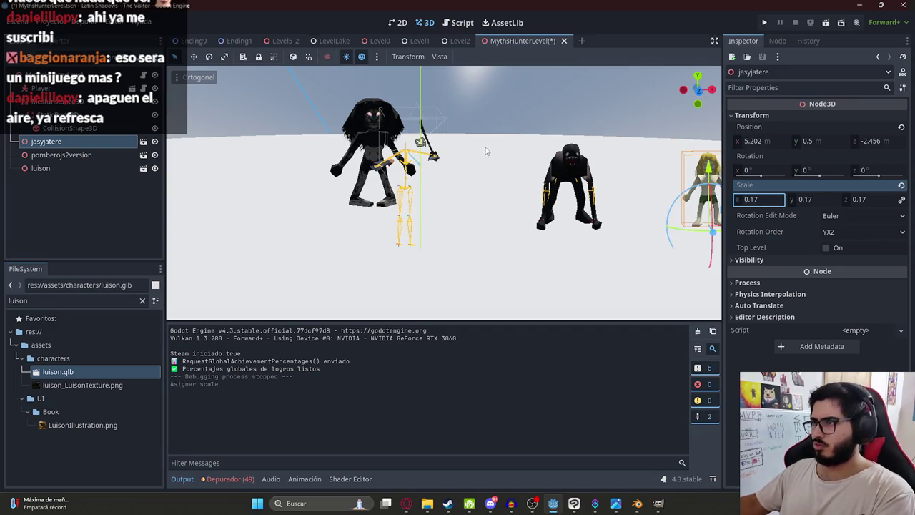
left_click(352, 123)
left_click(768, 200)
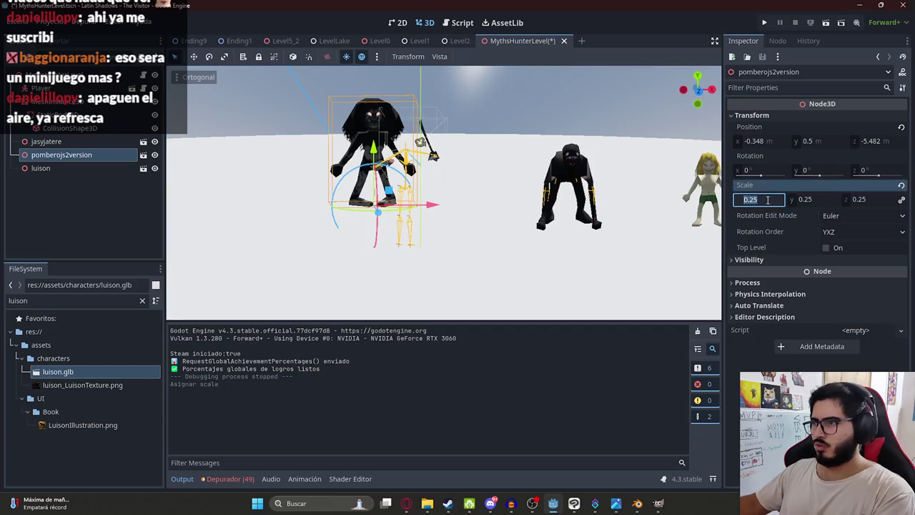
type("17")
key("Return")
- Set luison's scale to 0.2, stop the playtest, and switch to top view
left_click(564, 163)
left_click(766, 200)
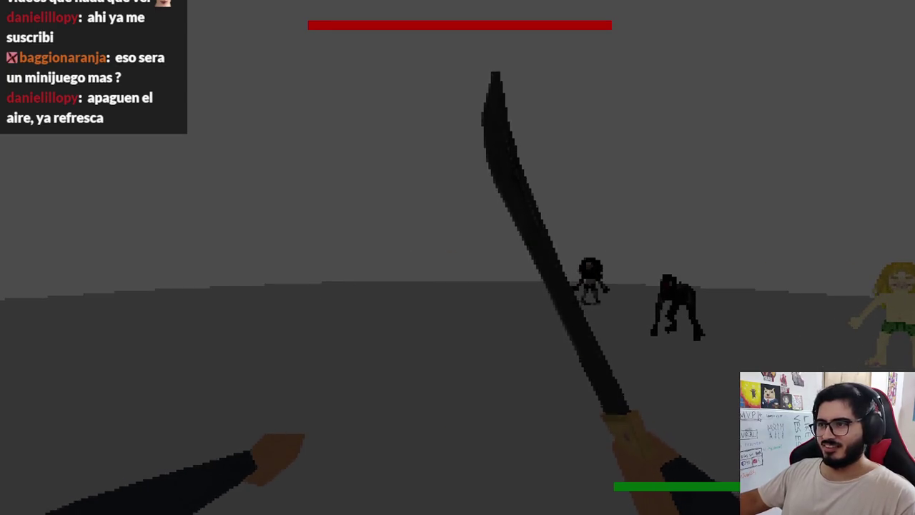
key("F8")
key("KP_7")
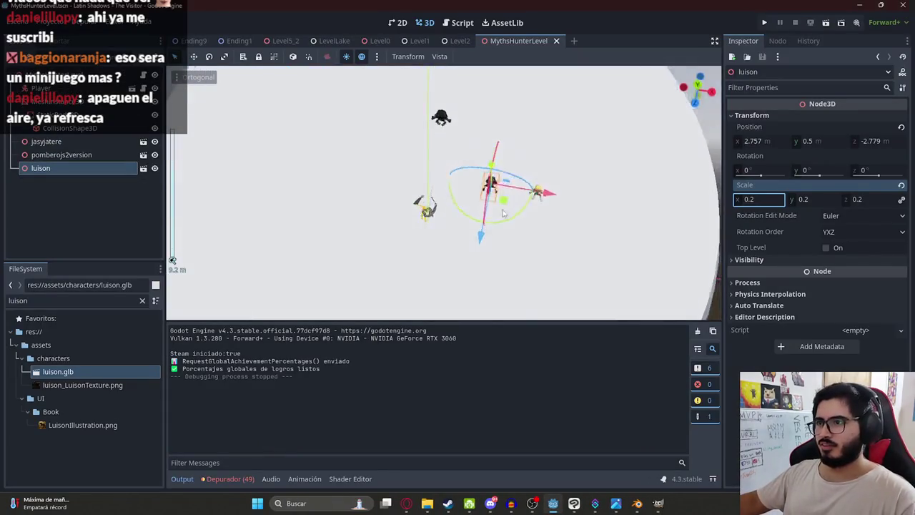
- Shrink the floor disc evenly across its width using the XZ scale gizmo
left_click(363, 168)
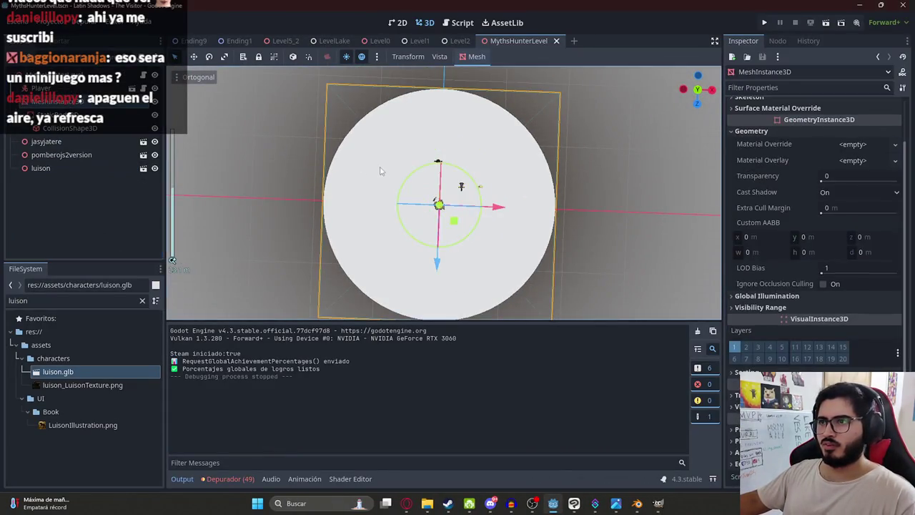
scroll(529, 258, "up", 2)
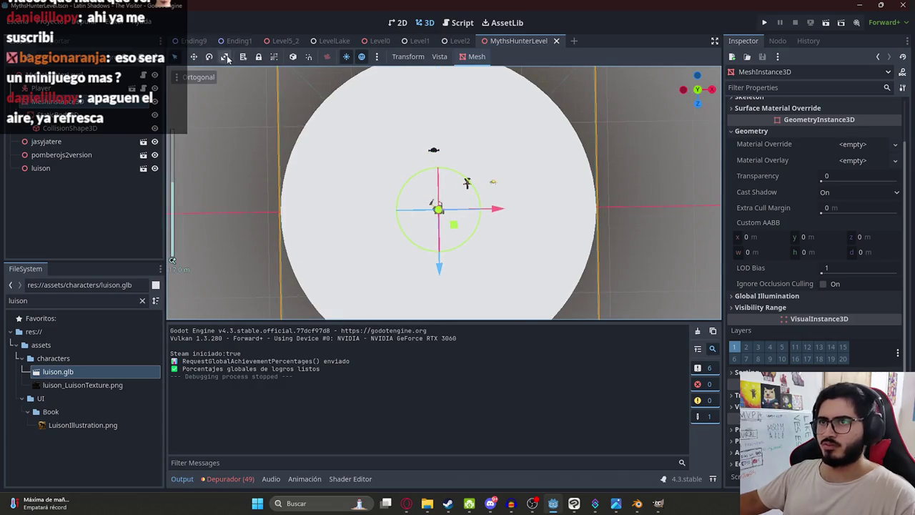
left_click_drag(455, 228, 451, 227)
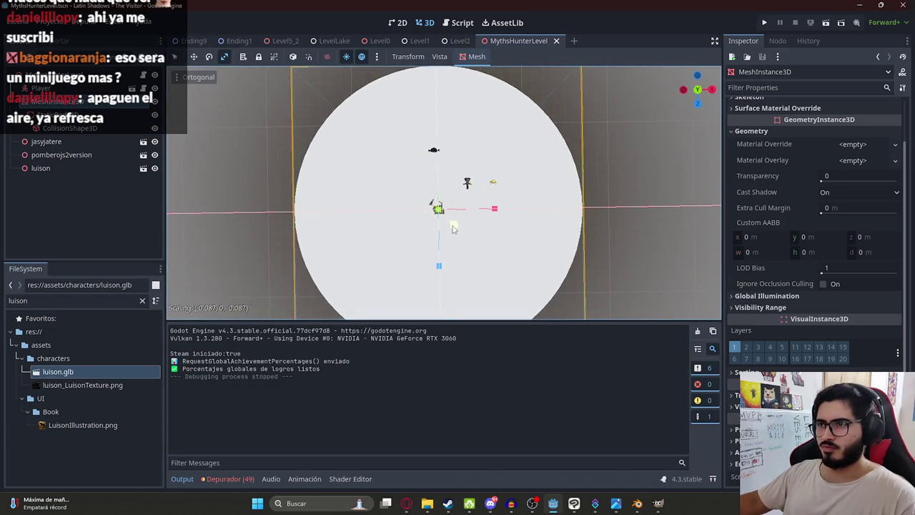
left_click(476, 56)
- Save and playtest the level, swinging the machete at the enemies, then stop it
left_click(558, 115)
key("F5")
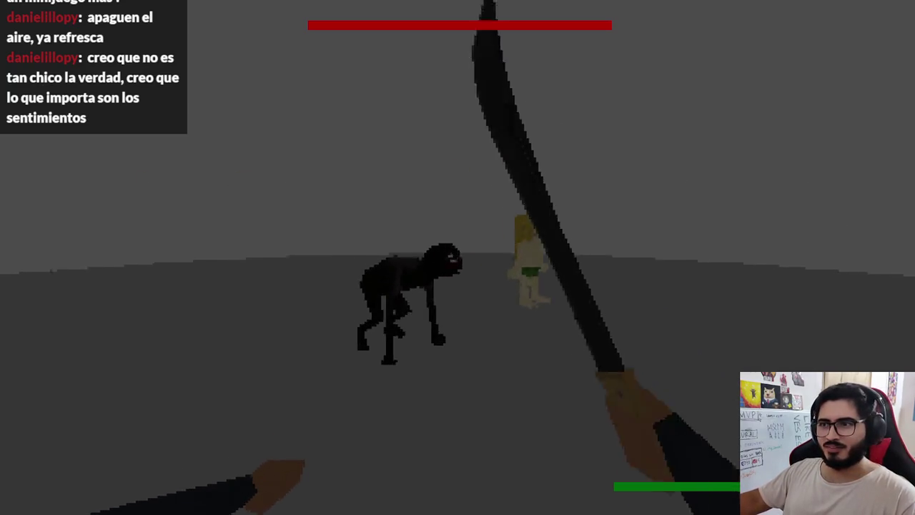
left_click(458, 257)
left_click(457, 257)
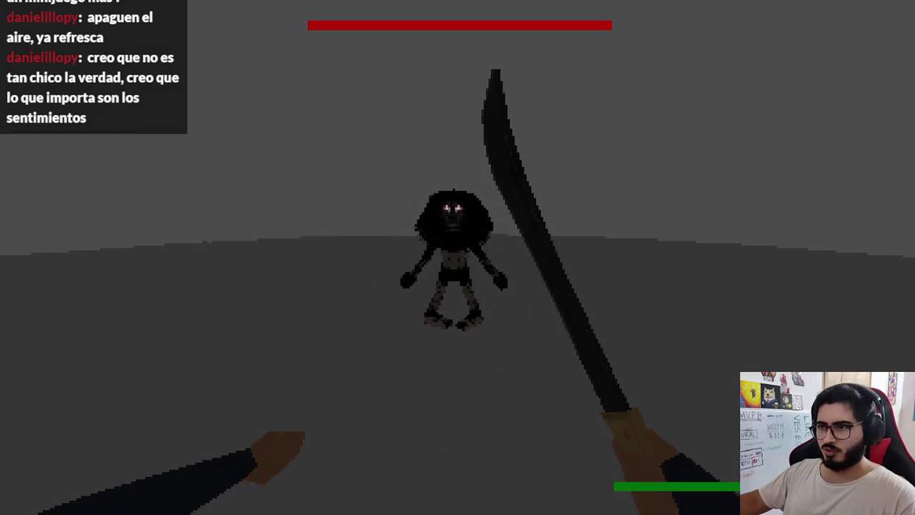
key("F8")
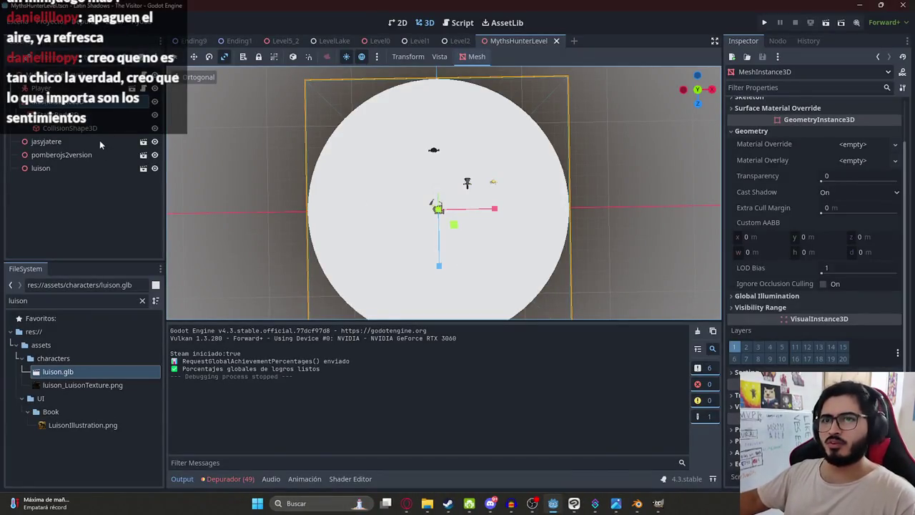
- Edit jasyjatere's scale and check the scales of pomberojs2version and luison
left_click(102, 146)
left_click(767, 201)
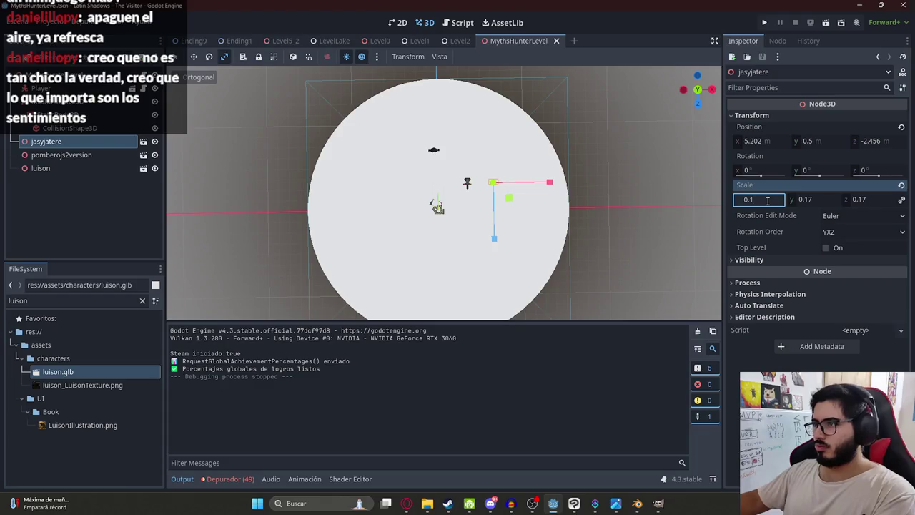
left_click(83, 156)
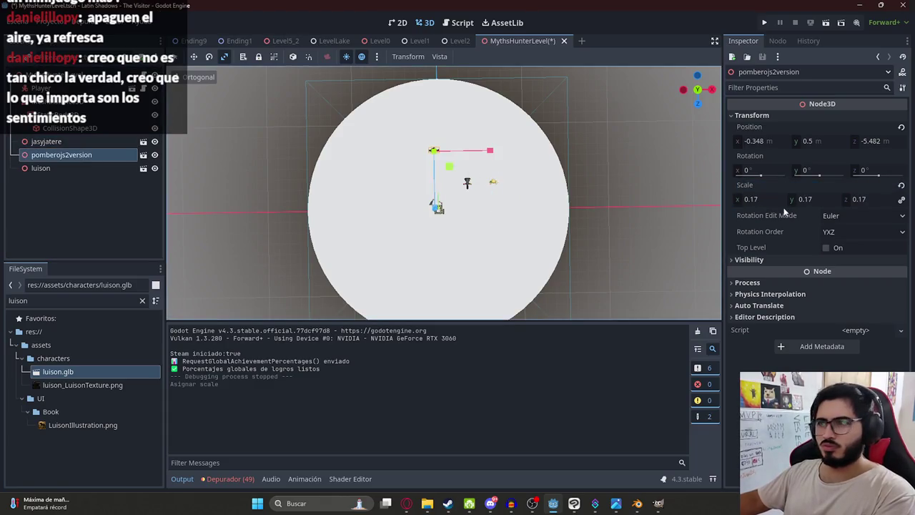
left_click(779, 201)
left_click(59, 168)
- Save and run MythsHunterLevel, attacking the approaching creatures with the machete
right_click(519, 41)
left_click(557, 118)
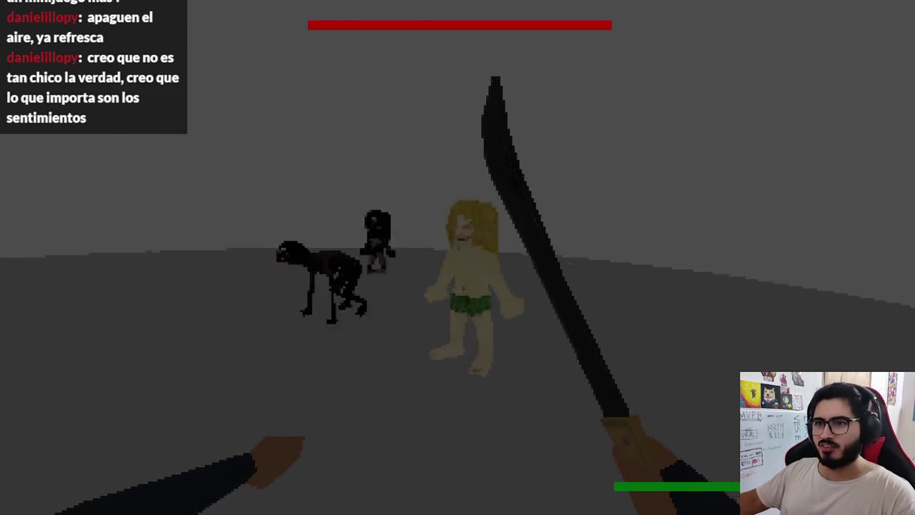
left_click(457, 257)
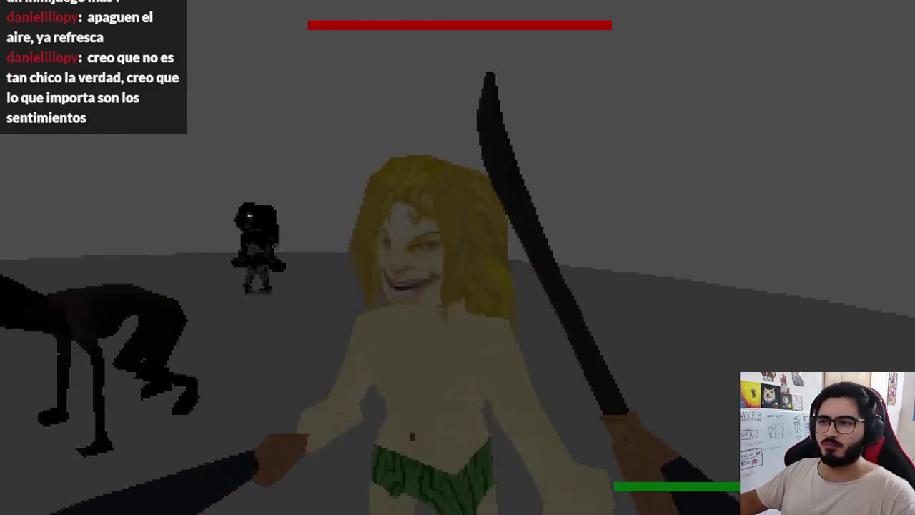
left_click(457, 257)
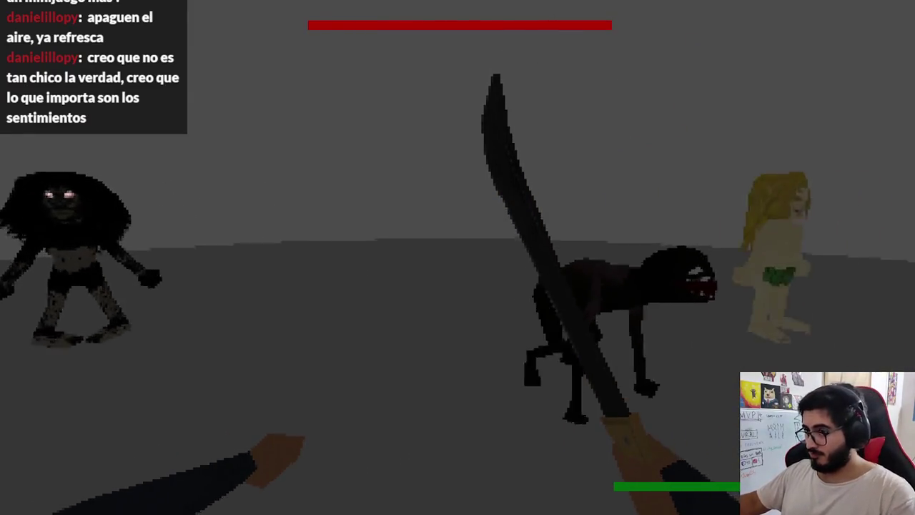
left_click(457, 258)
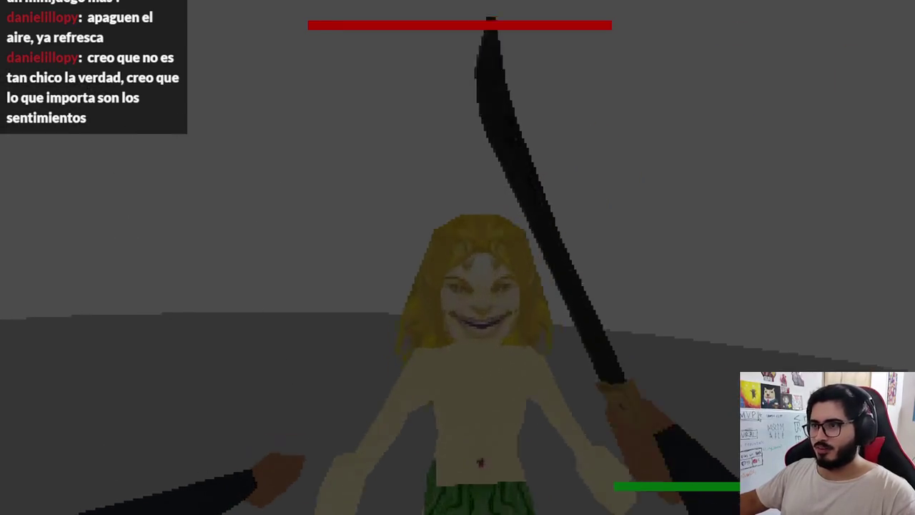
left_click(458, 258)
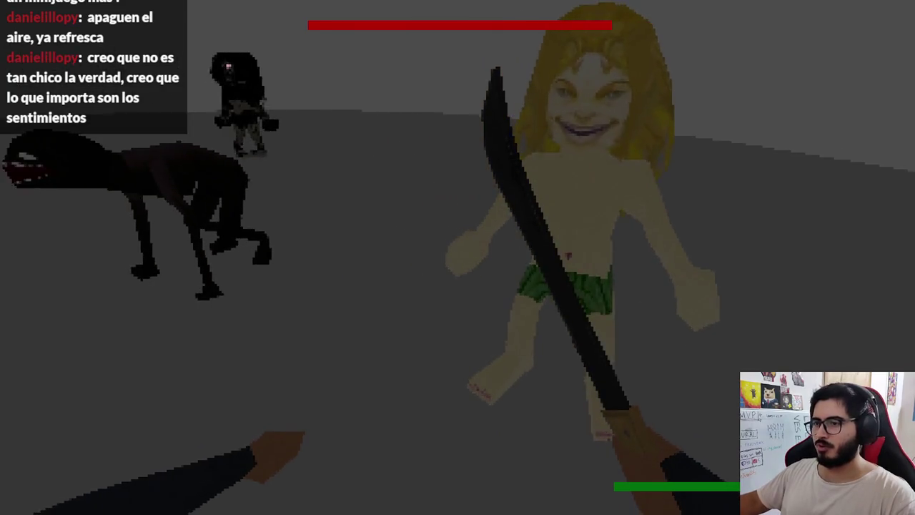
left_click(458, 257)
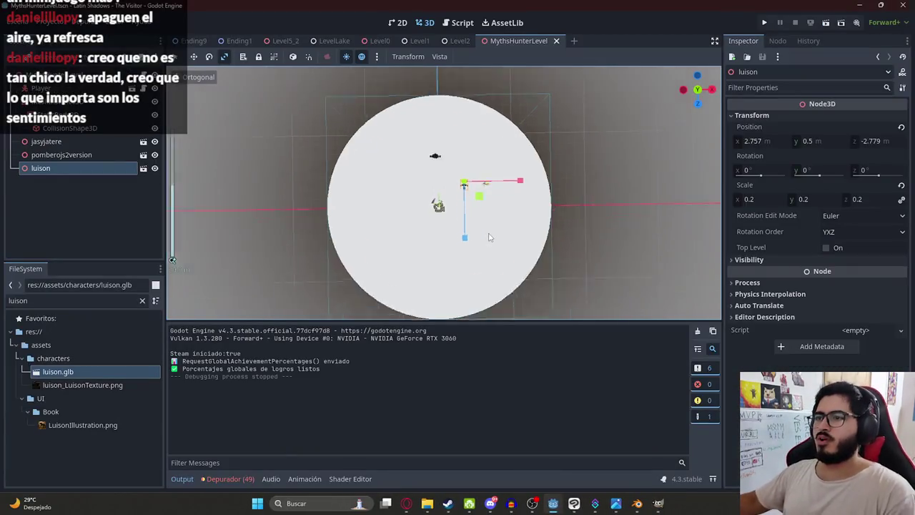
- Orbit and zoom the viewport, then view the arena platform from directly above
middle_click_drag(457, 164, 456, 105)
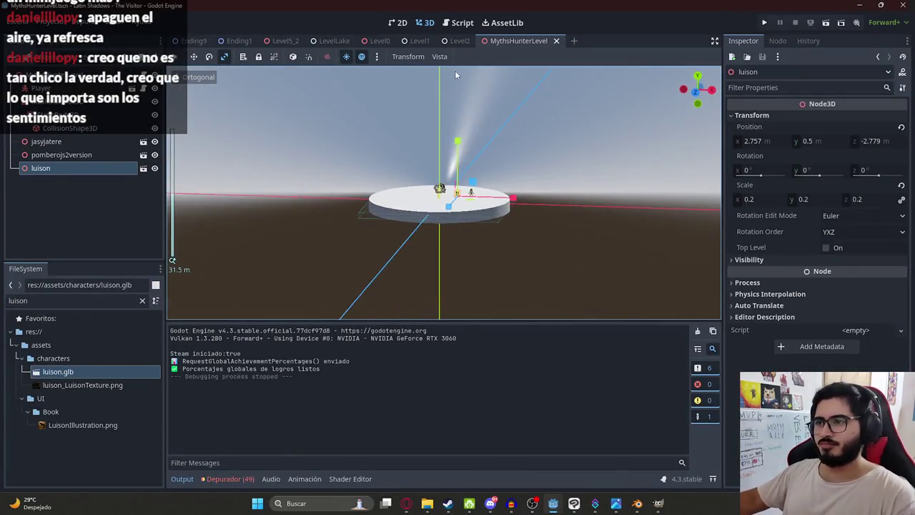
scroll(349, 182, "up", 5)
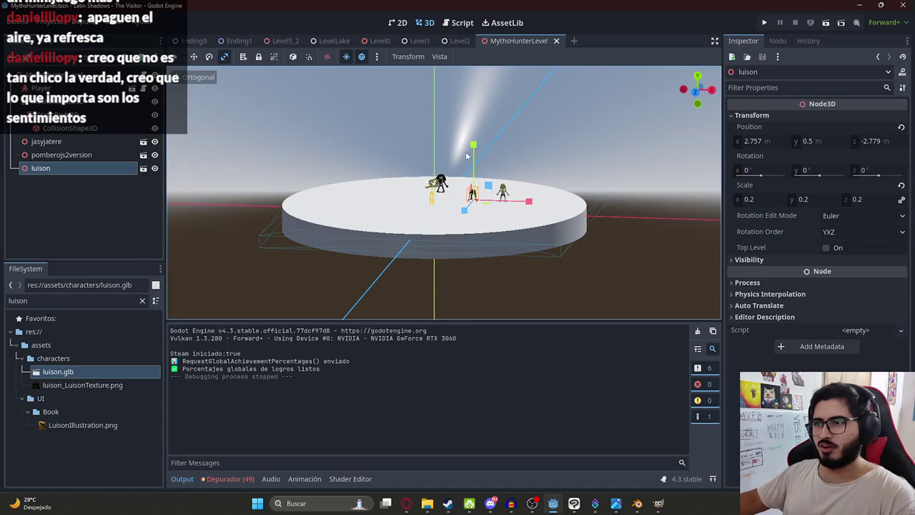
key("KP_7")
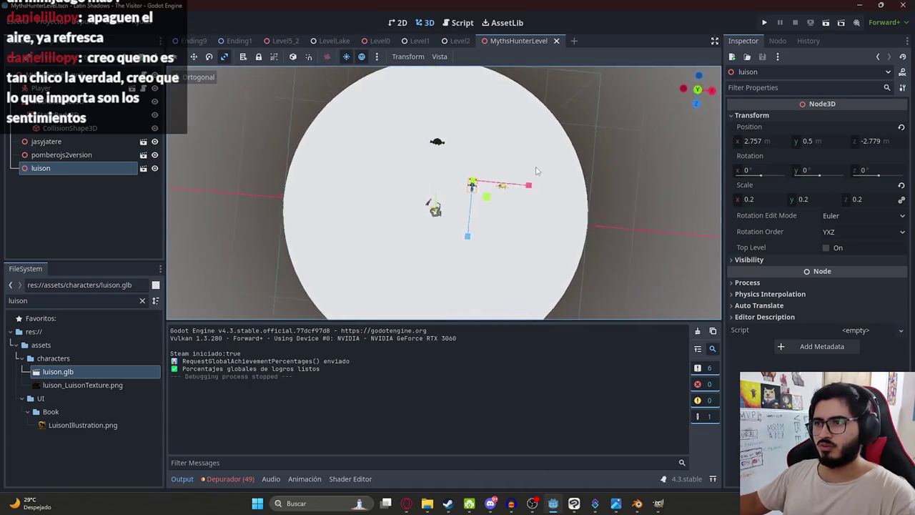
scroll(500, 201, "down", 2)
scroll(458, 207, "up", 4)
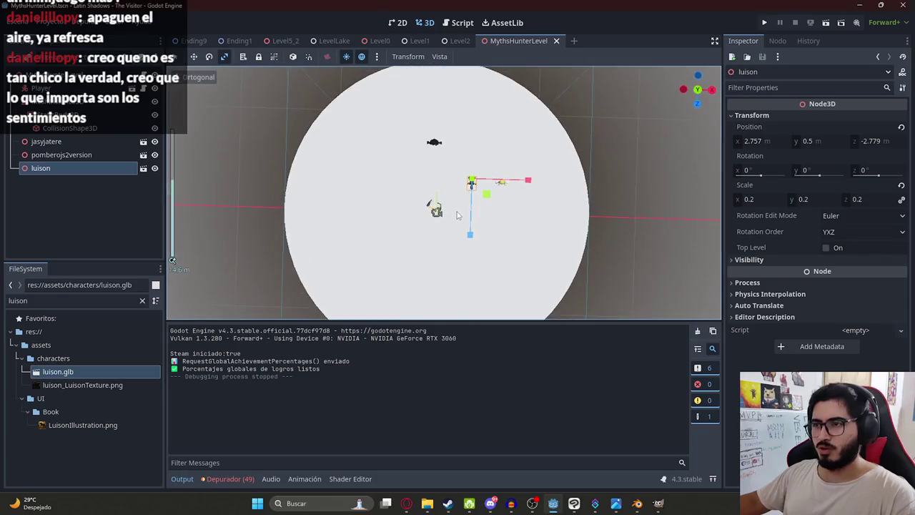
scroll(458, 215, "up", 2)
scroll(457, 236, "down", 3)
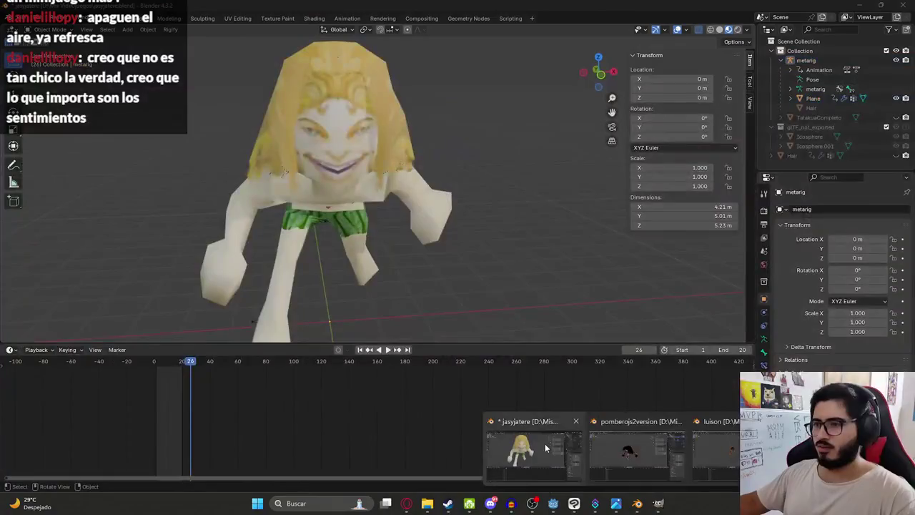
- In the blonde character's Blender file, add a cylinder from top view and reposition it
mouse_move(637, 503)
left_click(545, 445)
key("KP_7")
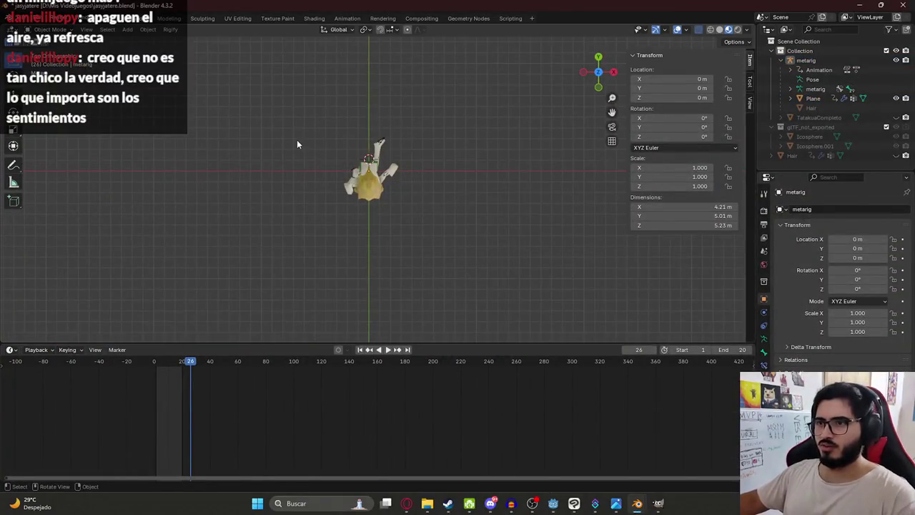
key("shift+a")
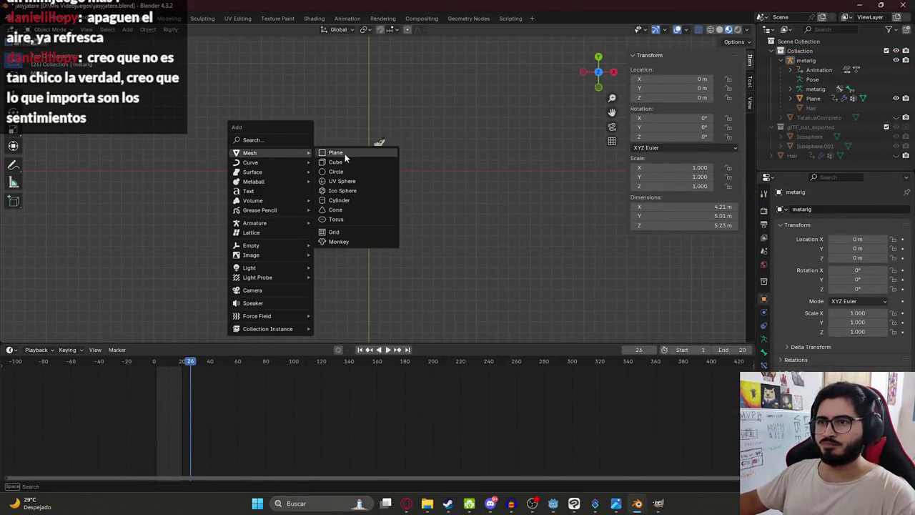
mouse_move(249, 152)
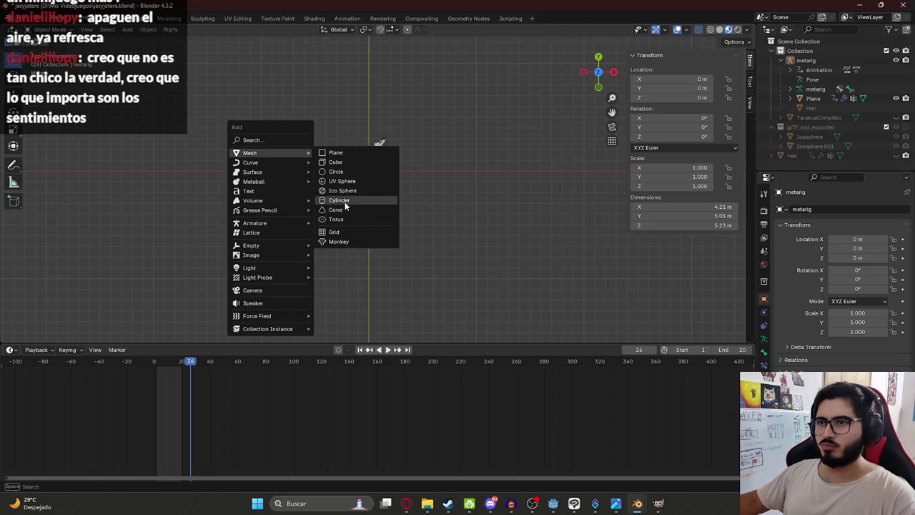
left_click(347, 201)
key("s")
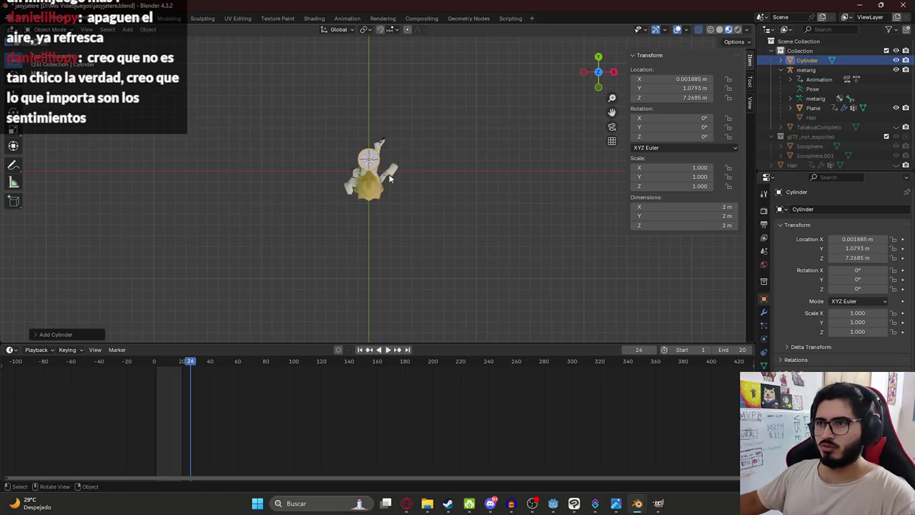
key("Escape")
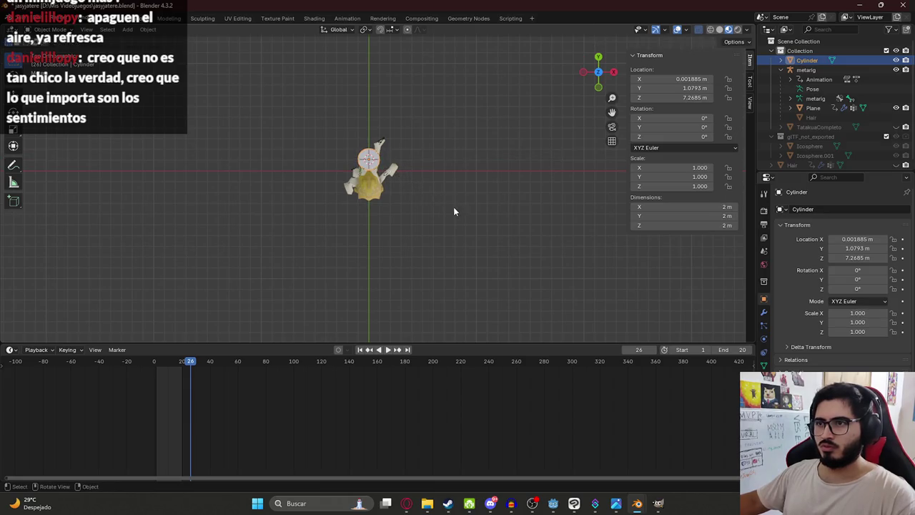
key("s")
key("Escape")
scroll(350, 169, "up", 4)
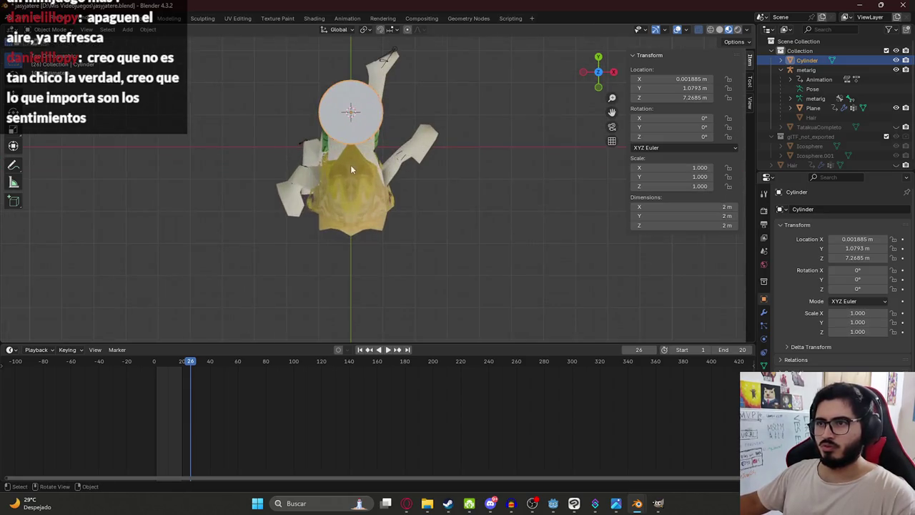
key("g")
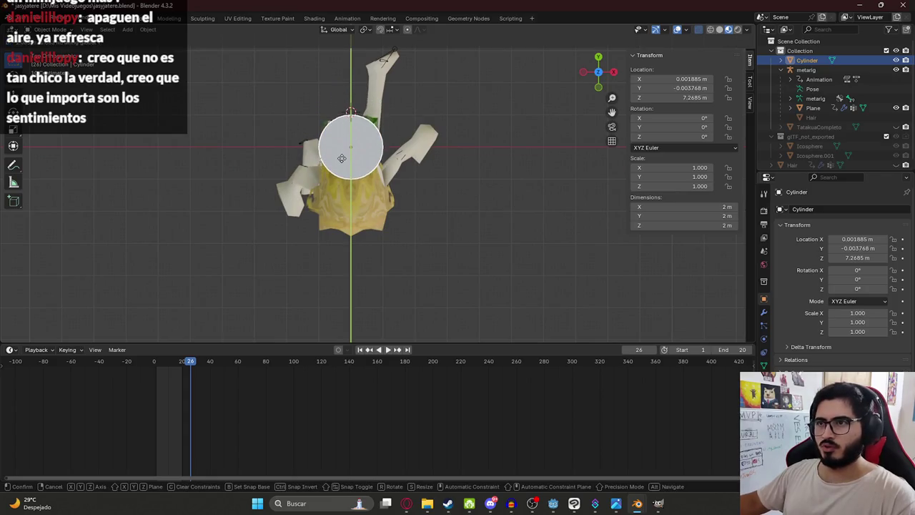
left_click(342, 158)
- Isolate the cylinder and scale it evenly to 22.082, then view it from the front
key("KP_Divide")
key("s")
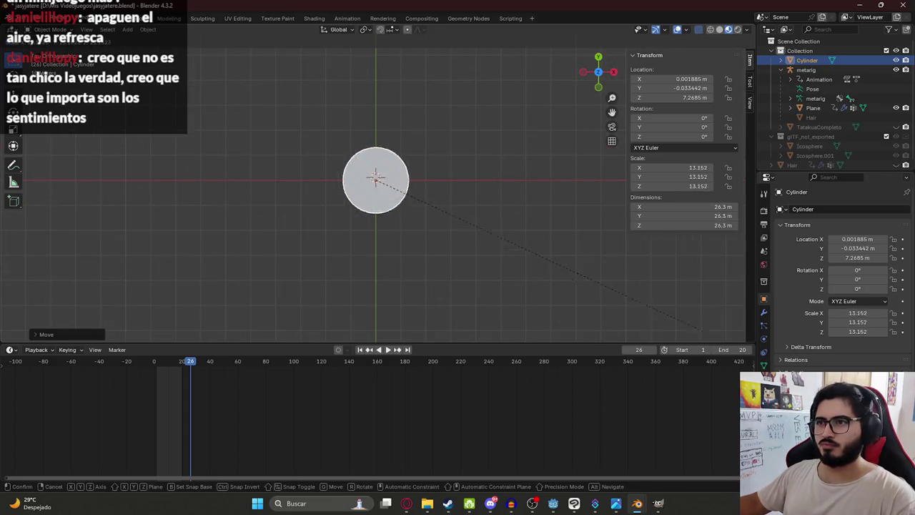
left_click(402, 170)
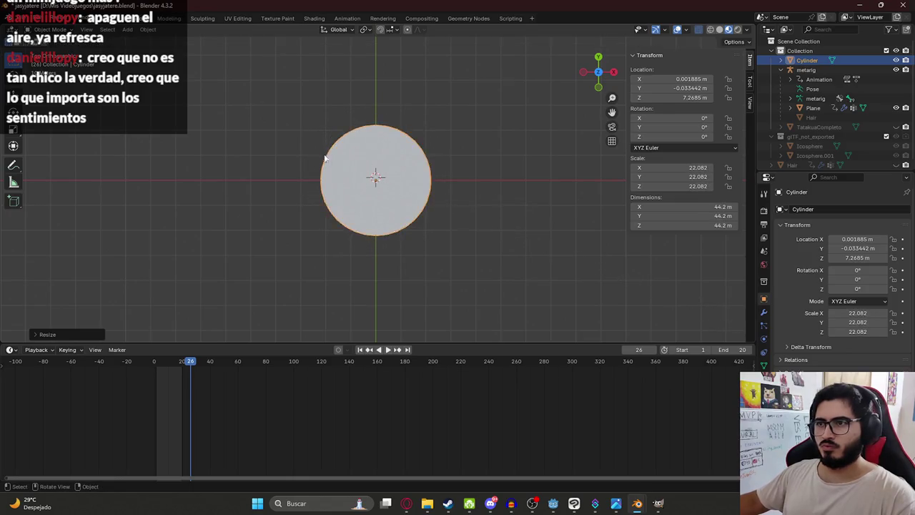
middle_click_drag(410, 216, 412, 143)
key("KP_1")
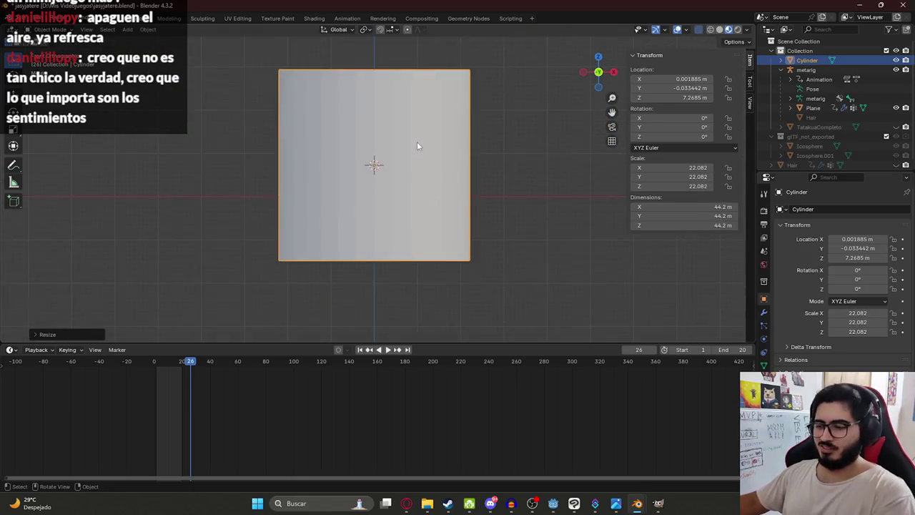
- Lower the cylinder's top vertices along Z into a disc about 2.23 m tall
key("Tab")
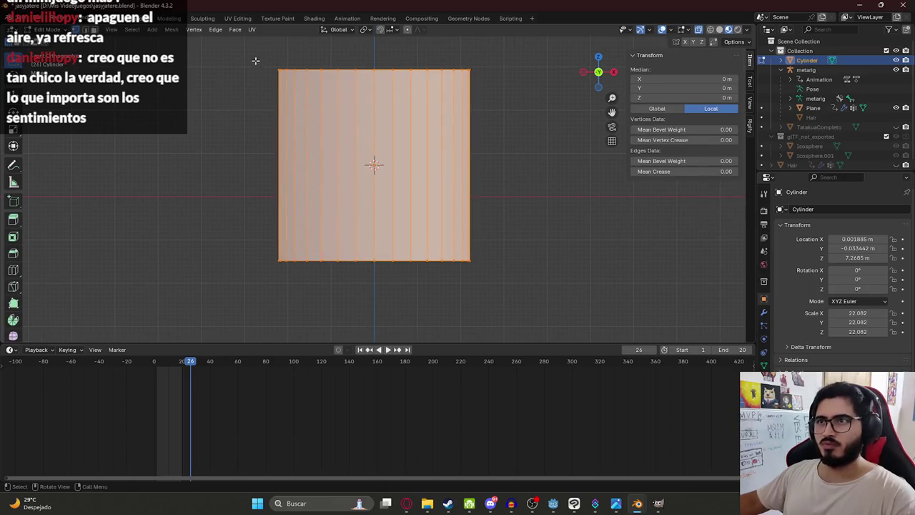
left_click_drag(226, 57, 623, 122)
key("g")
key("z")
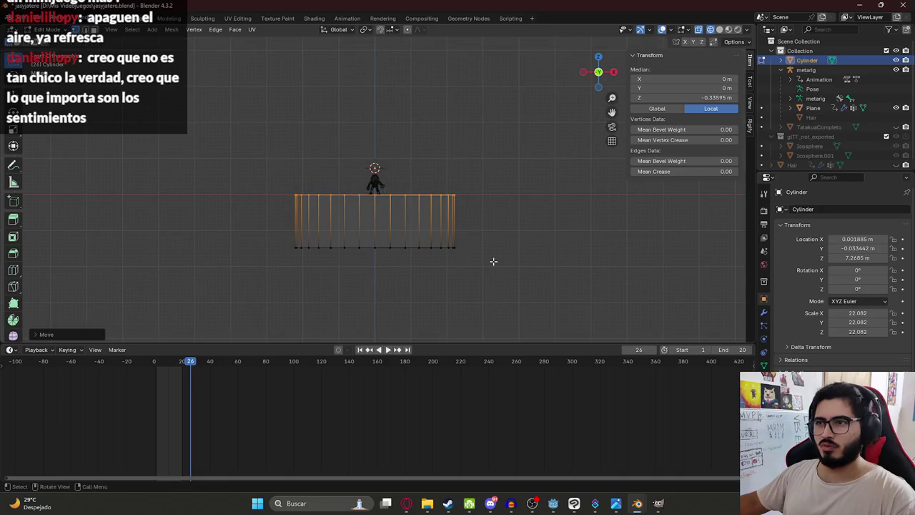
left_click(454, 245)
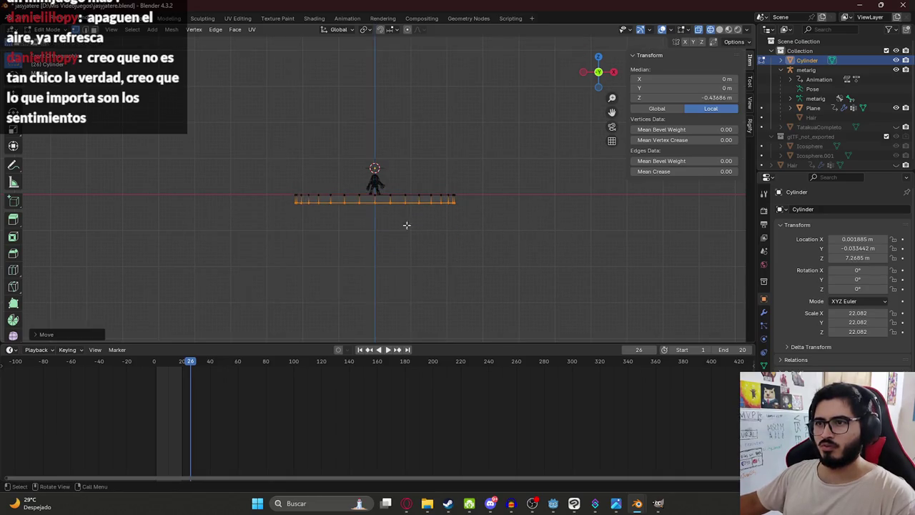
middle_click_drag(376, 178, 400, 212)
key("Tab")
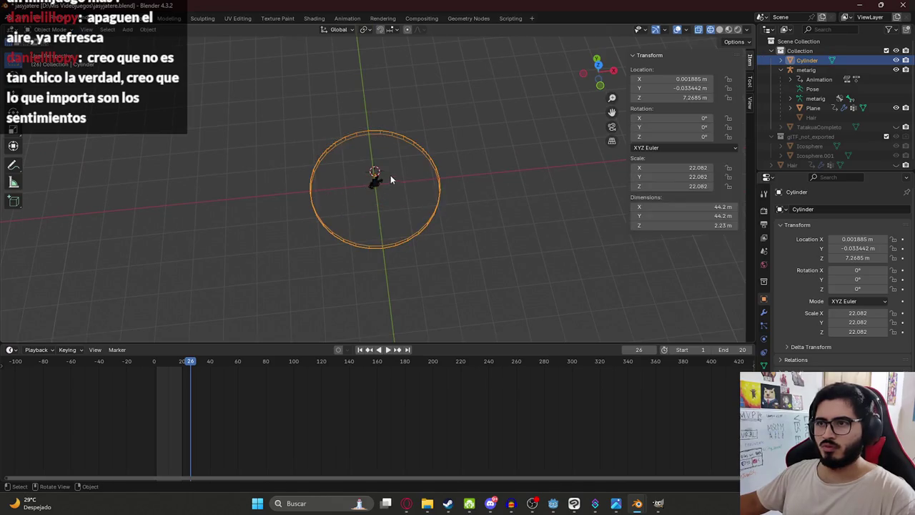
- Enlarge the cylinder uniformly to a scale of 36.648 from the top view
key("KP_7")
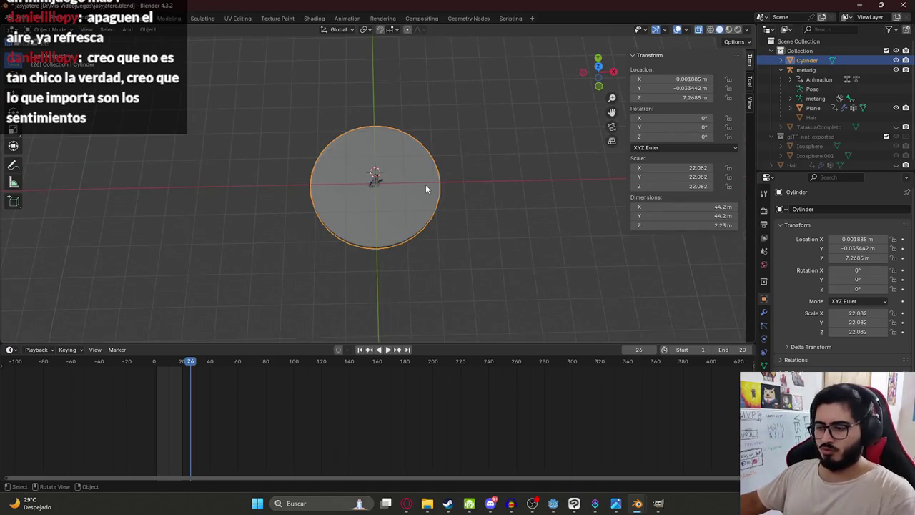
key("s")
left_click(477, 252)
mouse_move(477, 252)
middle_mouse_down()
mouse_move(371, 204)
mouse_move(505, 165)
middle_mouse_up()
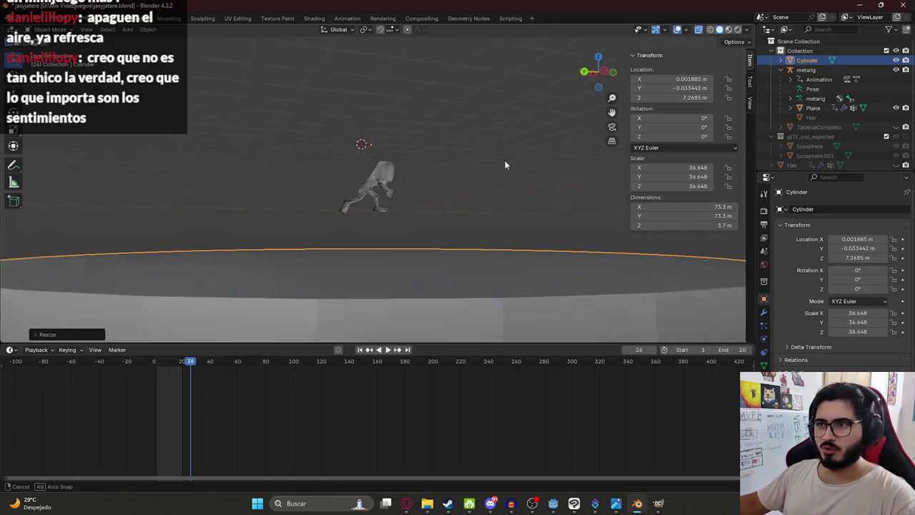
- Raise the cylinder in front view and thin it to a 24.524 height scale
key("KP_1")
key("g")
key("z")
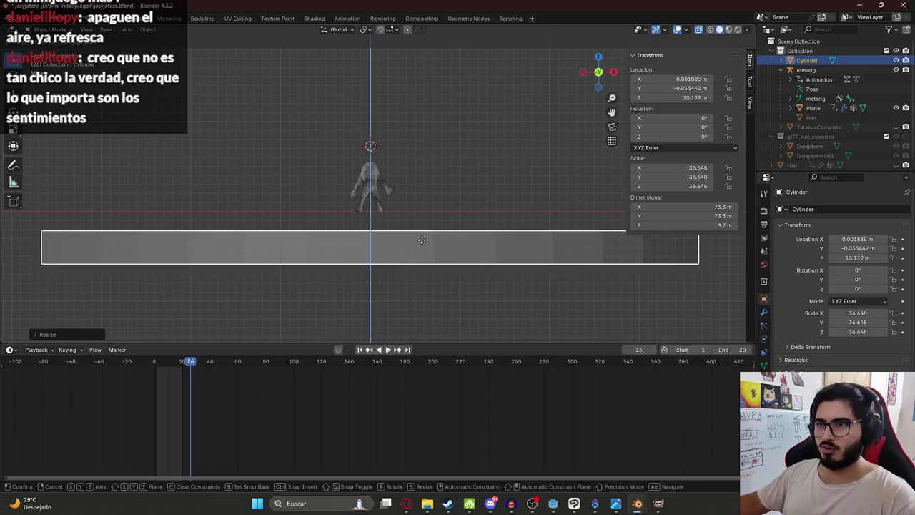
left_click(422, 222)
key("s")
key("z")
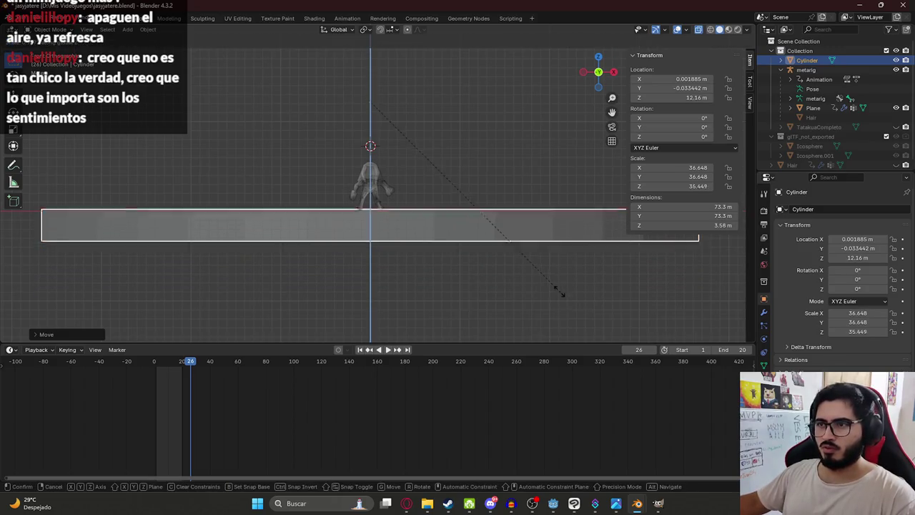
left_click(494, 243)
- Lower the flattened disc along Z so it sits under the character
key("g")
key("z")
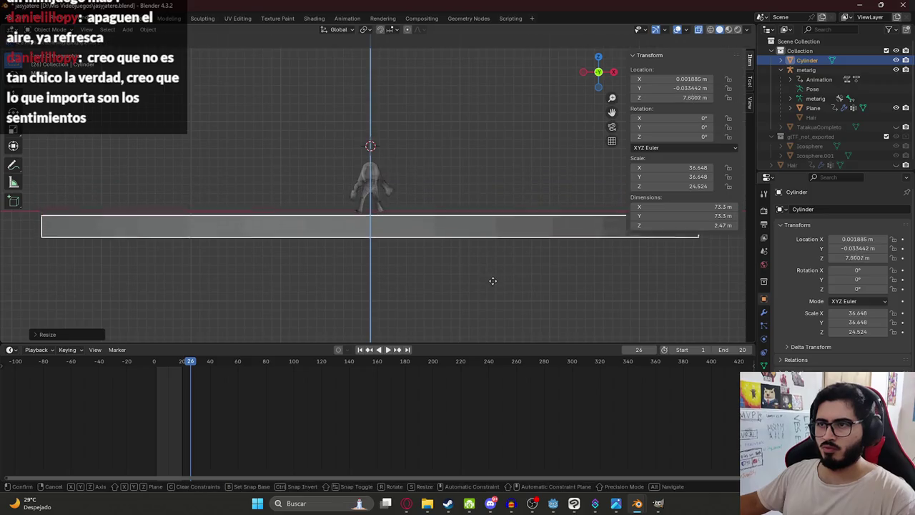
left_click(492, 277)
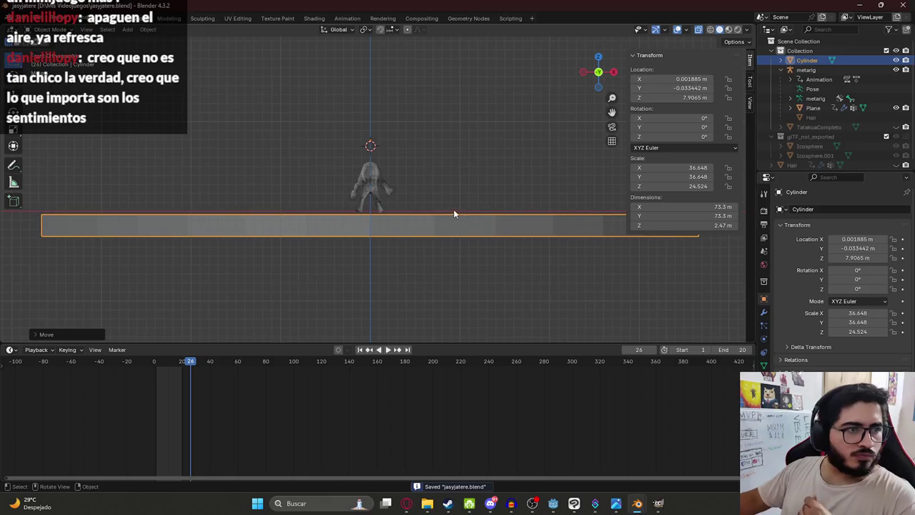
scroll(419, 209, "down", 5)
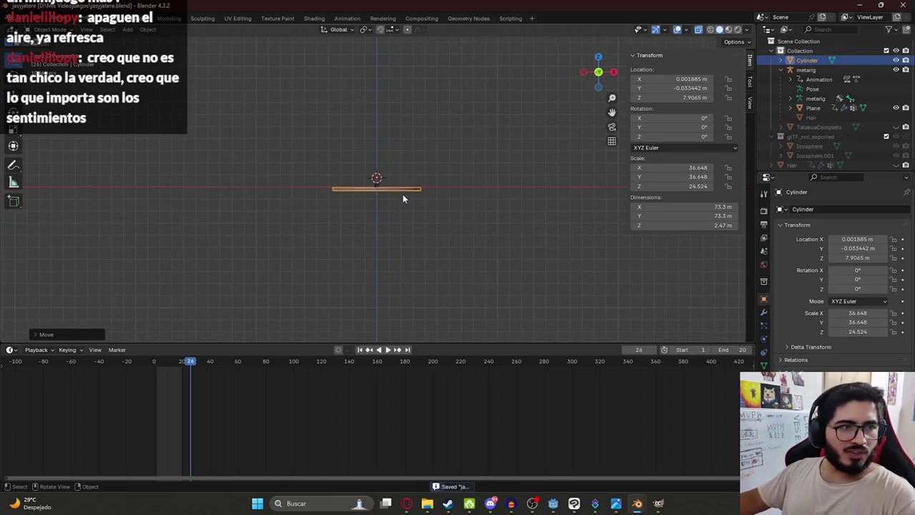
middle_click_drag(382, 188, 416, 255)
scroll(406, 211, "up", 5)
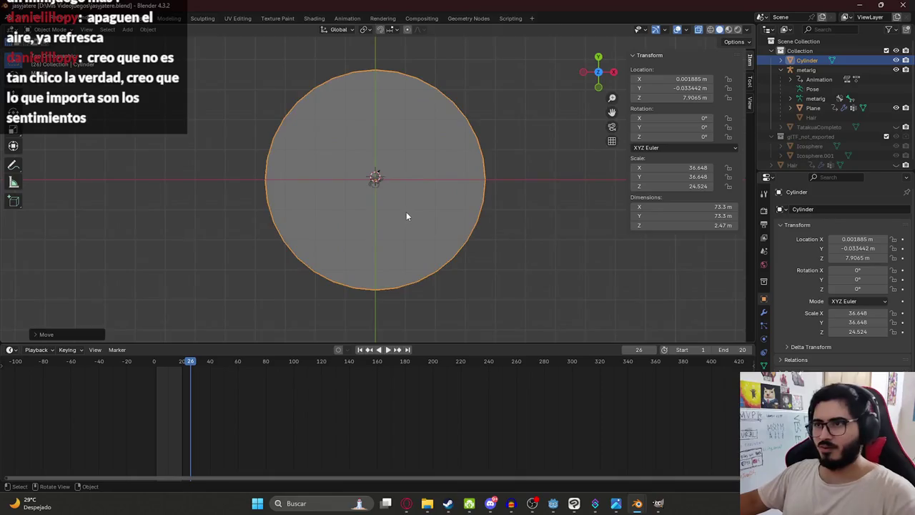
scroll(406, 210, "up", 5)
scroll(407, 214, "down", 1)
scroll(415, 250, "down", 3)
mouse_move(424, 250)
middle_mouse_down()
mouse_move(404, 175)
mouse_move(392, 192)
middle_mouse_up()
scroll(392, 192, "up", 5)
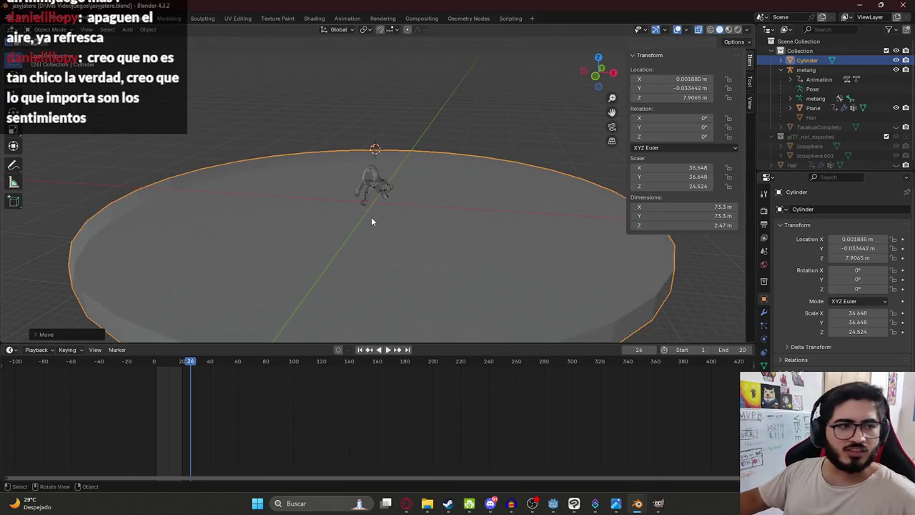
scroll(373, 218, "down", 5)
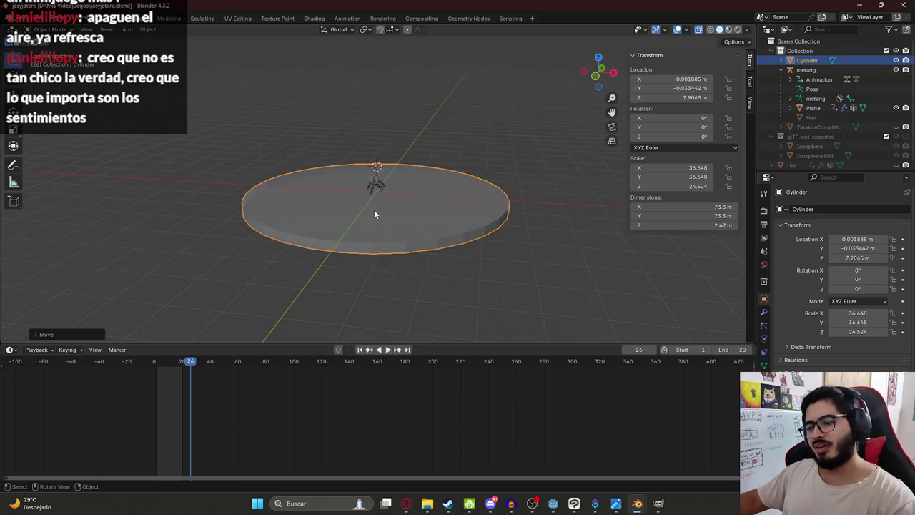
- Nudge the disc slightly upward along Z in front view
key("KP_7")
scroll(367, 229, "up", 5)
key("KP_1")
scroll(365, 235, "up", 3)
scroll(361, 240, "down", 2)
scroll(383, 257, "up", 3)
key("g")
key("z")
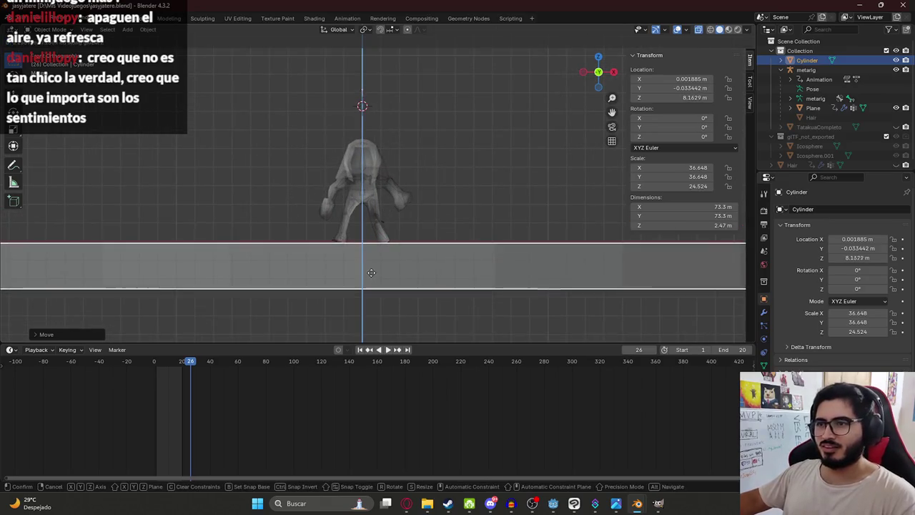
left_click(372, 264)
- Widen the disc to a 38.792 scale, about 77.6 m across
mouse_move(373, 261)
middle_mouse_down()
mouse_move(380, 237)
mouse_move(396, 288)
mouse_move(337, 188)
mouse_move(412, 133)
middle_mouse_up()
scroll(382, 146, "up", 4)
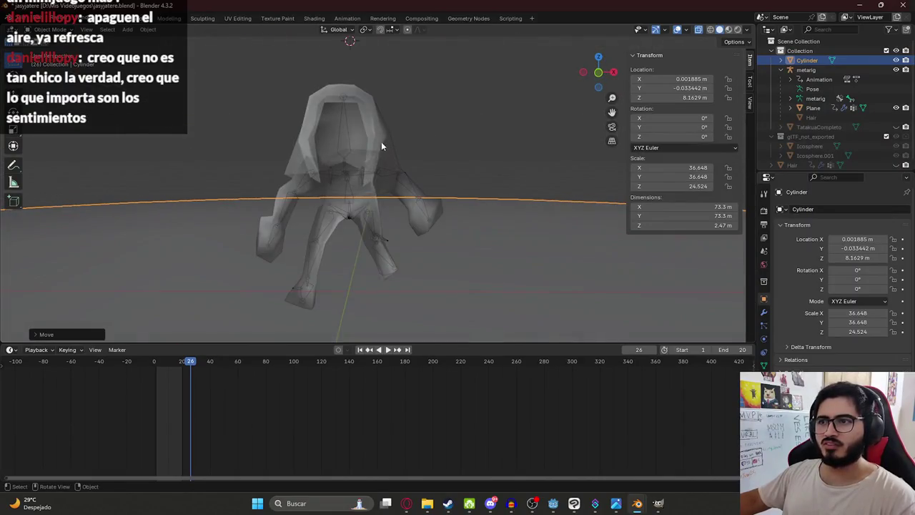
middle_click_drag(259, 177, 267, 194)
scroll(347, 204, "down", 3)
mouse_move(347, 204)
middle_mouse_down()
mouse_move(307, 190)
mouse_move(377, 170)
mouse_move(372, 257)
middle_mouse_up()
scroll(376, 169, "down", 2)
middle_click_drag(333, 192, 329, 206)
scroll(350, 206, "down", 3)
scroll(390, 203, "up", 3)
scroll(411, 233, "down", 3)
key("s")
left_click(430, 250)
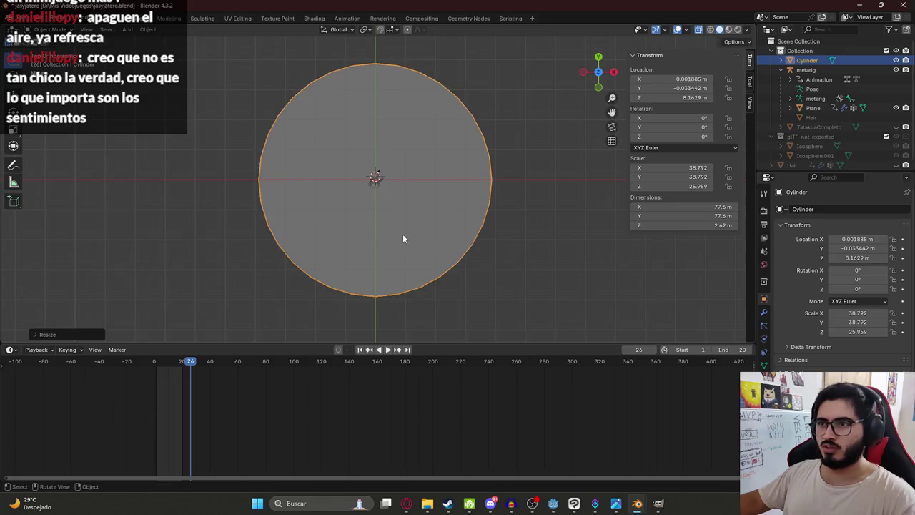
- Shift the disc along the Y axis to center it under the character
key("g")
key("y")
left_click(405, 236)
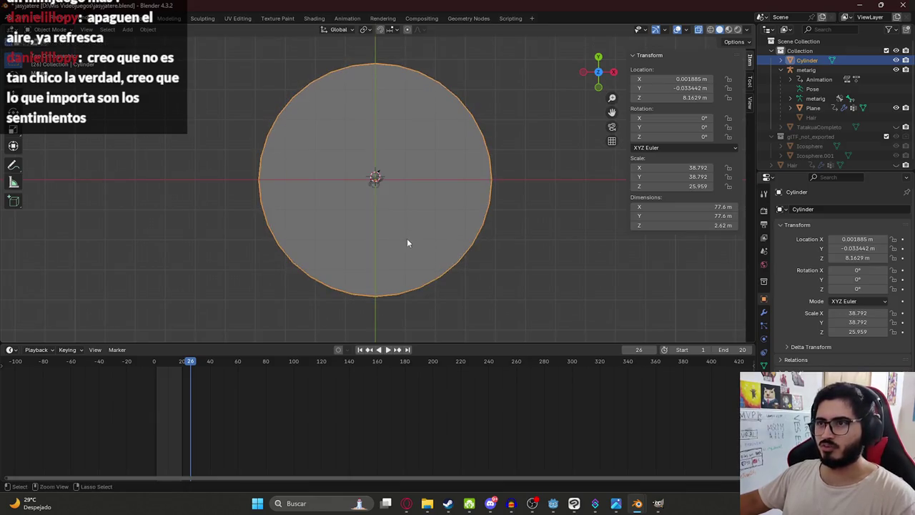
middle_click_drag(426, 244, 426, 139)
scroll(370, 204, "up", 5)
key("KP_1")
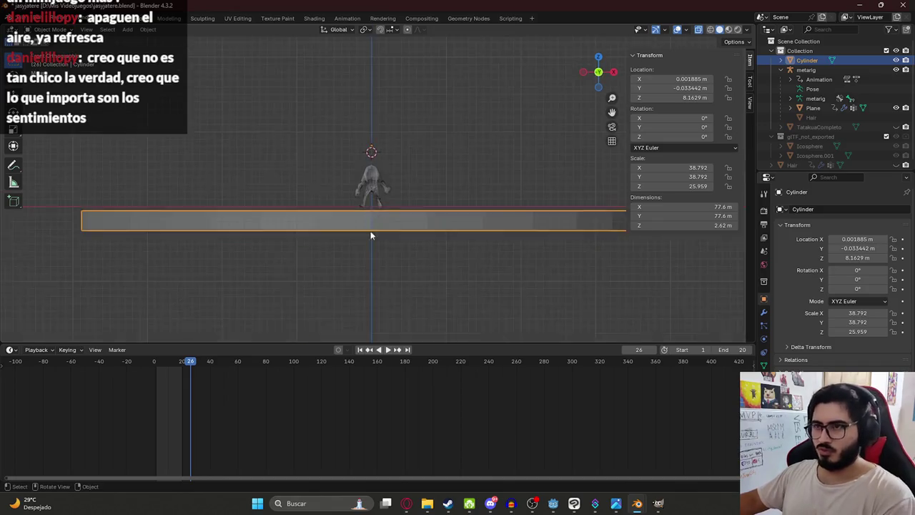
scroll(371, 256, "up", 3)
- Raise the disc along Z so its top meets the character's feet
key("g")
key("z")
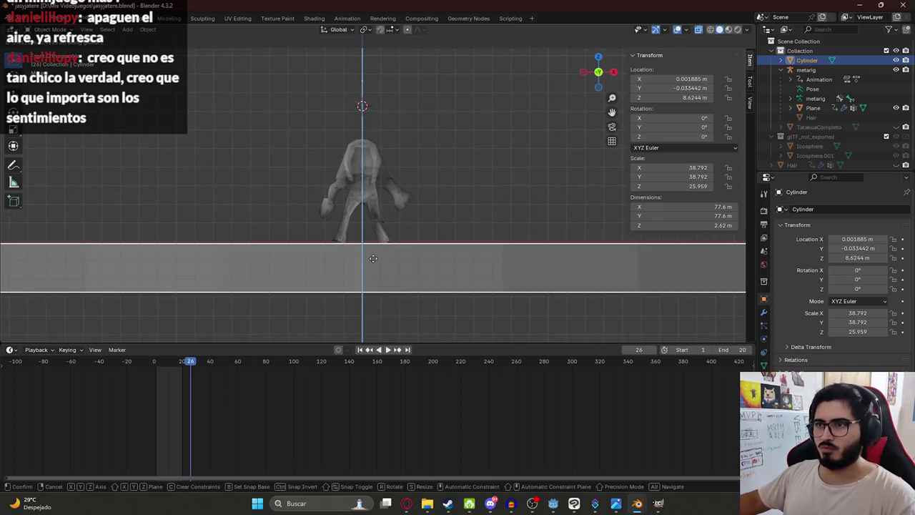
left_click(372, 258)
scroll(401, 158, "down", 4)
middle_click_drag(423, 91, 417, 230)
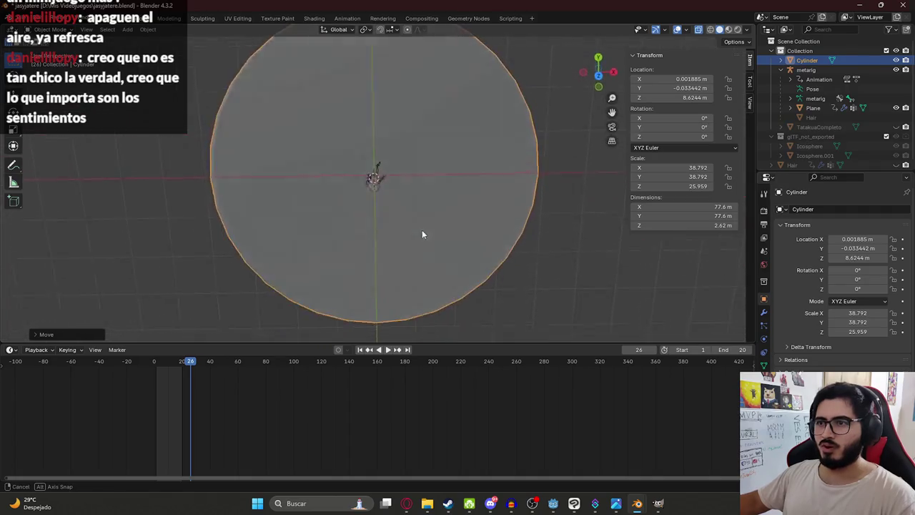
key("KP_7")
scroll(395, 212, "up", 4)
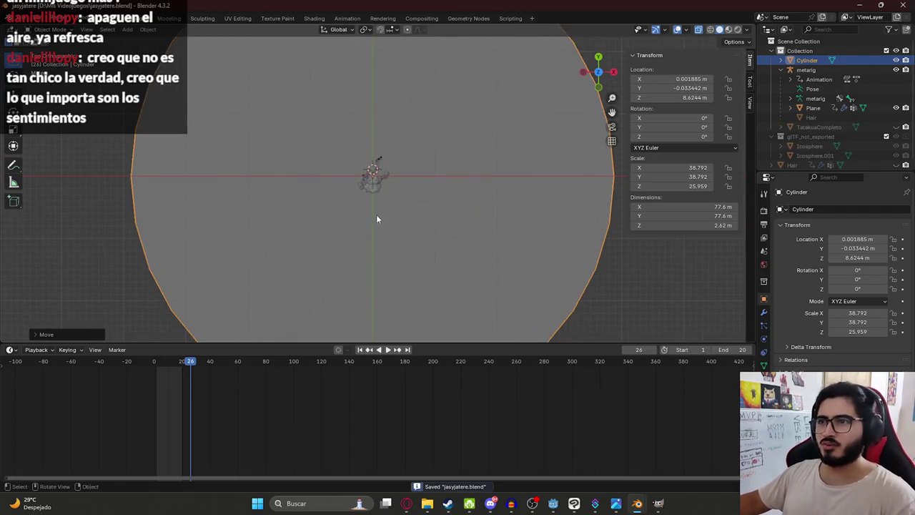
scroll(379, 219, "down", 4)
- Check the disc against the character, then reselect it and enter Edit Mode
mouse_move(351, 222)
middle_mouse_down()
mouse_move(359, 167)
mouse_move(379, 131)
mouse_move(329, 182)
mouse_move(337, 172)
mouse_move(473, 210)
mouse_move(411, 207)
middle_mouse_up()
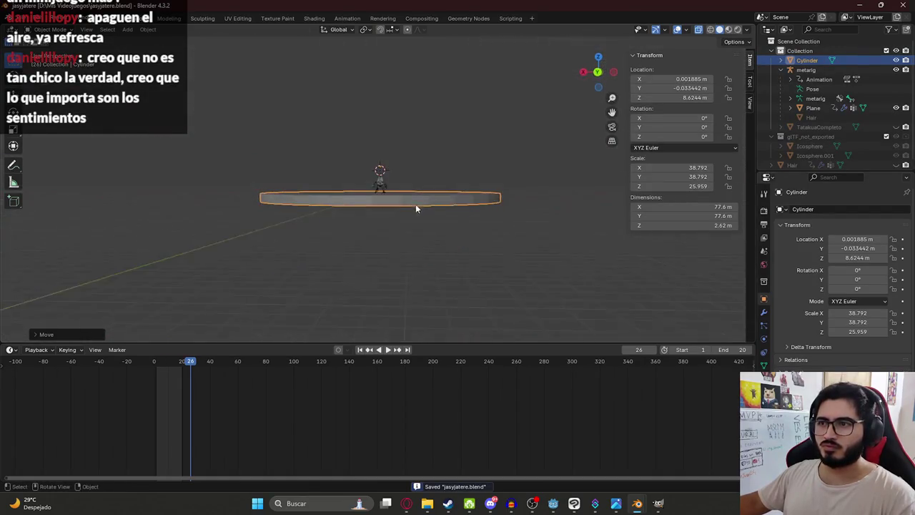
scroll(343, 211, "up", 4)
scroll(328, 213, "up", 3)
mouse_move(327, 213)
middle_mouse_down()
mouse_move(449, 245)
mouse_move(380, 193)
middle_mouse_up()
scroll(390, 211, "down", 2)
key("KP_7")
scroll(408, 230, "down", 2)
scroll(407, 239, "up", 3)
mouse_move(414, 251)
middle_mouse_down()
mouse_move(403, 150)
mouse_move(180, 174)
middle_mouse_up()
left_click(184, 156)
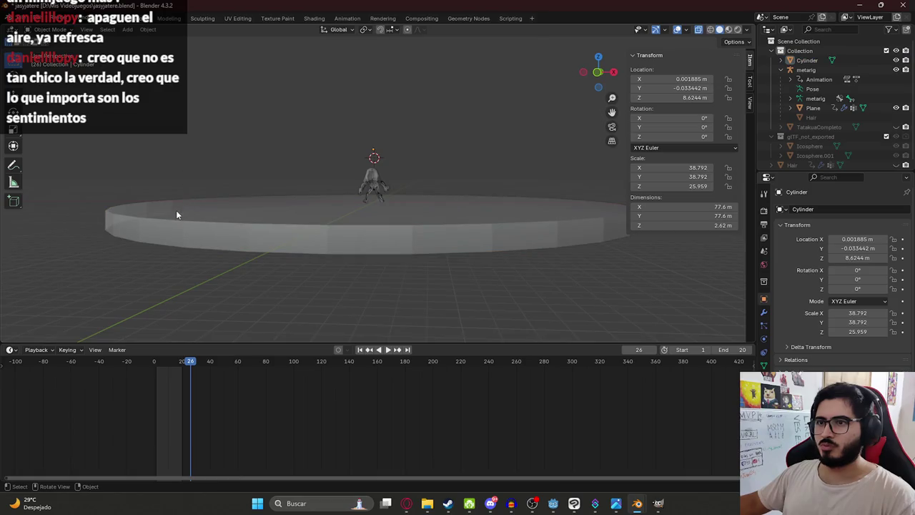
middle_click_drag(179, 213, 154, 220)
left_click(154, 220)
key("Tab")
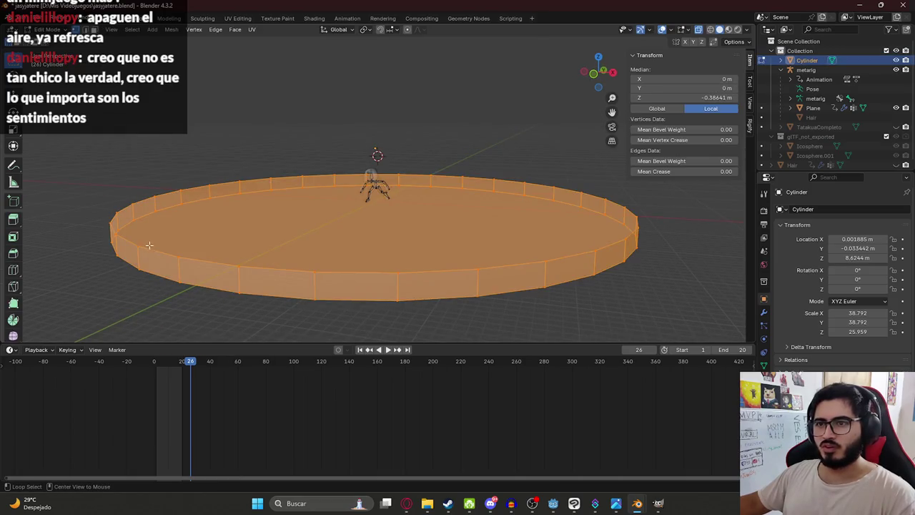
- Delete the disc's top cap face to open the cylinder
left_click(149, 246, "alt")
key("g")
key("z")
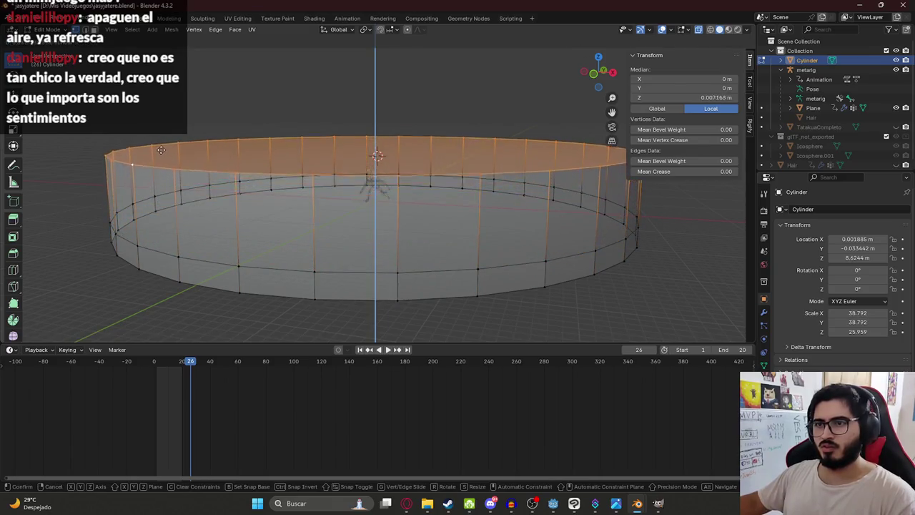
right_click(147, 216)
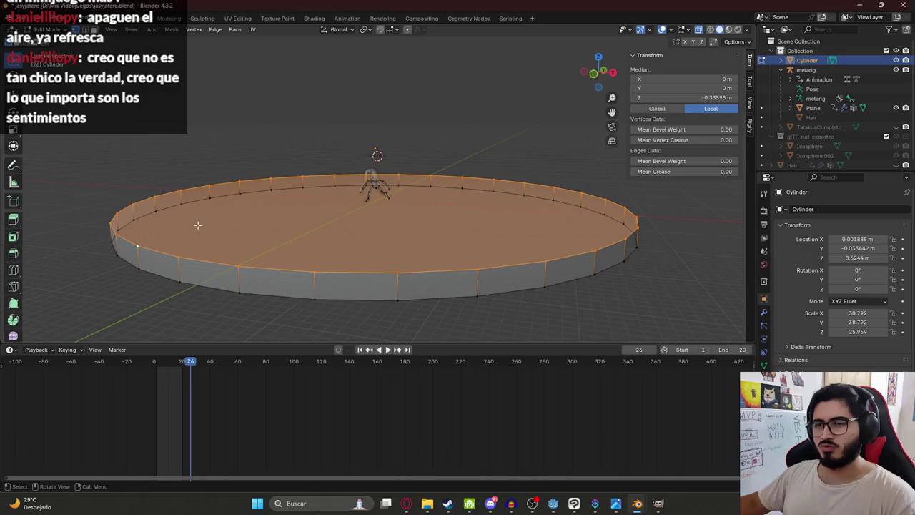
key("x")
left_click(219, 236)
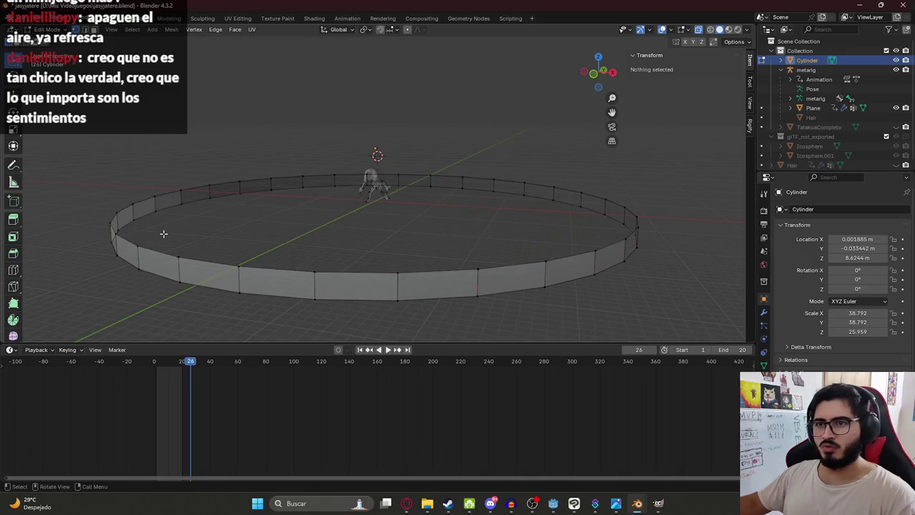
key("a")
mouse_move(362, 227)
middle_mouse_down()
mouse_move(370, 197)
mouse_move(344, 227)
middle_mouse_up()
key("x")
left_click(308, 213)
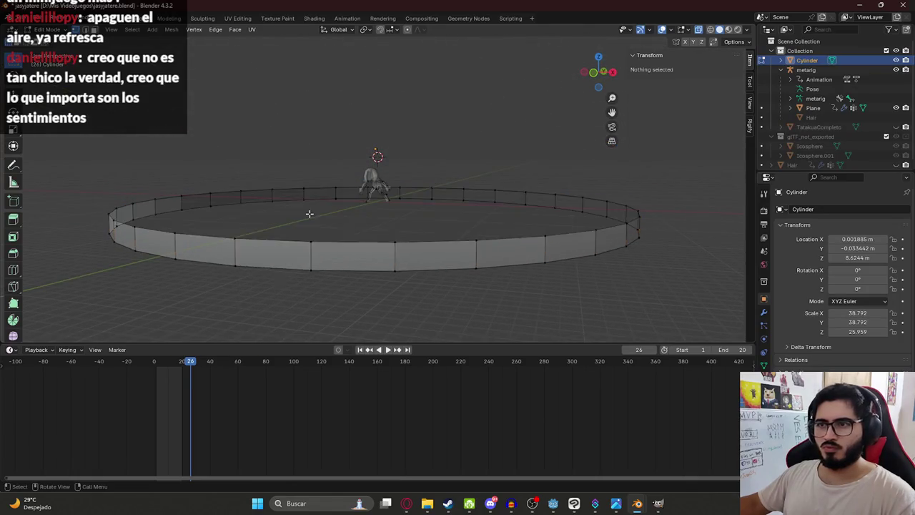
- Select the bottom edge loop and fill it with a floor face
left_click(160, 227, "alt")
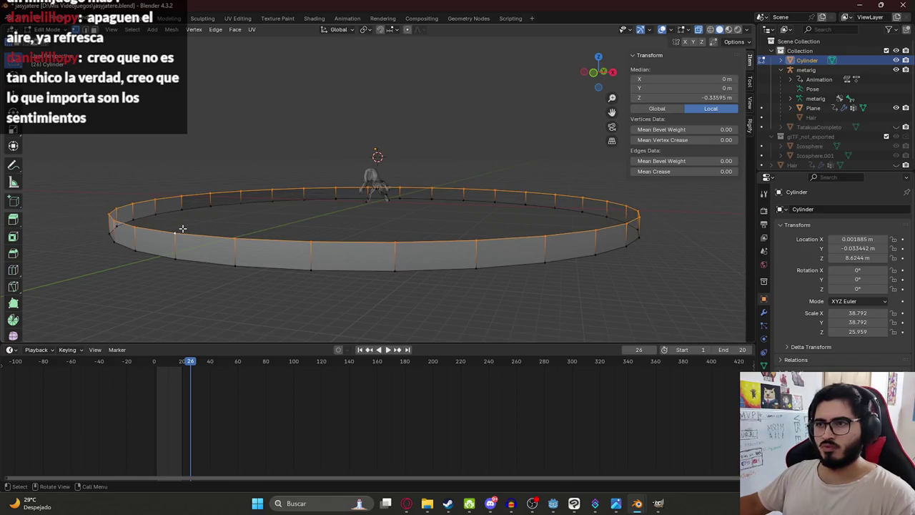
left_click(198, 259, "alt")
key("f")
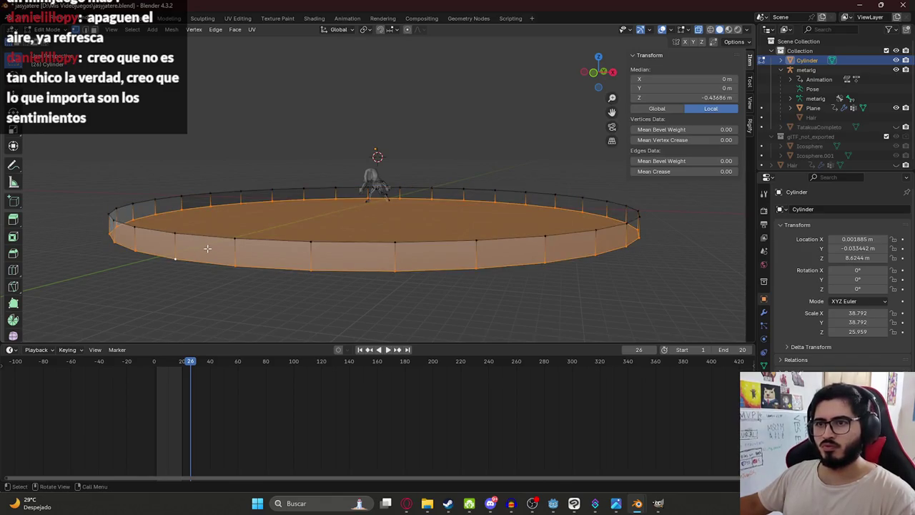
middle_click_drag(238, 234, 287, 237)
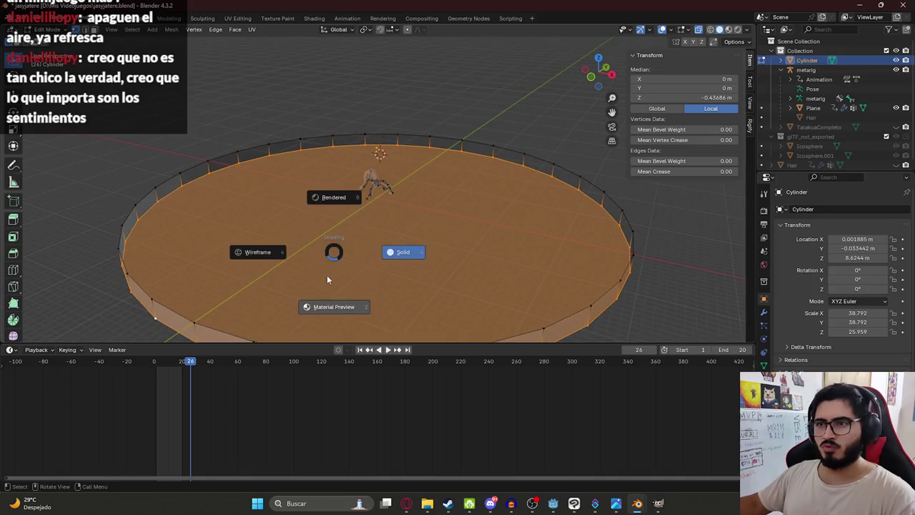
left_click(320, 307)
middle_click_drag(321, 307, 302, 256)
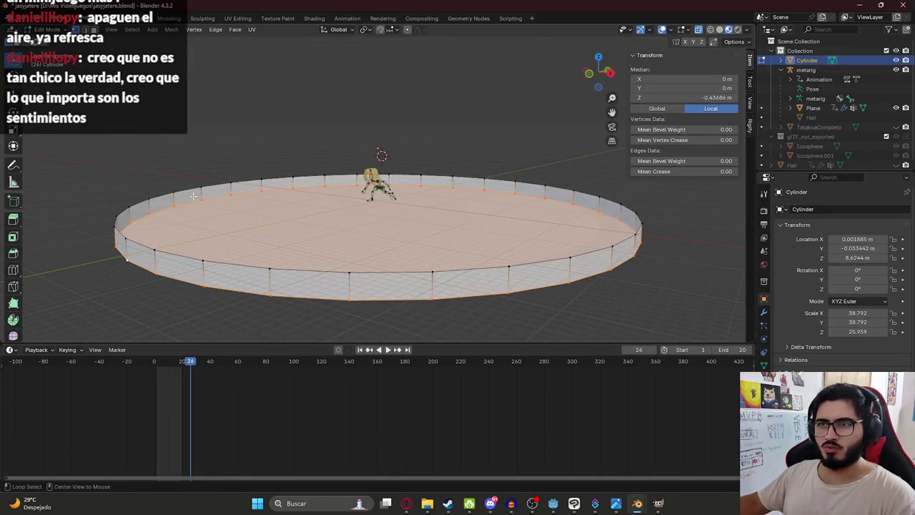
- Raise the rim along Z to make the walls taller, about 10.9 m high
key("g")
key("z")
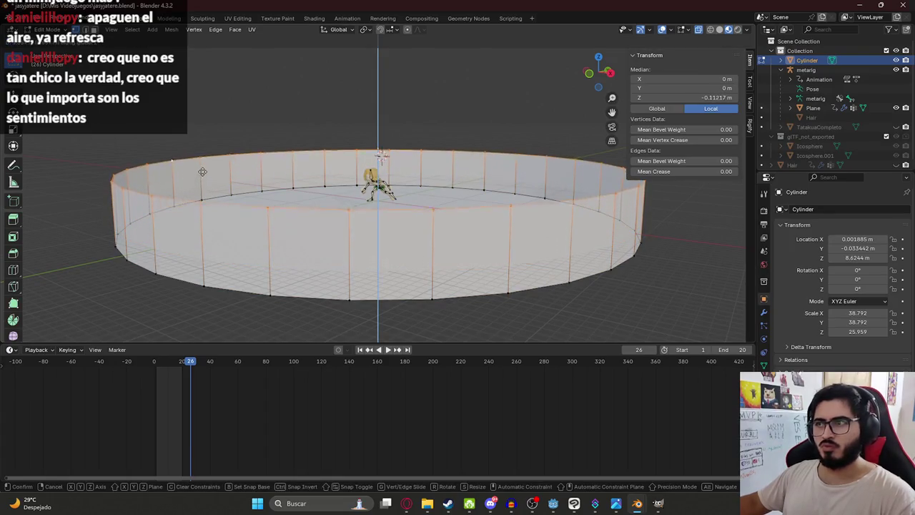
left_click(203, 167)
middle_click_drag(203, 168, 288, 164)
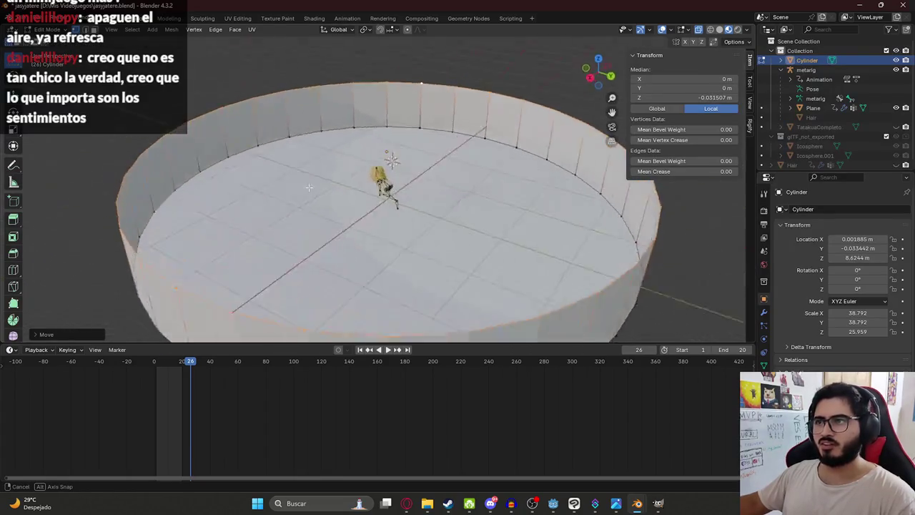
scroll(288, 165, "up", 5)
key("g")
key("z")
left_click(380, 222)
scroll(379, 222, "down", 5)
mouse_move(379, 222)
middle_mouse_down()
mouse_move(372, 179)
mouse_move(356, 224)
mouse_move(372, 179)
mouse_move(431, 202)
middle_mouse_up()
- Return to Object Mode and save jasyjatere.blend
key("Tab")
scroll(356, 224, "up", 5)
key("ctrl+s")
mouse_move(295, 259)
middle_mouse_down()
mouse_move(407, 269)
mouse_move(375, 239)
mouse_move(288, 219)
mouse_move(466, 208)
mouse_move(226, 156)
mouse_move(334, 177)
middle_mouse_up()
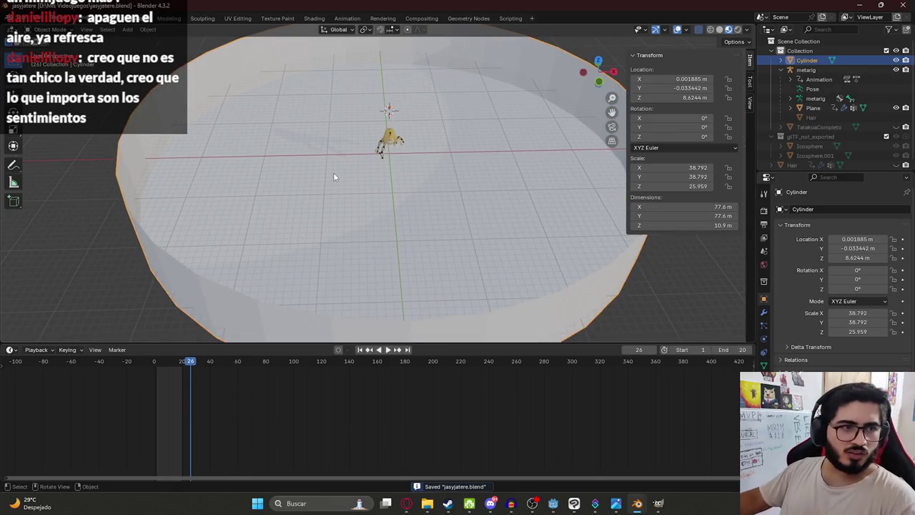
- Orbit and zoom to a front orthographic view of the cylinder's edge
scroll(333, 176, "down", 3)
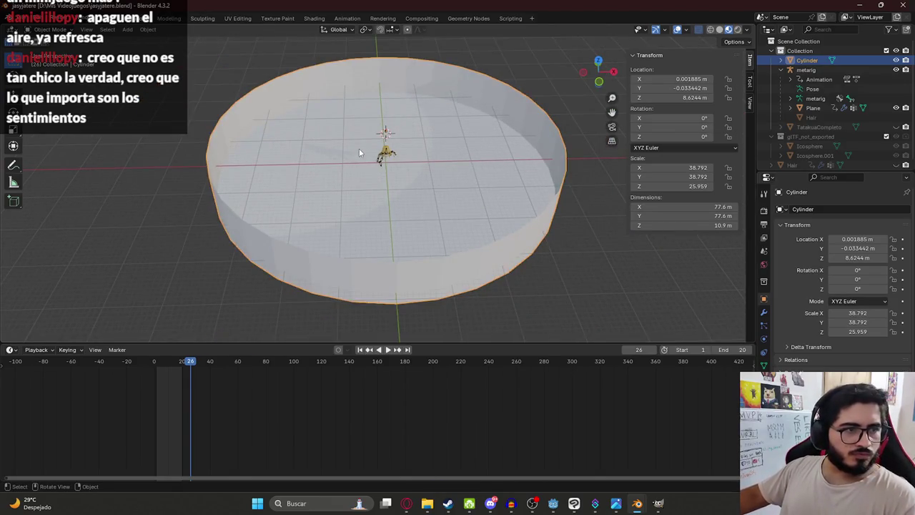
scroll(366, 163, "down", 2)
scroll(377, 175, "up", 4)
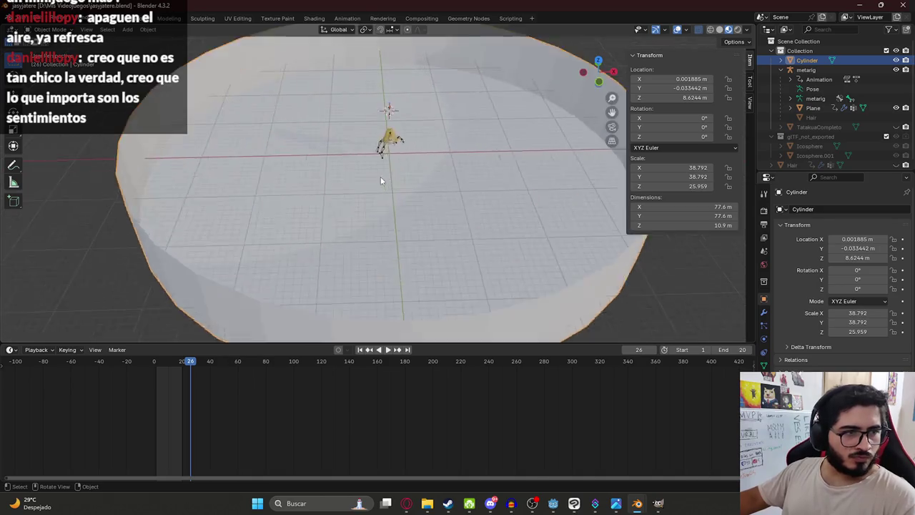
scroll(383, 180, "up", 1)
scroll(387, 188, "down", 3)
scroll(363, 156, "down", 3)
scroll(401, 148, "down", 2)
mouse_move(440, 160)
middle_mouse_down()
mouse_move(333, 148)
mouse_move(334, 170)
middle_mouse_up()
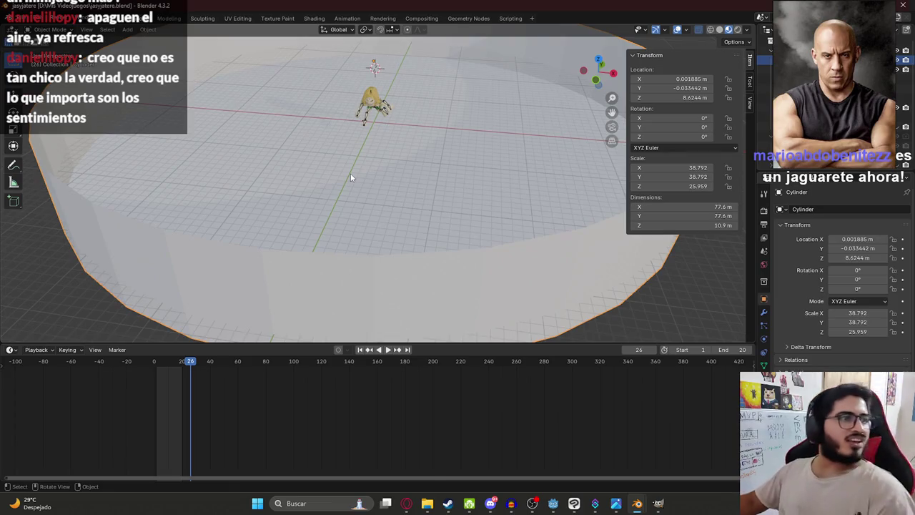
scroll(382, 171, "down", 5)
middle_click_drag(382, 166, 425, 142)
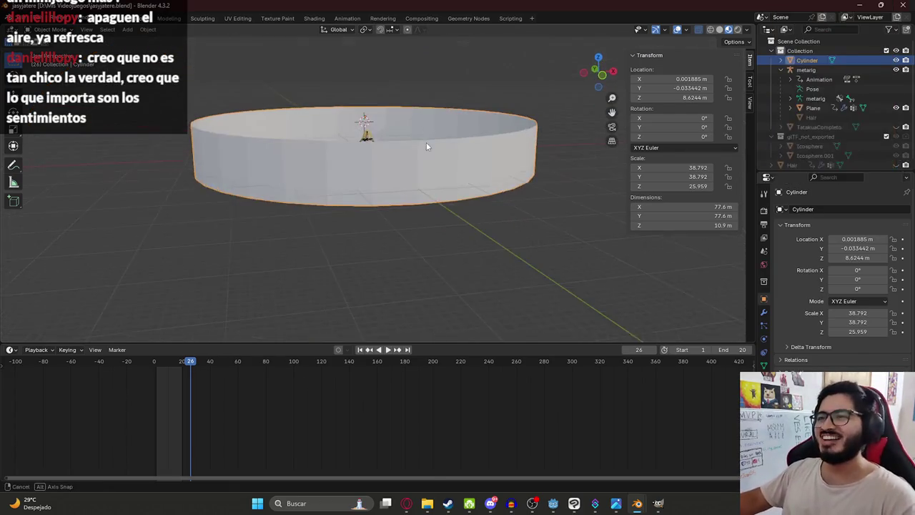
key("KP_1")
scroll(327, 148, "down", 2)
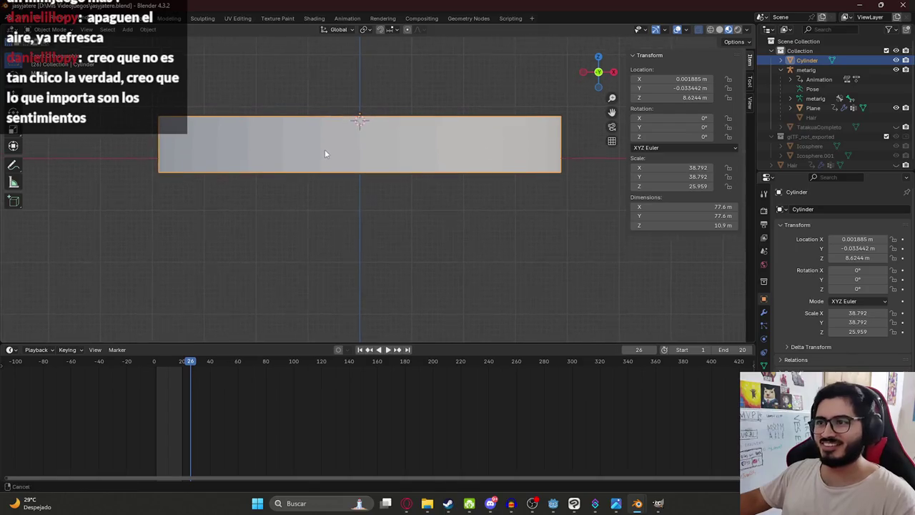
- Lift the whole cylinder along Z up to the character's feet
key("g")
key("z")
left_click(321, 148)
mouse_move(321, 148)
middle_mouse_down()
mouse_move(338, 121)
mouse_move(374, 160)
mouse_move(440, 190)
mouse_move(474, 175)
mouse_move(463, 170)
mouse_move(477, 187)
mouse_move(348, 129)
mouse_move(392, 110)
middle_mouse_up()
scroll(365, 154, "up", 5)
scroll(440, 190, "down", 5)
scroll(473, 176, "up", 5)
scroll(392, 109, "up", 3)
scroll(381, 113, "down", 2)
- Apply the cylinder's location and scale so they read 0 m and 1.000
key("ctrl+a")
left_click(386, 106)
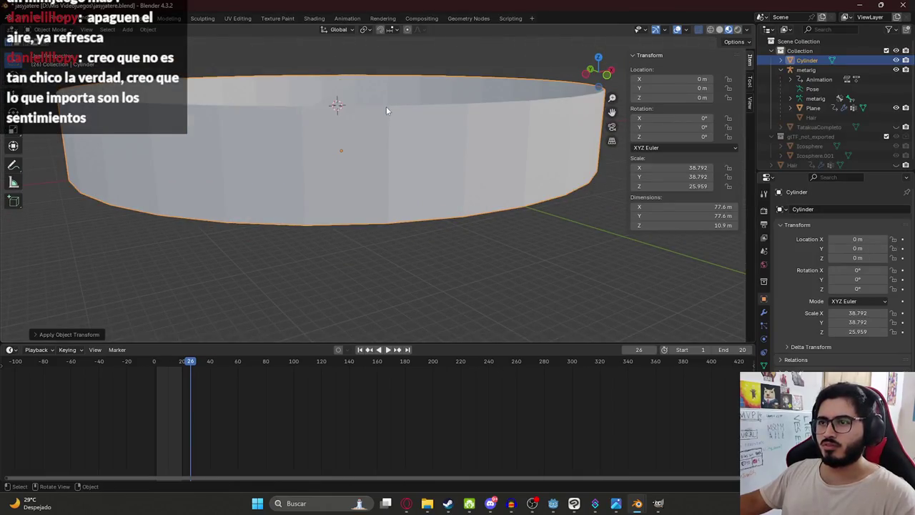
key("ctrl+a")
left_click(371, 123)
key("Tab")
mouse_move(364, 126)
middle_mouse_down()
mouse_move(433, 106)
mouse_move(381, 167)
middle_mouse_up()
- Mark the upper and lower rim loops and one vertical wall edge as seams
left_click(344, 109, "alt")
right_click(342, 109)
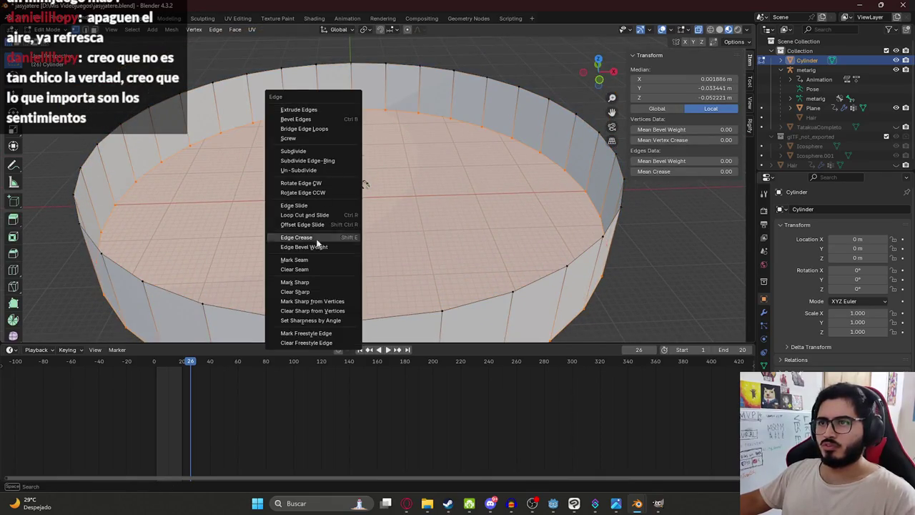
left_click(277, 85, "alt")
right_click(277, 85)
left_click(280, 189)
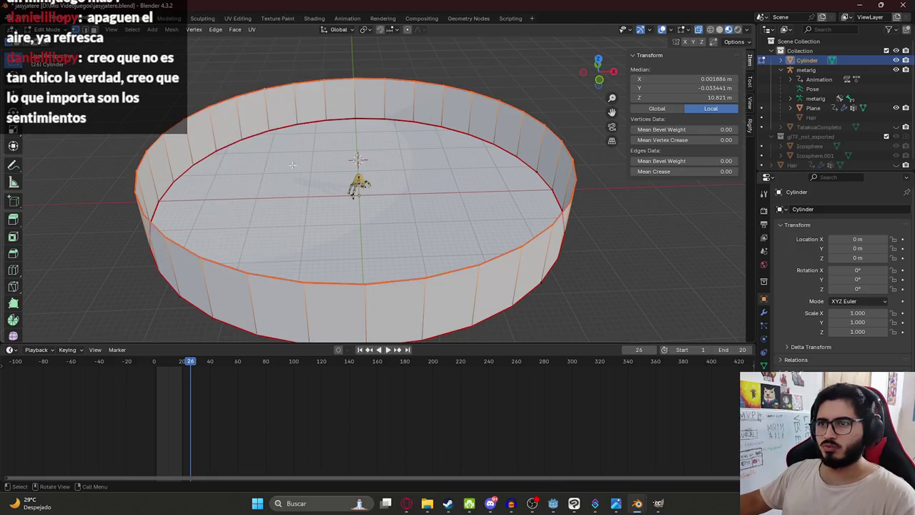
left_click(358, 114)
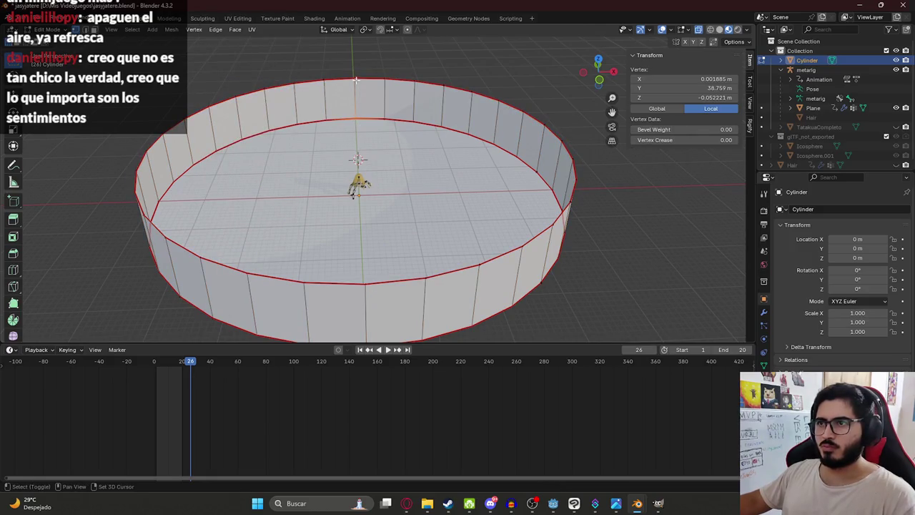
right_click(355, 80)
left_click(304, 185)
- Select the whole cylinder, save the blend file, and unwrap it in the UV Editing workspace
scroll(325, 166, "down", 4)
key("a")
key("ctrl+s")
left_click(236, 18)
scroll(577, 256, "down", 2)
scroll(577, 256, "down", 2)
key("KP_Decimal")
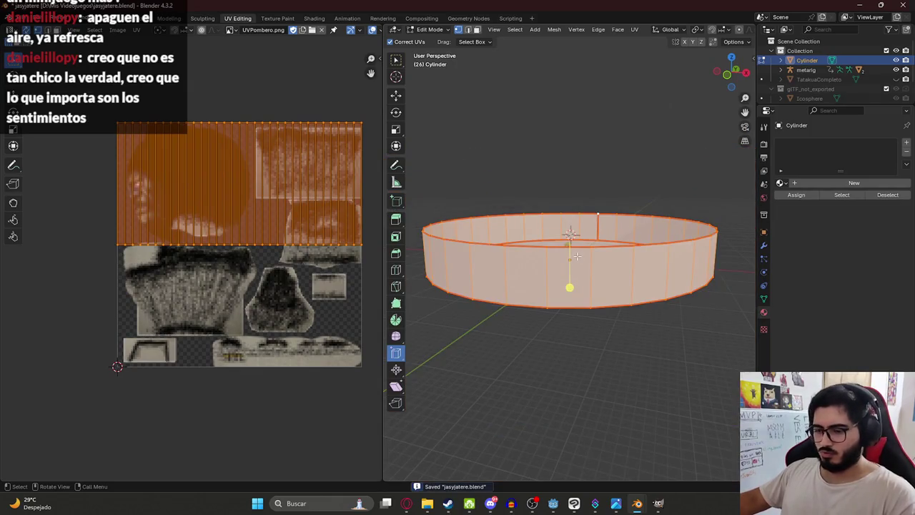
key("u")
left_click(675, 275)
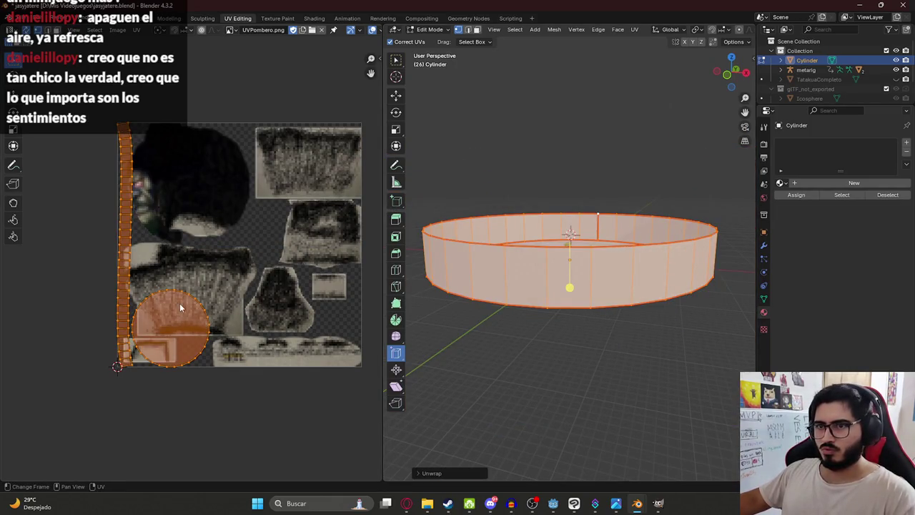
- Redo the unwrap on only the outer wall face loop, turning it into a strip
middle_click_drag(577, 203, 543, 164)
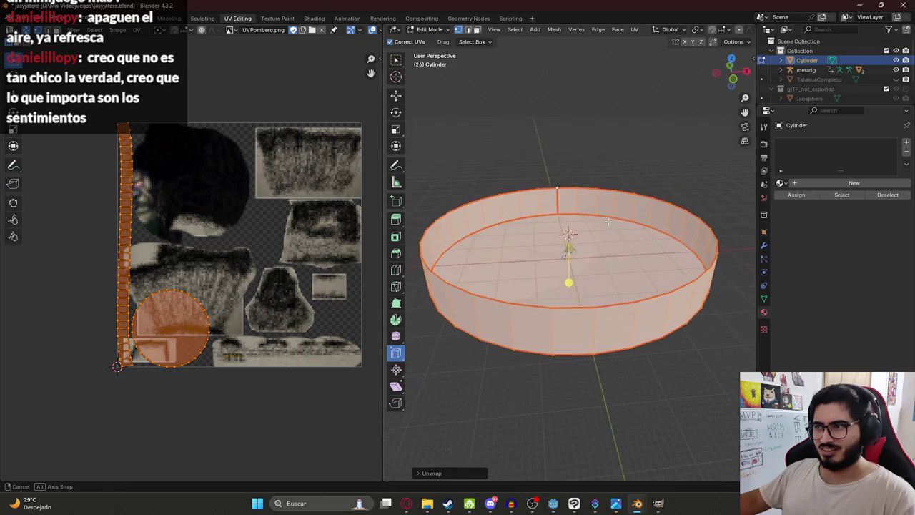
key("u")
left_click(527, 152)
left_click(575, 202)
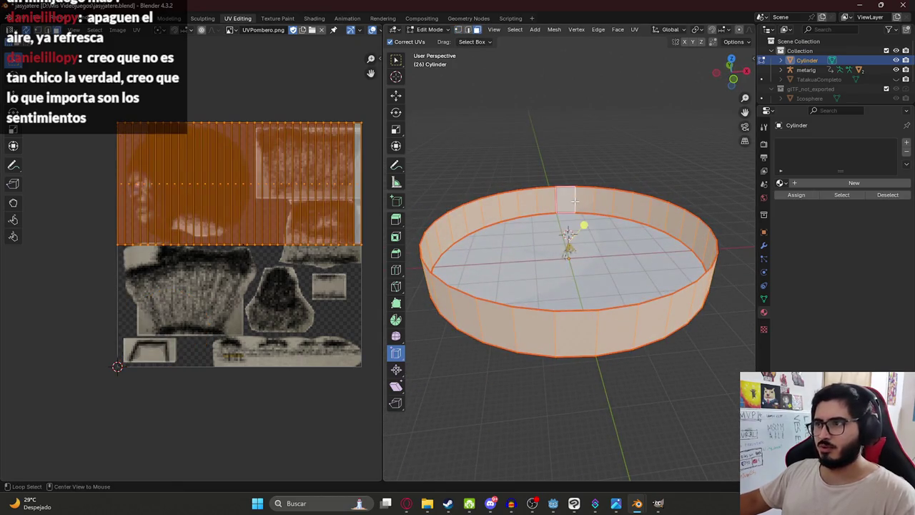
key("alt+a")
left_click(585, 200, "alt")
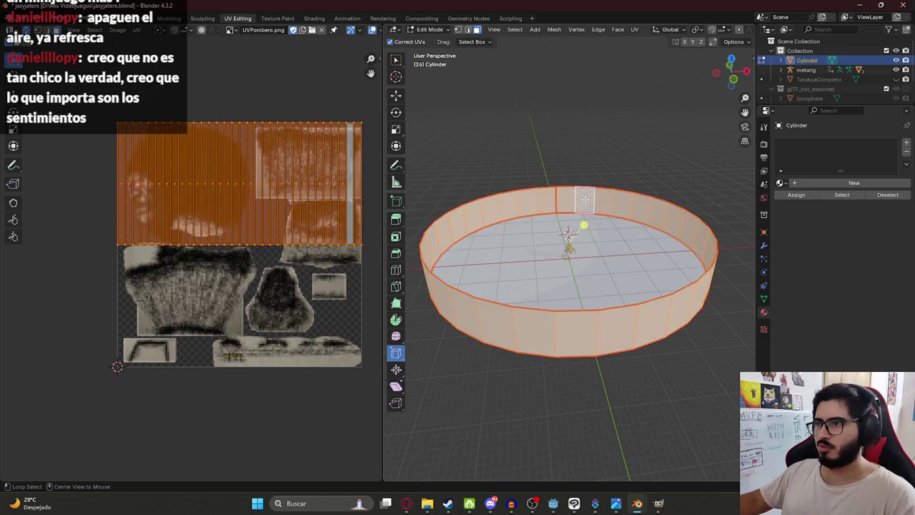
key("u")
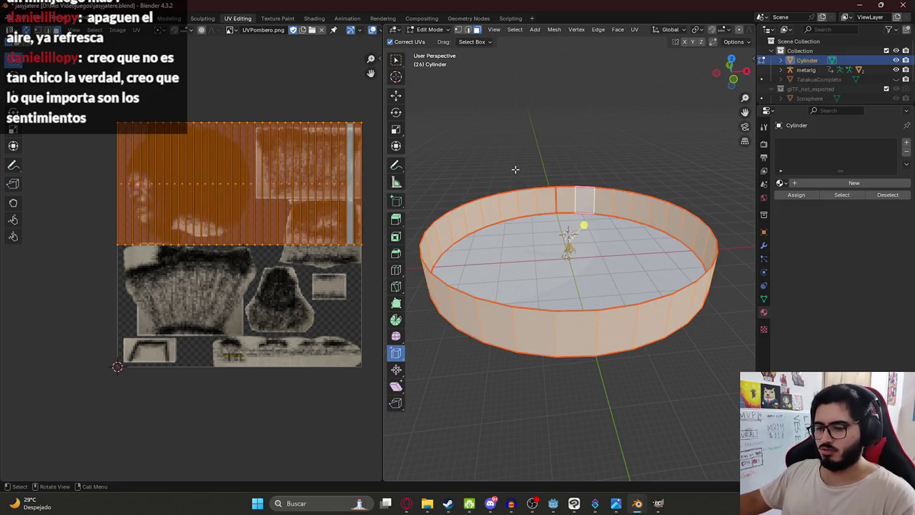
key("u")
left_click(565, 190)
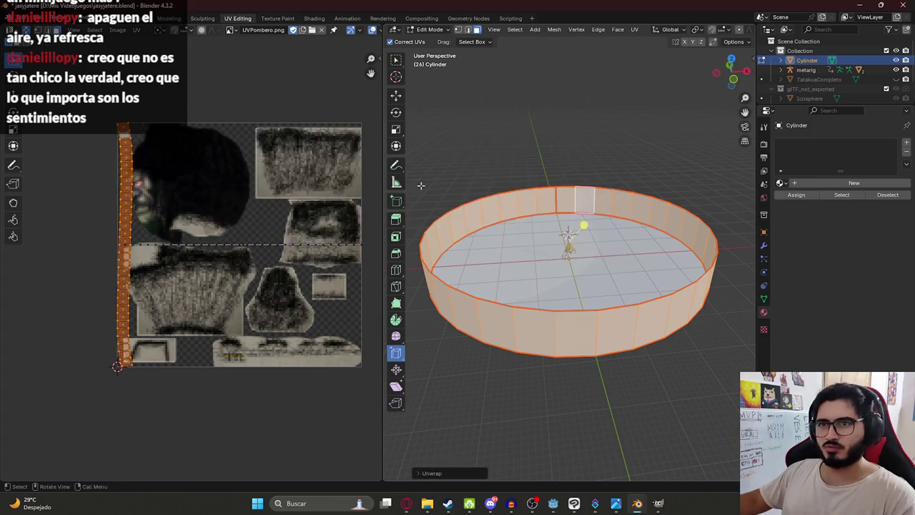
- Reselect the full wall face loop from a more top-down view
left_click(562, 195)
scroll(561, 194, "up", 5)
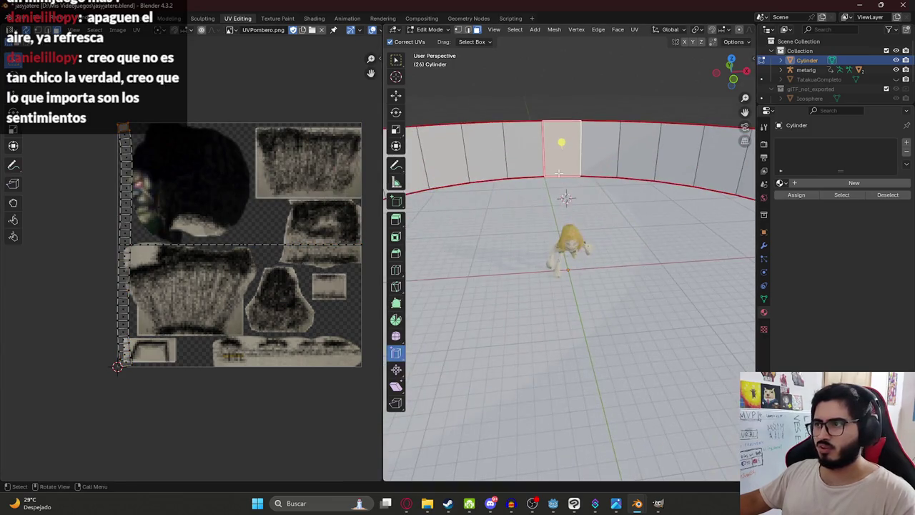
scroll(554, 214, "down", 5)
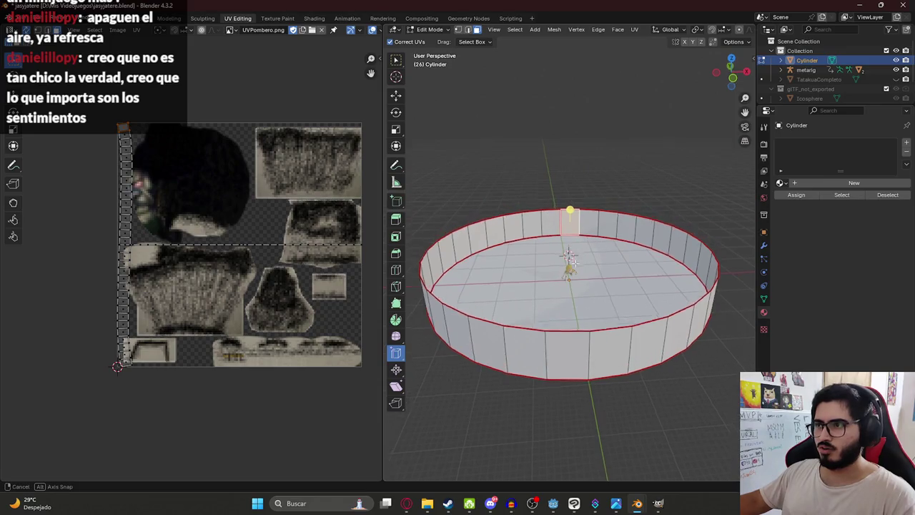
middle_click_drag(554, 214, 501, 175)
left_click(518, 188, "shift")
left_click(540, 187)
left_click(563, 184, "alt")
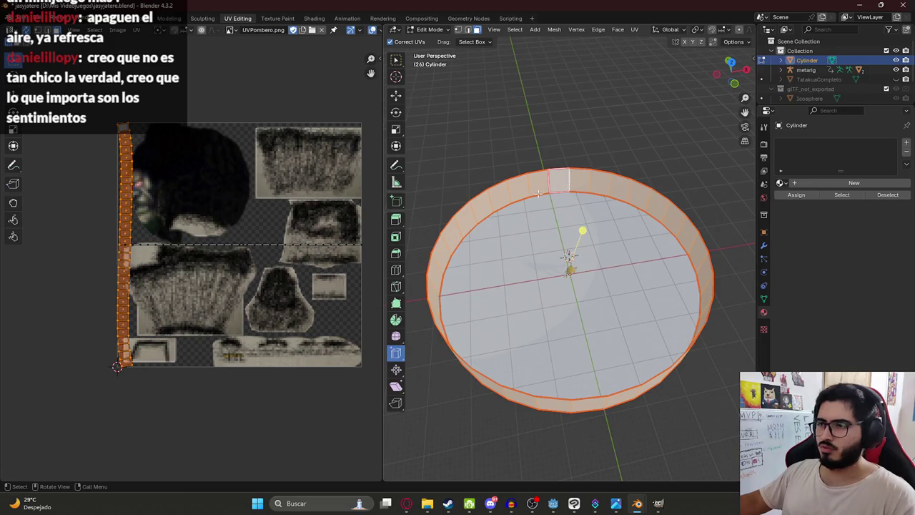
left_click(458, 30)
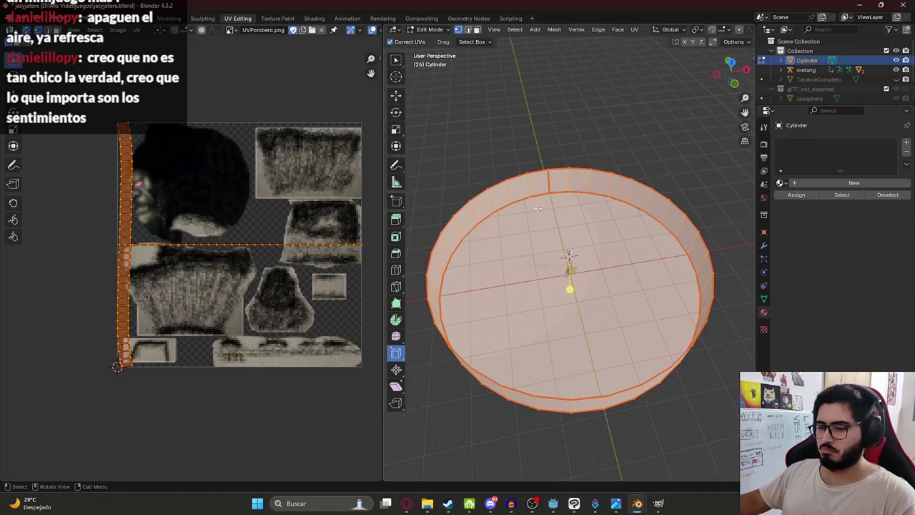
- Unwrap the selected cylinder faces with the Conformal method
key("u")
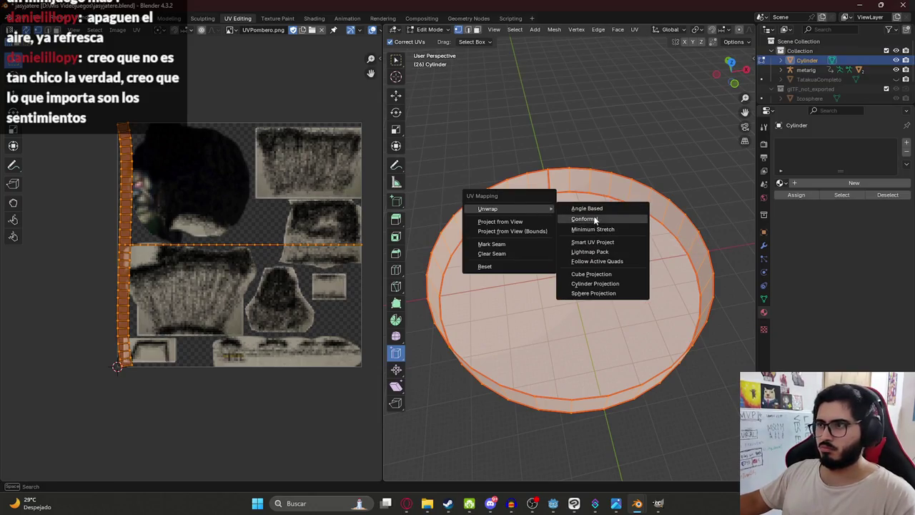
left_click(594, 219)
scroll(190, 328, "down", 2)
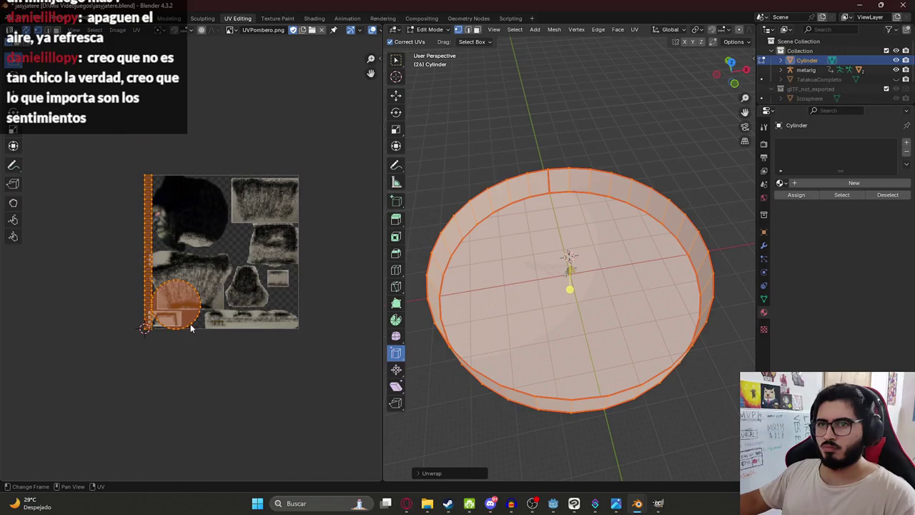
scroll(181, 328, "up", 2)
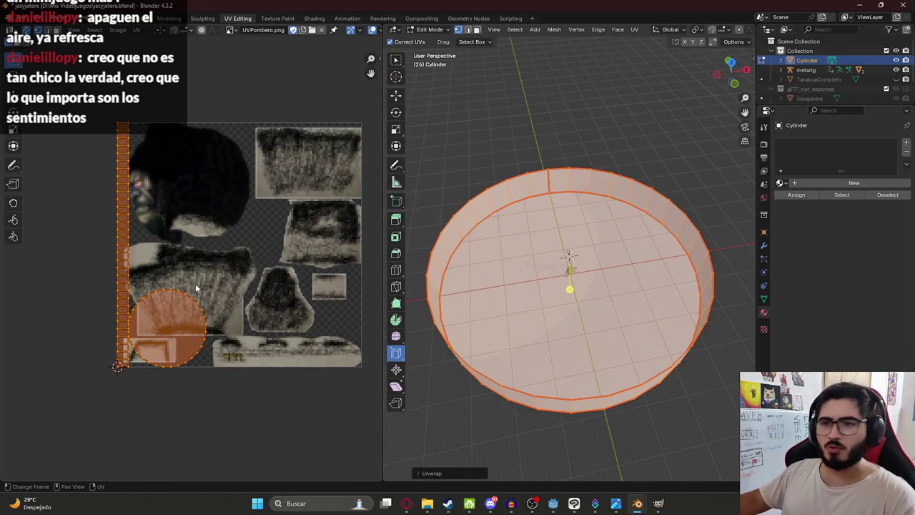
- Enlarge the circular cap island across the texture, then shrink and reposition it slightly
left_click(184, 323)
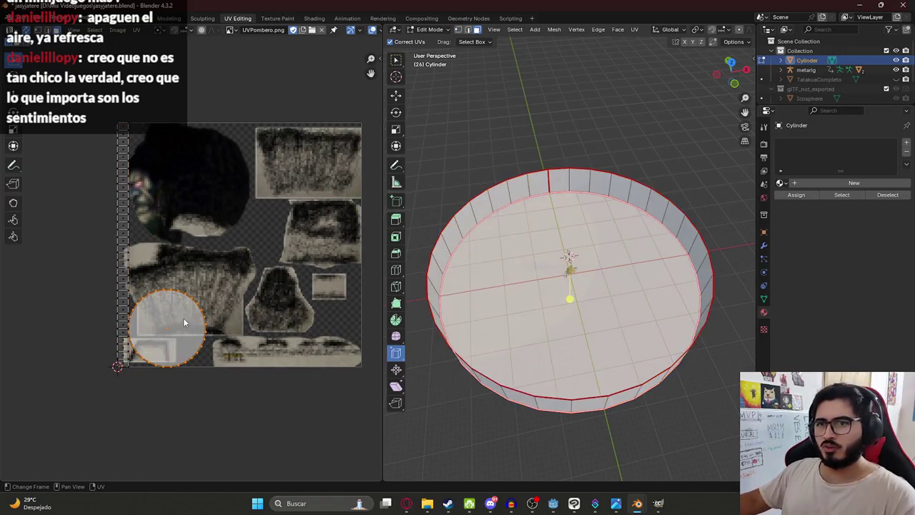
key("g")
key("s")
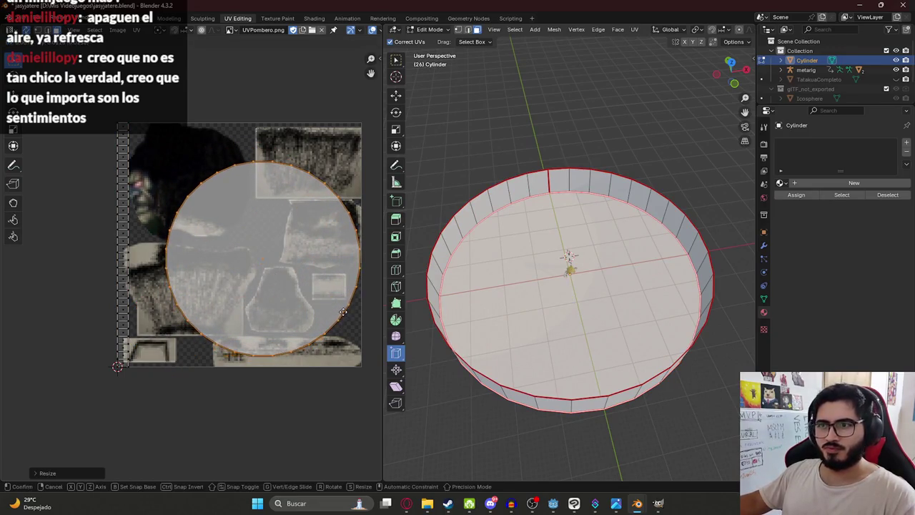
left_click(341, 325)
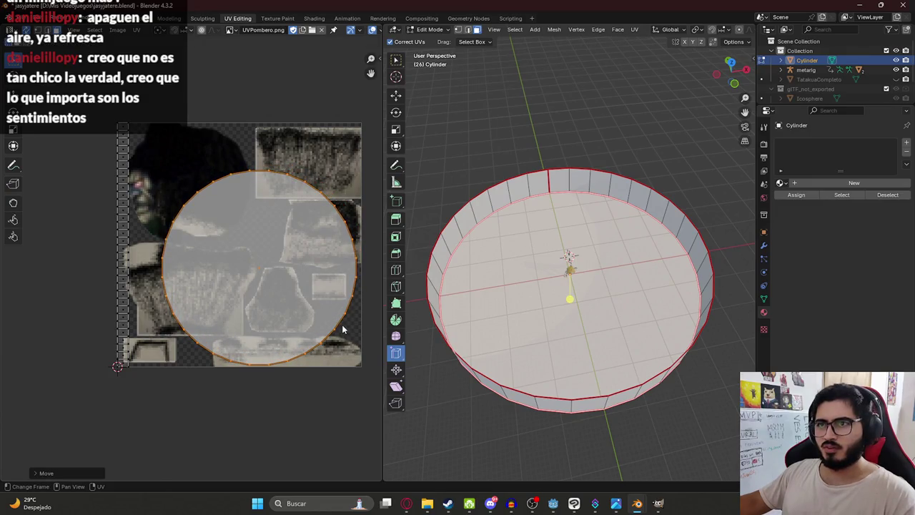
key("s")
key("g")
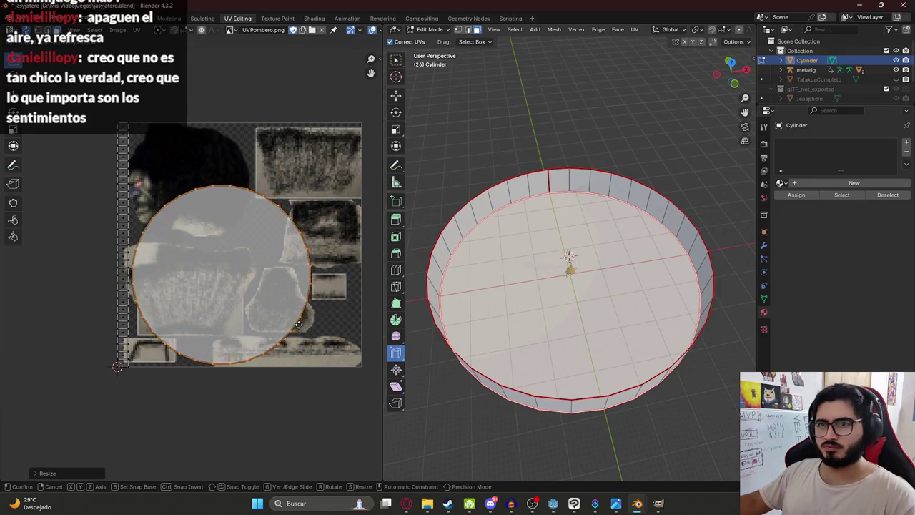
left_click(310, 329)
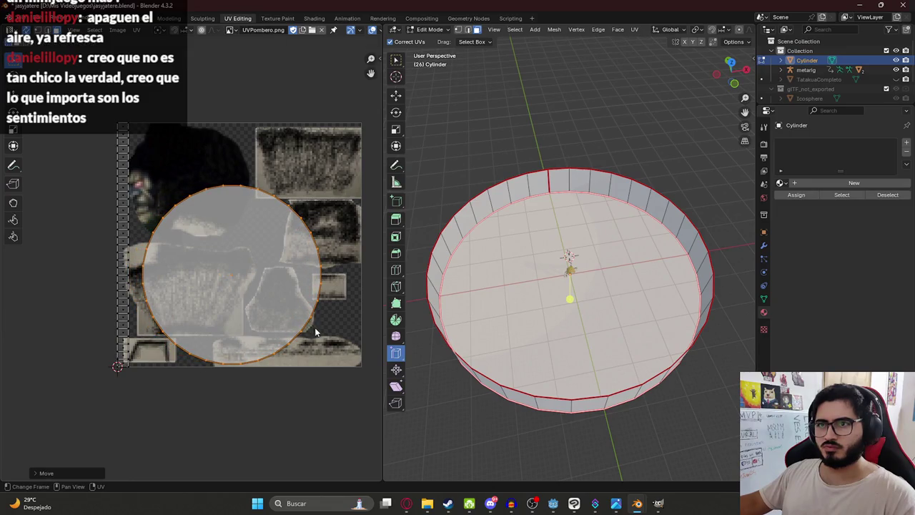
left_click(122, 392)
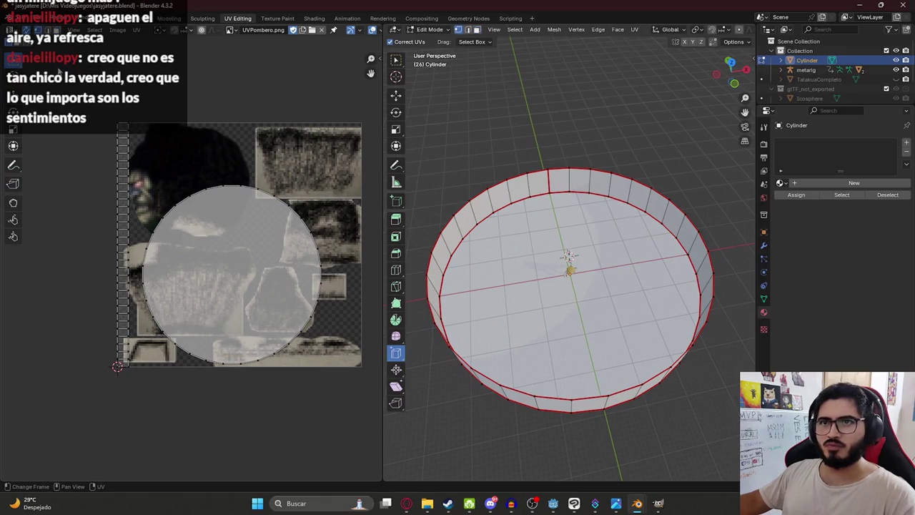
key("a")
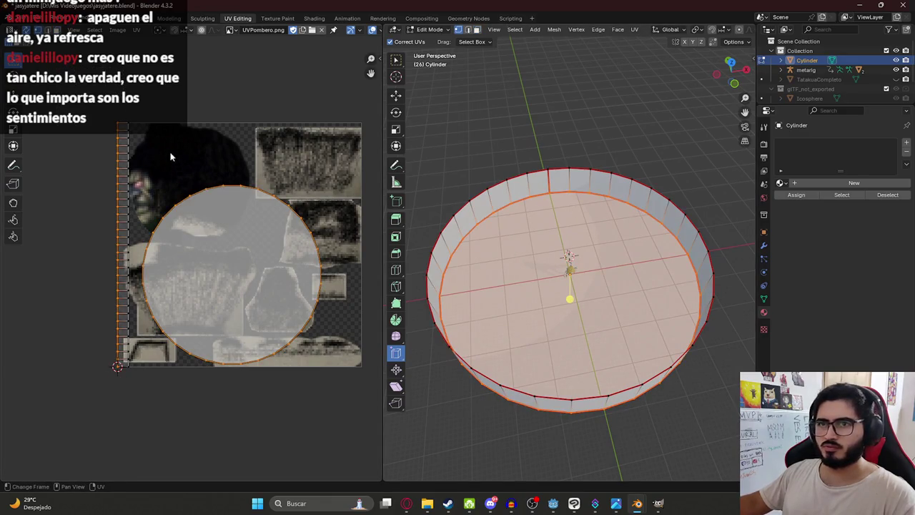
- Rotate all UVs 90° and move the cap circle off the texture to the left
key("a")
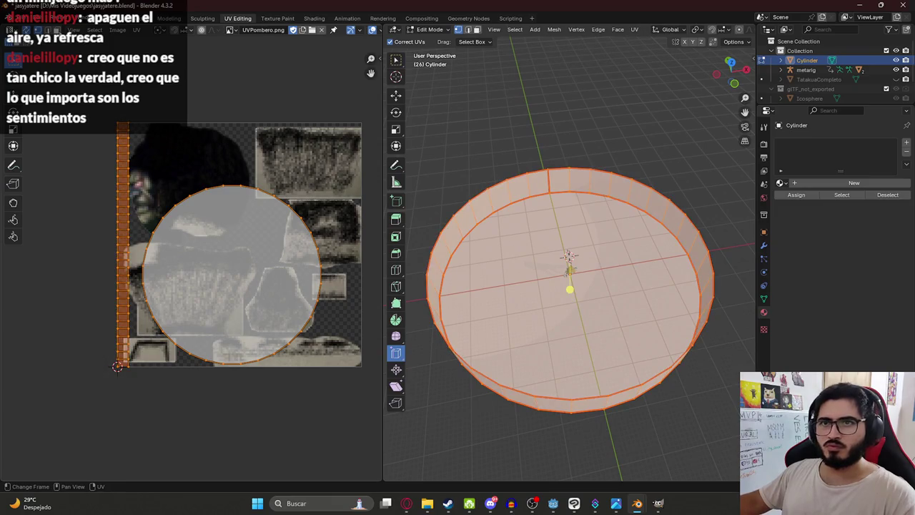
type("r90")
key("Return")
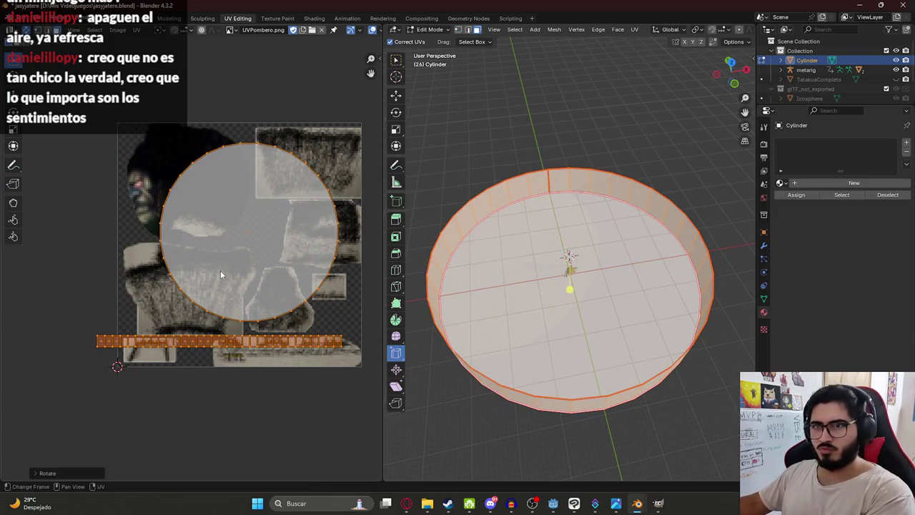
left_click(230, 247)
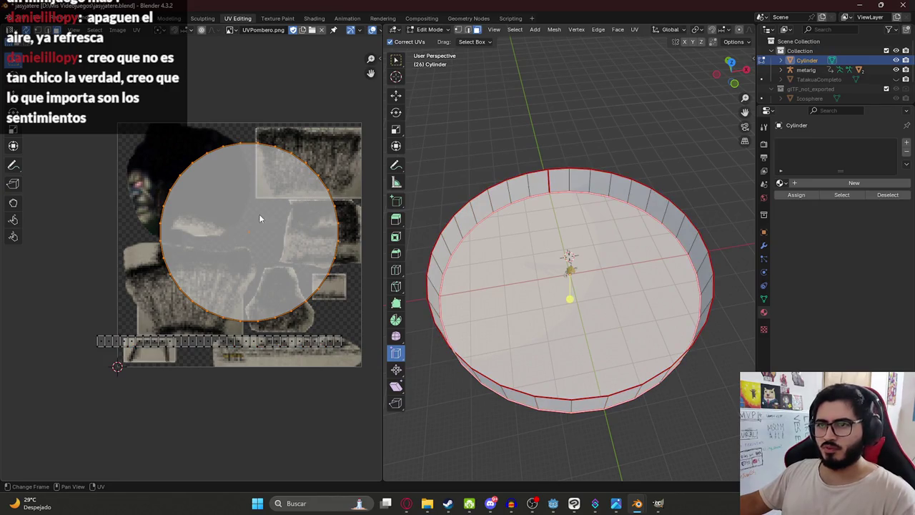
key("g")
left_click(164, 300)
left_click_drag(100, 326, 373, 404)
- Move the wall strip to the texture's top and stretch it into a wide horizontal band
key("g")
left_click(272, 171)
scroll(236, 194, "down", 3)
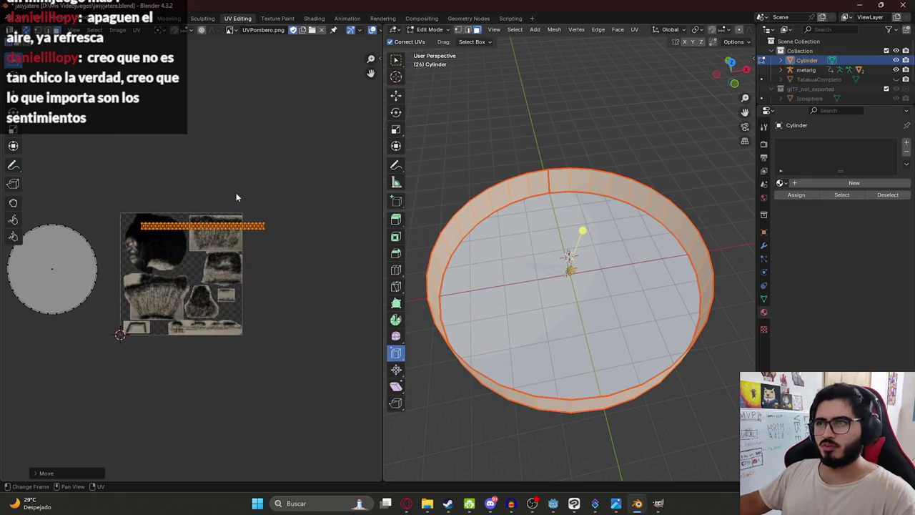
scroll(145, 216, "up", 2)
key("a")
mouse_move(76, 139)
left_mouse_down()
mouse_move(328, 204)
mouse_move(101, 208)
left_mouse_up()
left_click(90, 165)
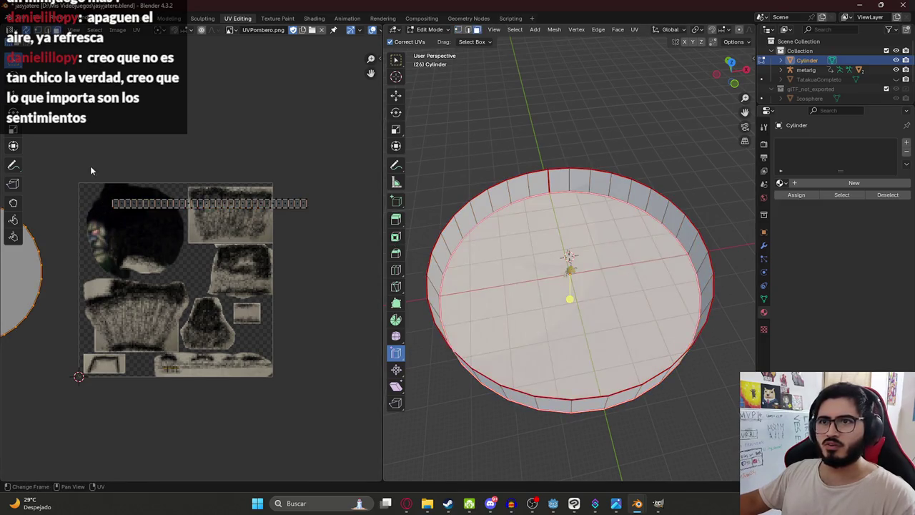
left_click_drag(90, 165, 369, 264)
key("s")
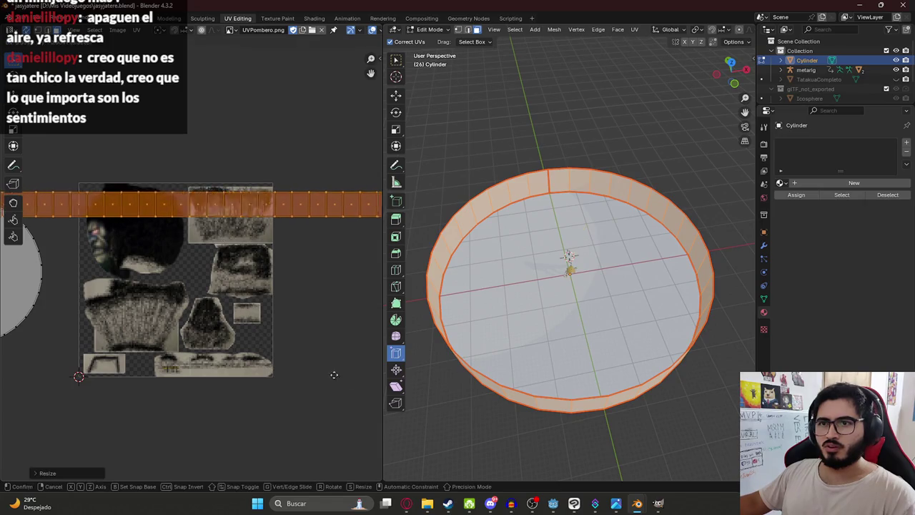
left_click(33, 267)
- Inspect the stretched strip along its length, then select a single rim face
scroll(132, 234, "down", 4)
middle_click_drag(133, 235, 86, 228)
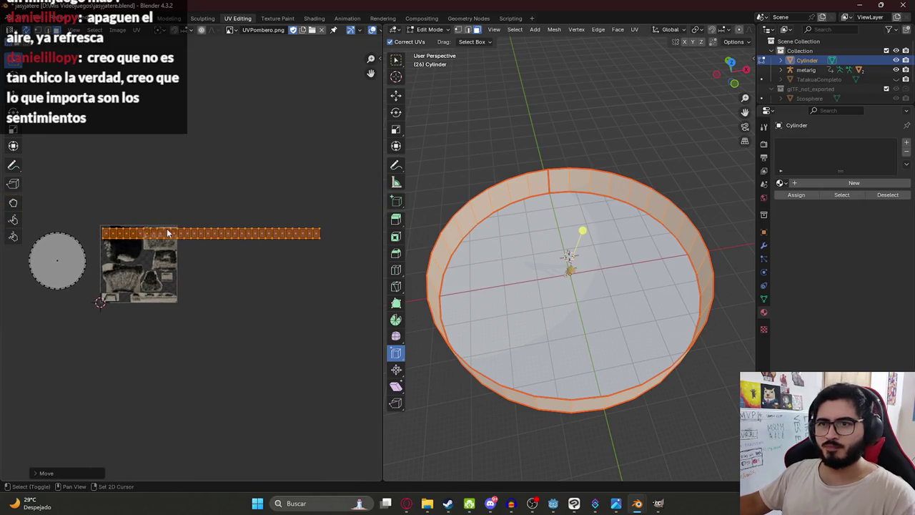
key("s")
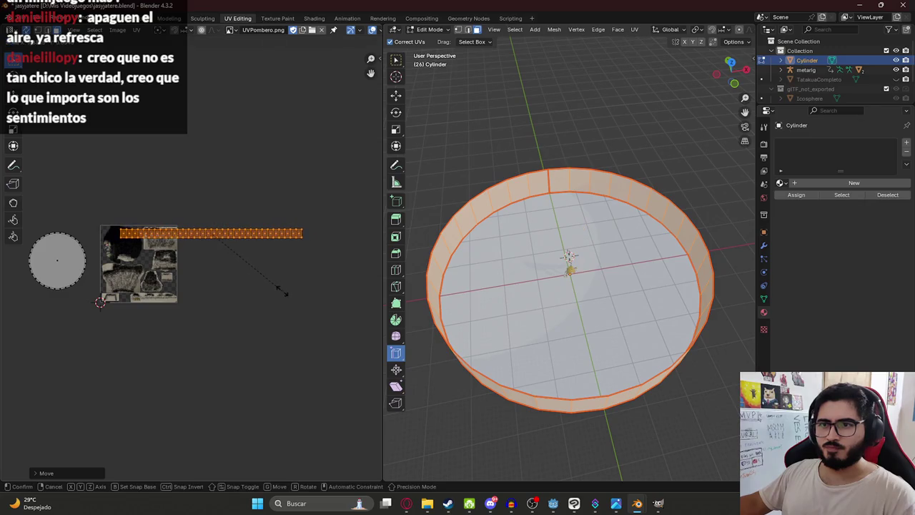
key("Escape")
scroll(136, 250, "up", 3)
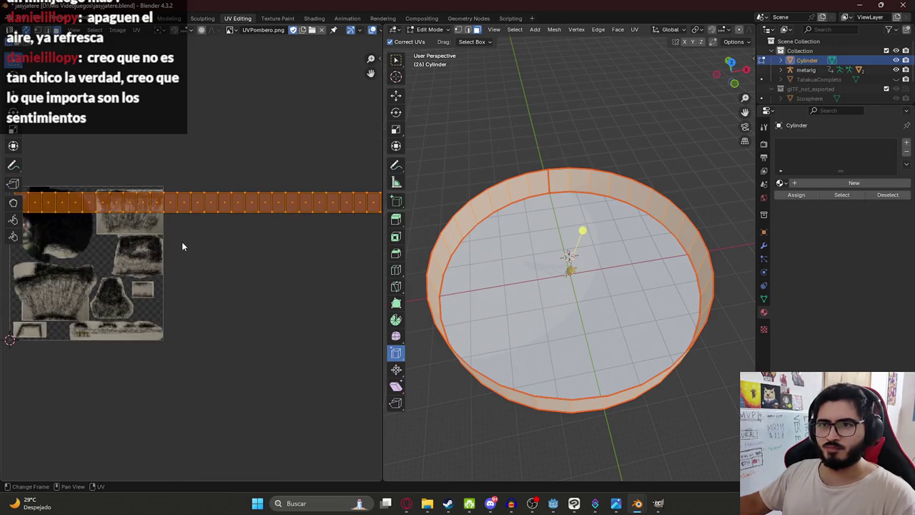
middle_click_drag(197, 225, 255, 191)
scroll(254, 191, "down", 2)
scroll(257, 191, "down", 1)
key("alt+a")
left_click(561, 180)
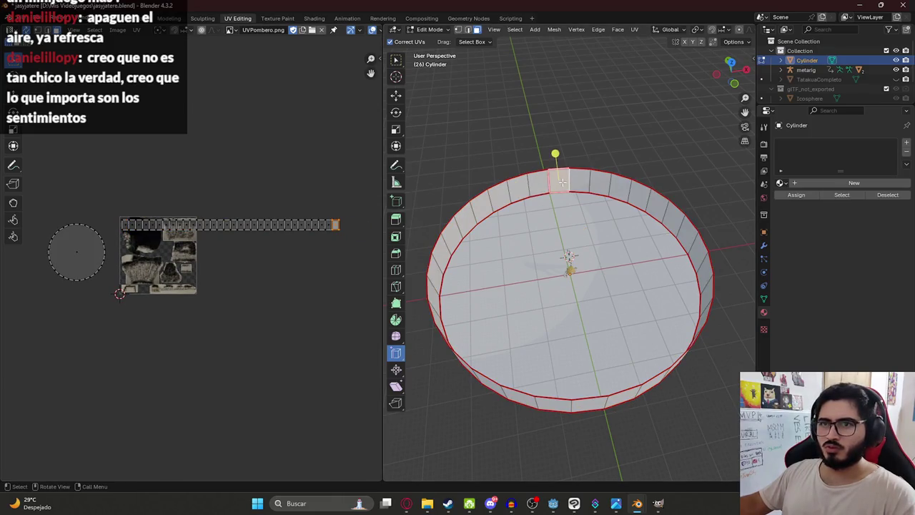
- Box-select the whole wall strip and shift it slightly left
left_click(536, 183)
left_click_drag(348, 234, 197, 201)
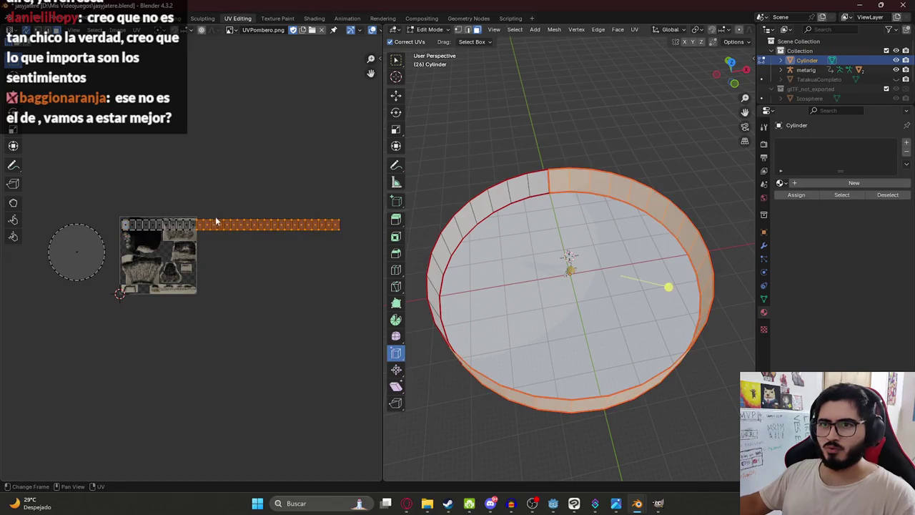
left_click_drag(349, 253, 118, 169)
key("s")
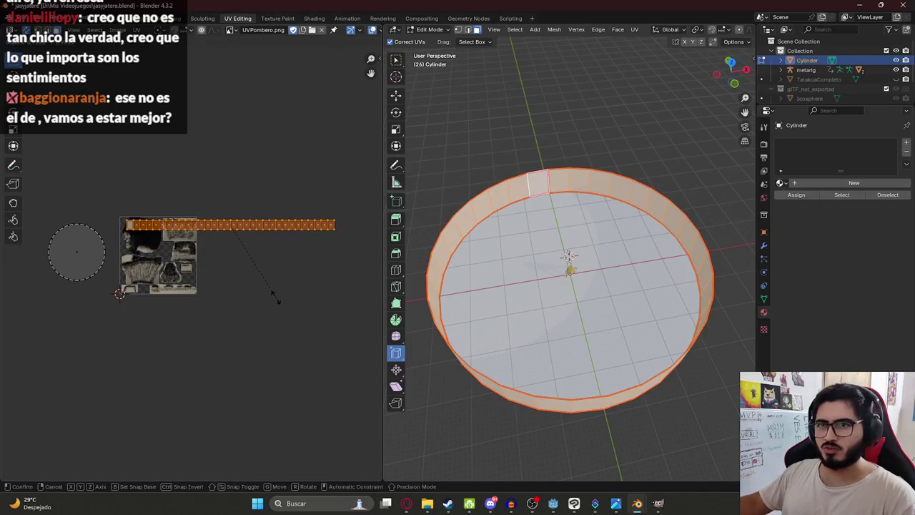
key("g")
left_click(270, 300)
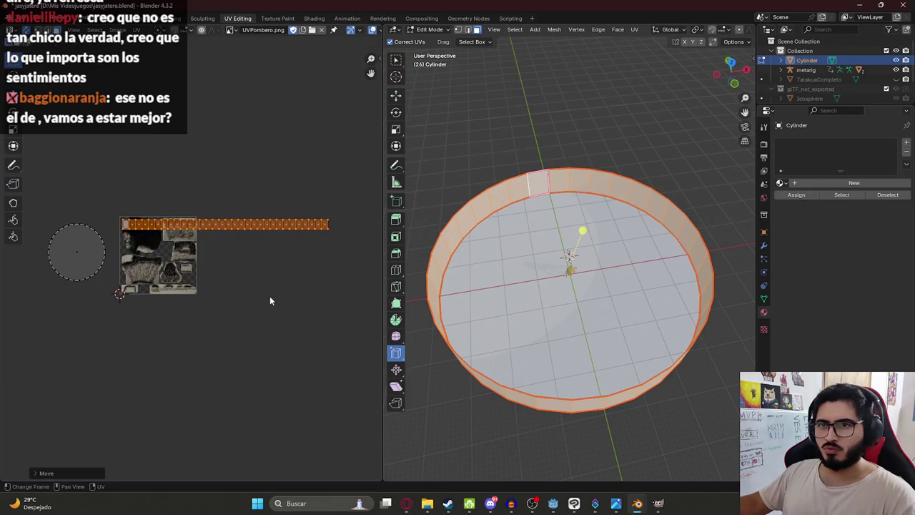
- Move the strip section past the texture's right edge back on as a second row
left_click_drag(331, 258, 198, 181)
left_click_drag(341, 255, 201, 186)
key("g")
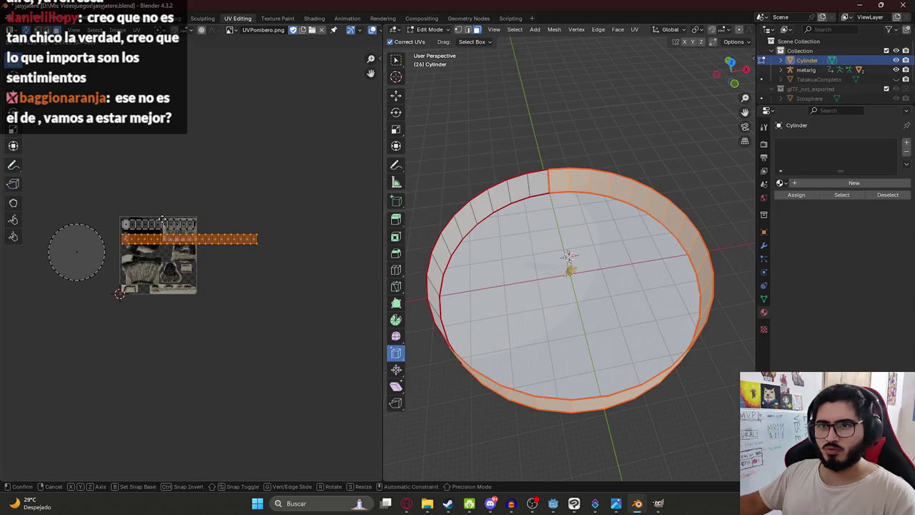
right_click(163, 219)
left_click_drag(282, 263, 198, 229)
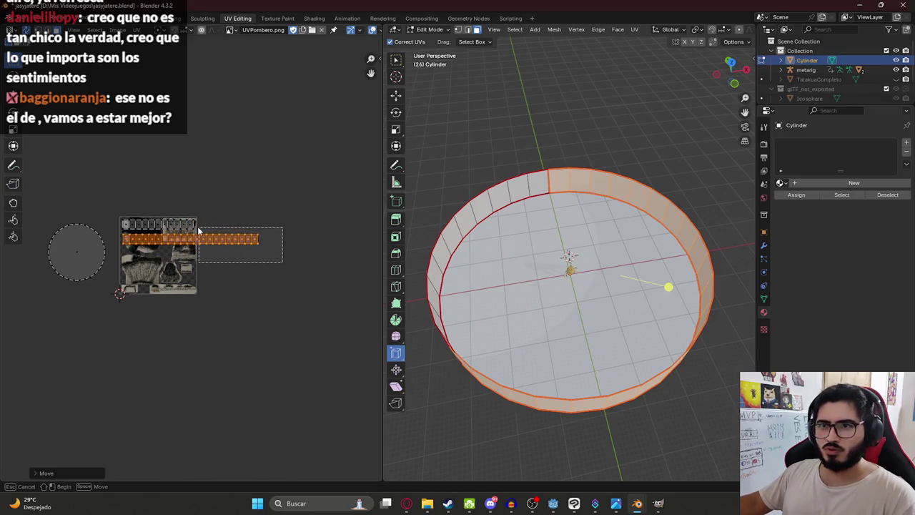
key("g")
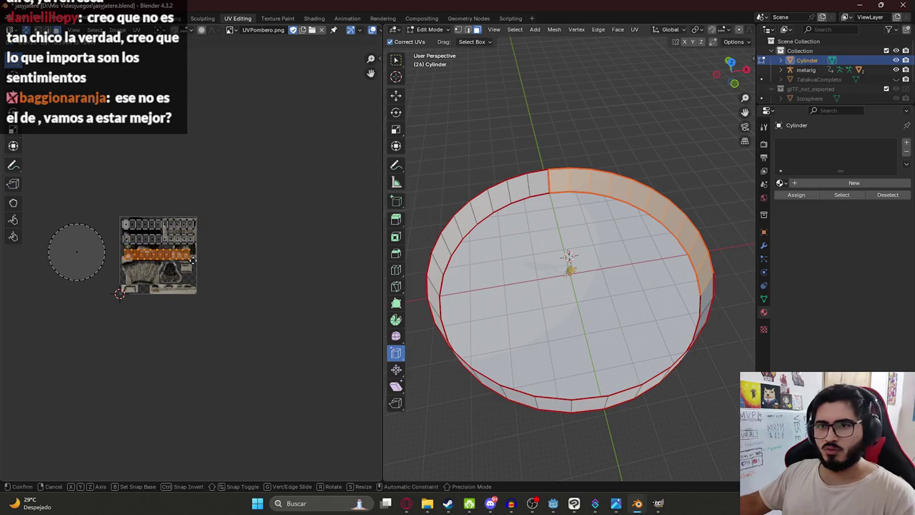
left_click(195, 254)
- Select the entire top row of wall UV faces
scroll(187, 259, "up", 5)
middle_click_drag(129, 219, 266, 284)
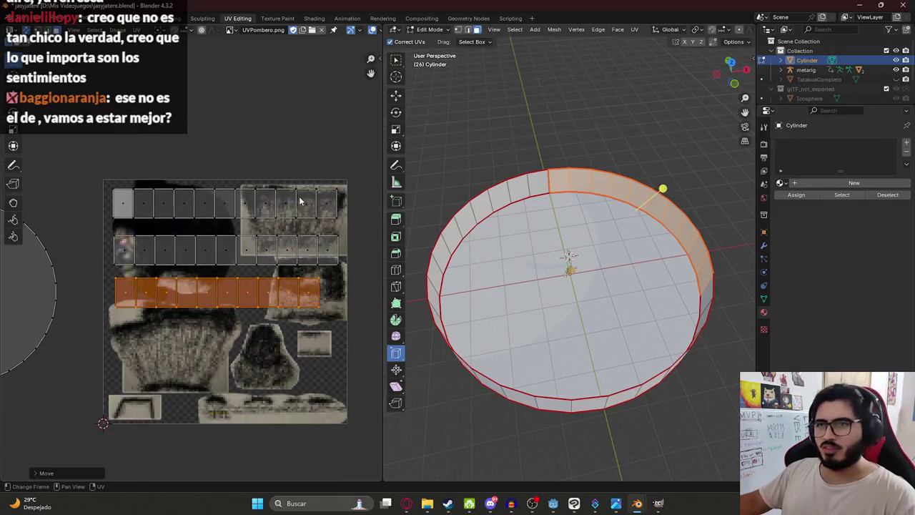
left_click(333, 202)
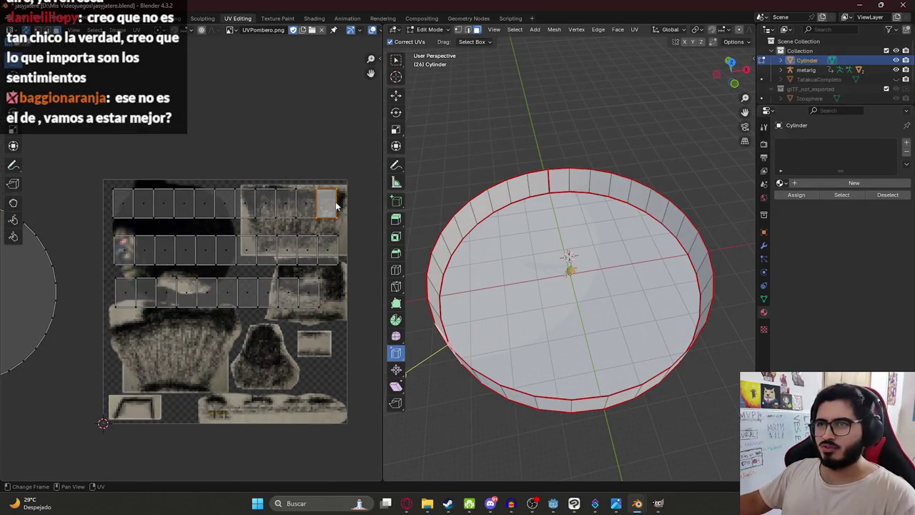
left_click(123, 205, "shift")
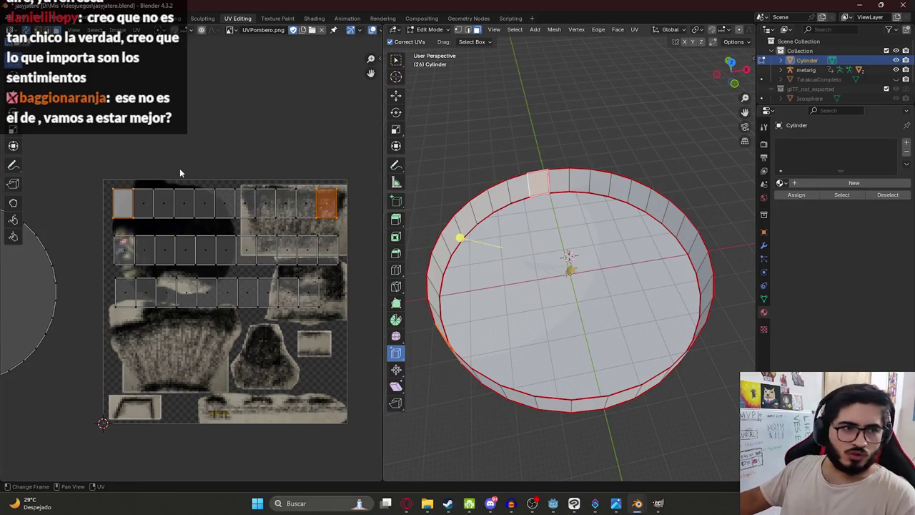
scroll(188, 167, "down", 1)
left_click_drag(136, 162, 365, 237)
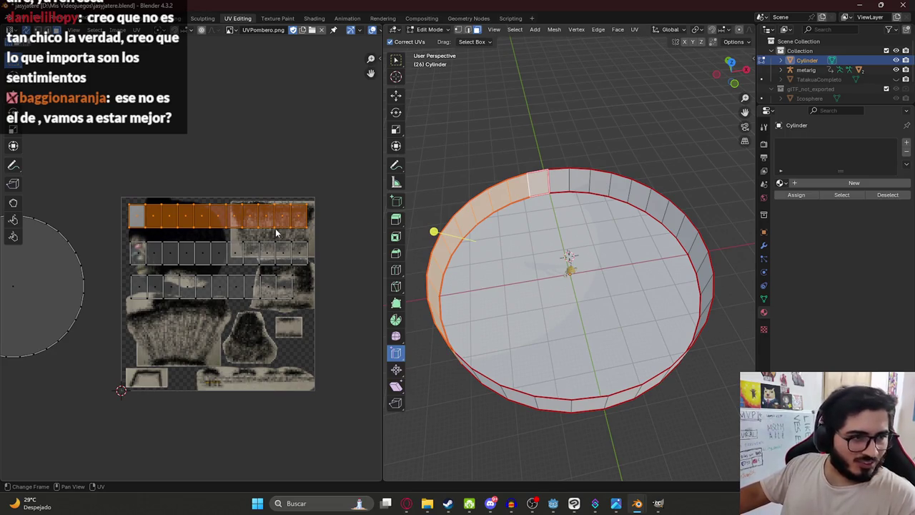
scroll(285, 231, "down", 4)
scroll(229, 254, "up", 4)
- Move the middle wall UV row up beside the top strip
scroll(236, 244, "up", 2)
middle_click_drag(235, 244, 192, 268)
left_click_drag(32, 251, 348, 292)
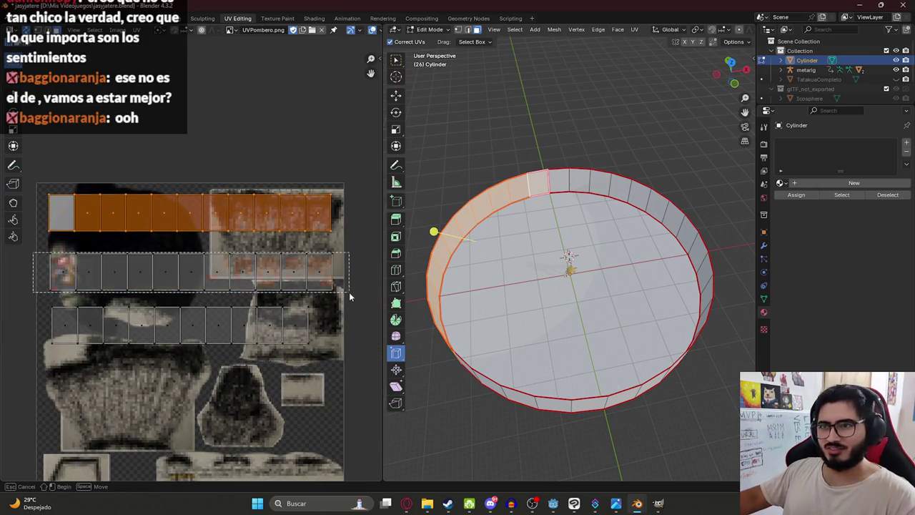
middle_click_drag(130, 261, 133, 337)
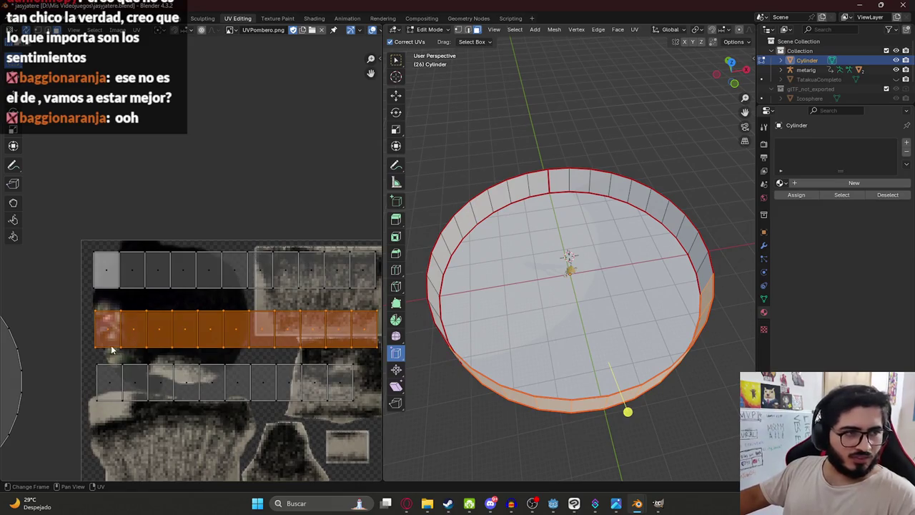
key("g")
left_click(117, 268)
scroll(54, 266, "up", 6)
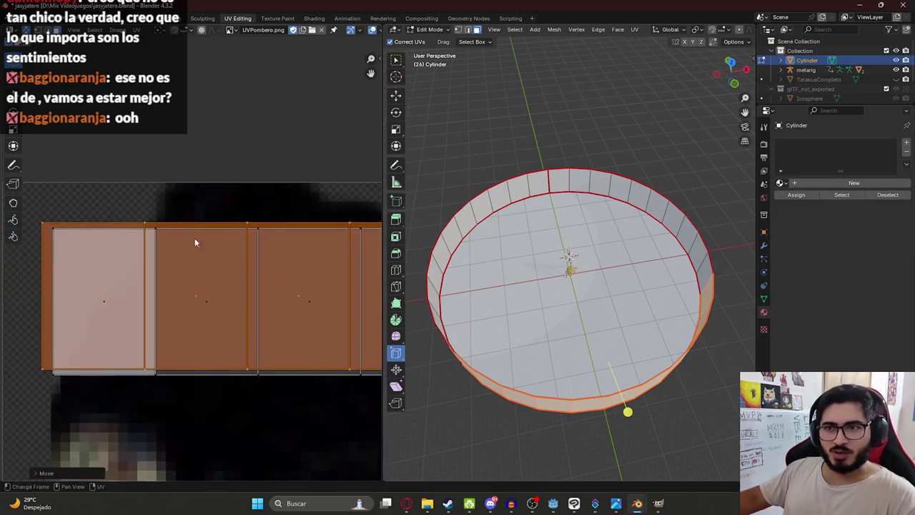
scroll(93, 262, "up", 2)
scroll(143, 243, "up", 2)
key("g")
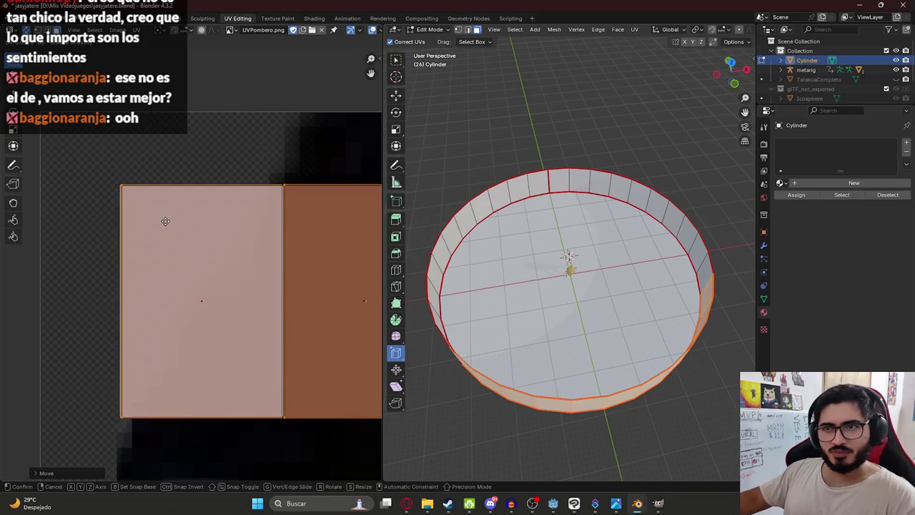
left_click(165, 221)
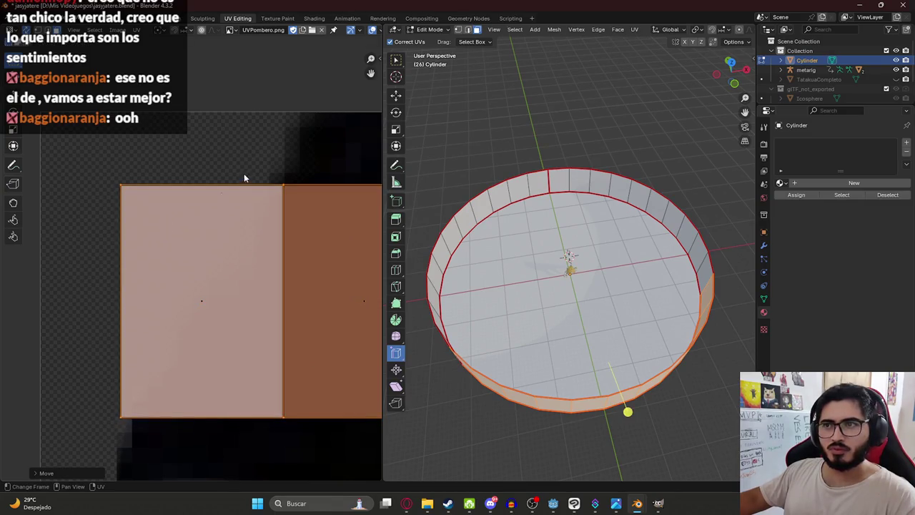
- Nudge the strip so its edge lines up with the tile borders
scroll(243, 179, "up", 4)
scroll(270, 218, "down", 2)
scroll(234, 179, "up", 3)
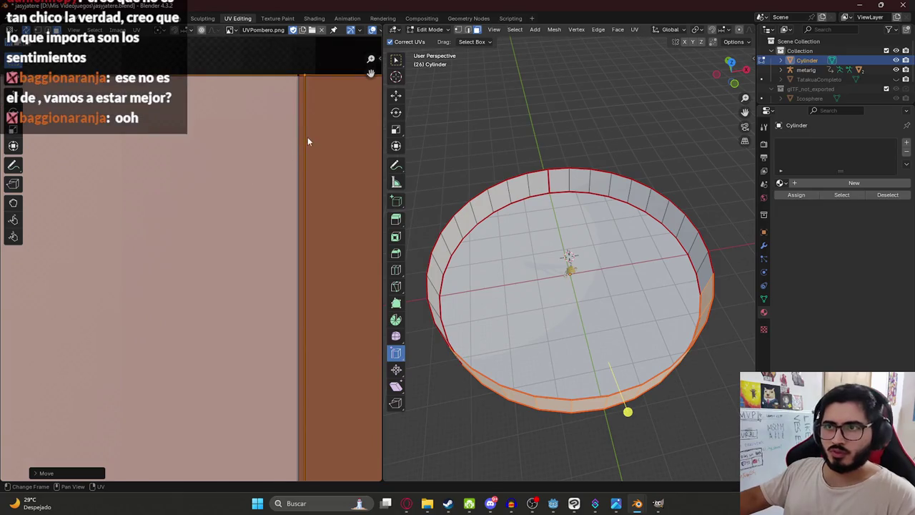
key("g")
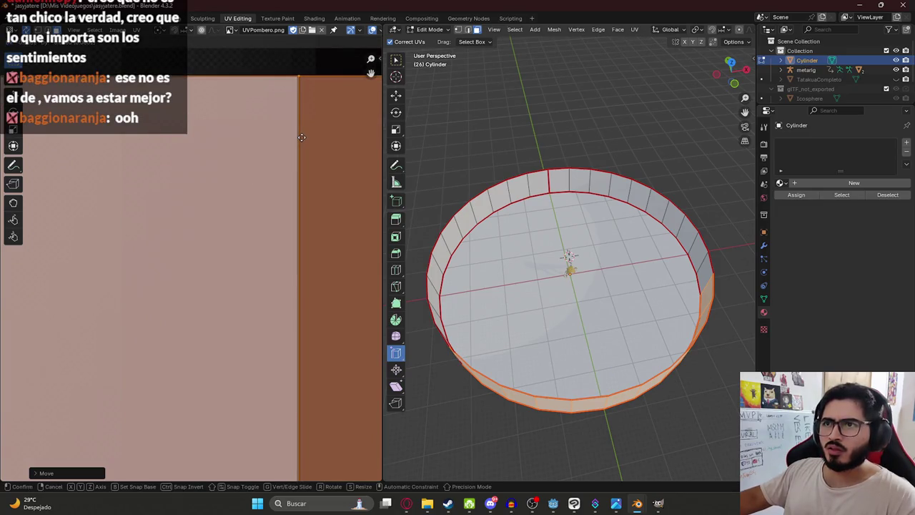
left_click(301, 137)
scroll(280, 207, "down", 3)
scroll(289, 242, "down", 3)
scroll(296, 306, "down", 3)
scroll(254, 311, "up", 3)
scroll(215, 300, "up", 2)
- Move the remaining middle strip onto the top row, aligned with its neighbour's edge
left_click_drag(293, 339, 161, 299)
key("g")
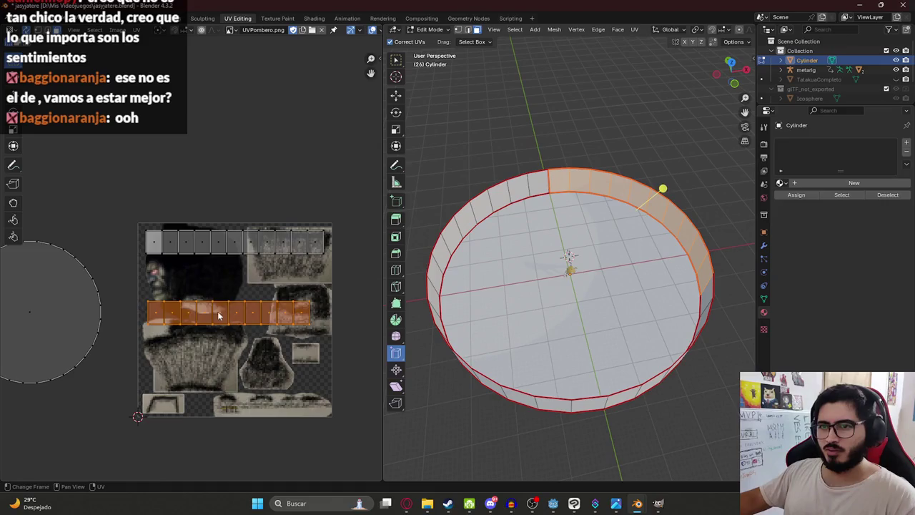
left_click(211, 232)
scroll(158, 192, "up", 5)
scroll(218, 301, "up", 5)
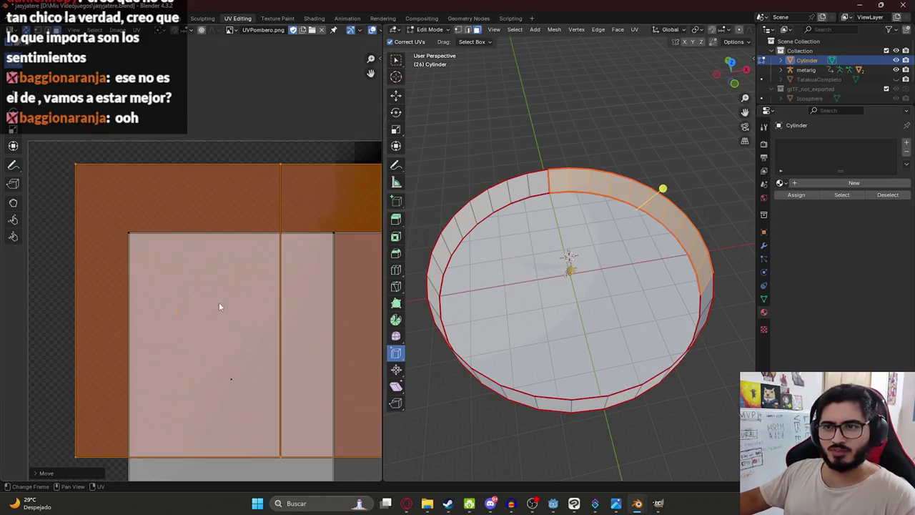
key("g")
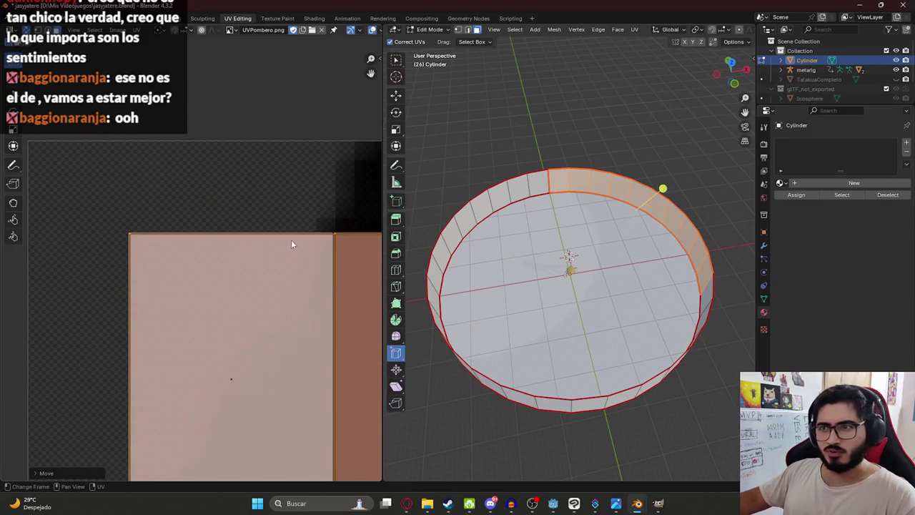
left_click(274, 241)
scroll(274, 241, "up", 2)
key("g")
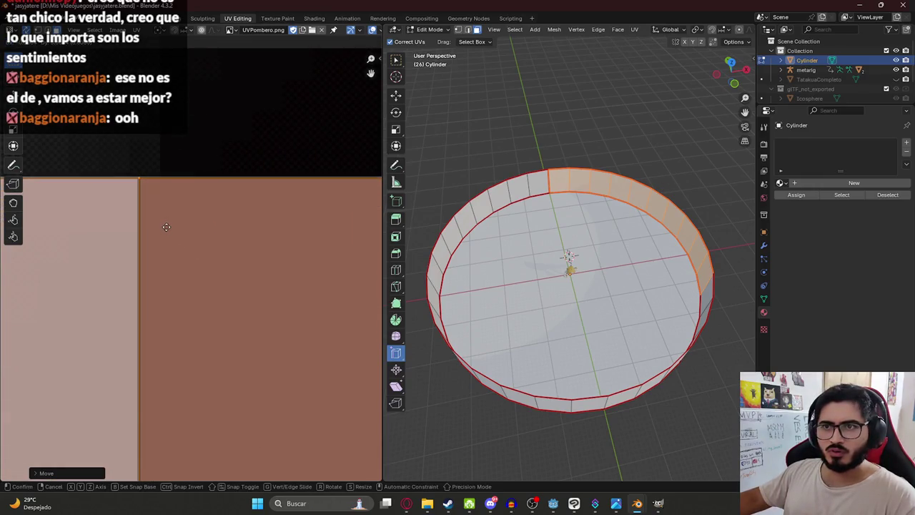
left_click(164, 226)
- Box-select the whole combined wall strip along the top row
scroll(174, 226, "down", 2)
scroll(211, 258, "down", 2)
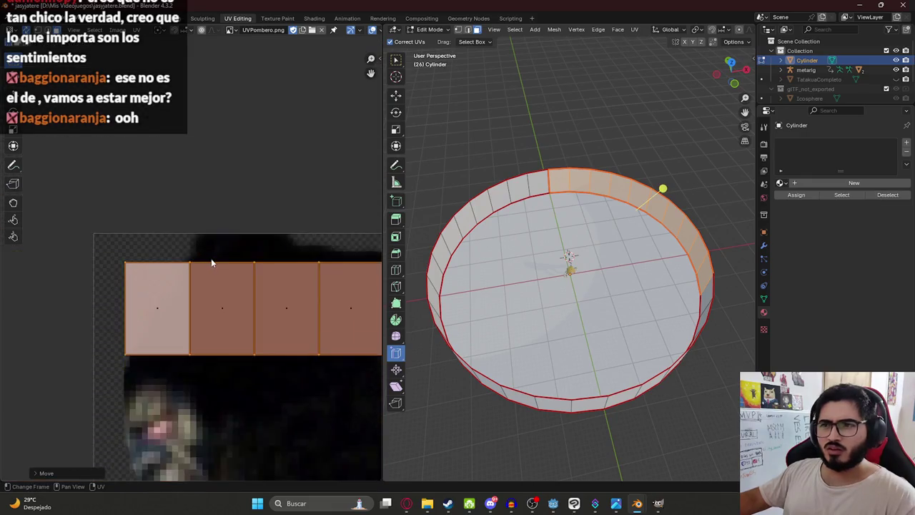
scroll(94, 230, "down", 2)
scroll(94, 230, "down", 3)
left_click(267, 263)
left_click_drag(276, 279, 60, 194)
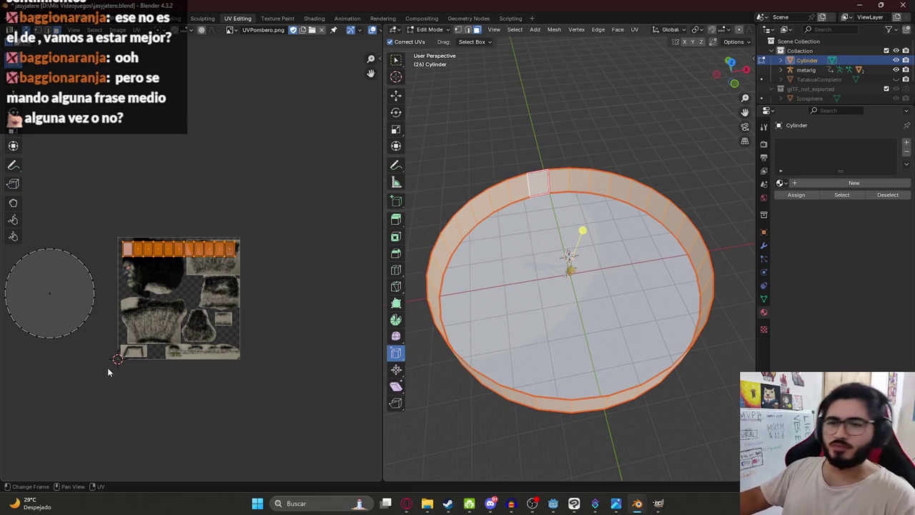
- Move the floor circle UV island onto the texture and scale it up below the wall strip
left_click(15, 294)
key("g")
left_click(207, 343)
key("s")
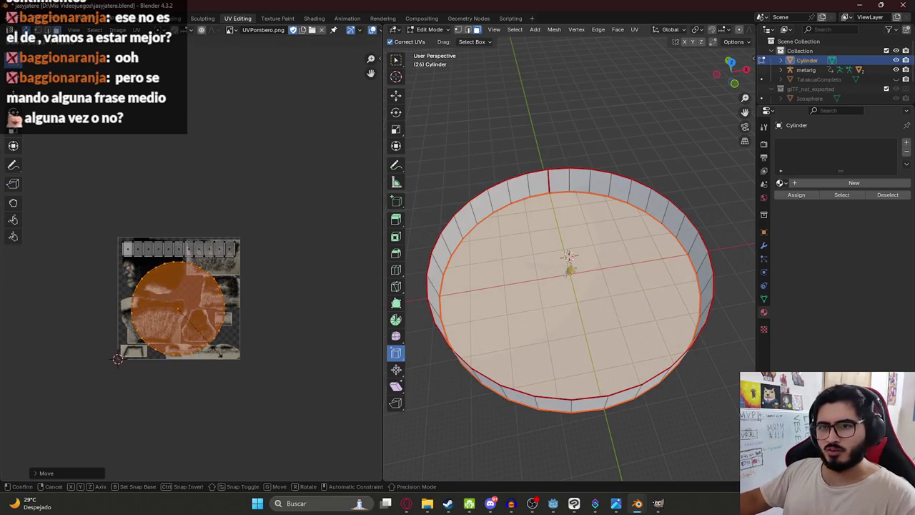
left_click(218, 353)
- Select the wall strip UVs, save the blend file, and select all cylinder faces
left_click_drag(77, 203, 266, 263)
key("ctrl+s")
middle_click_drag(594, 267, 615, 208)
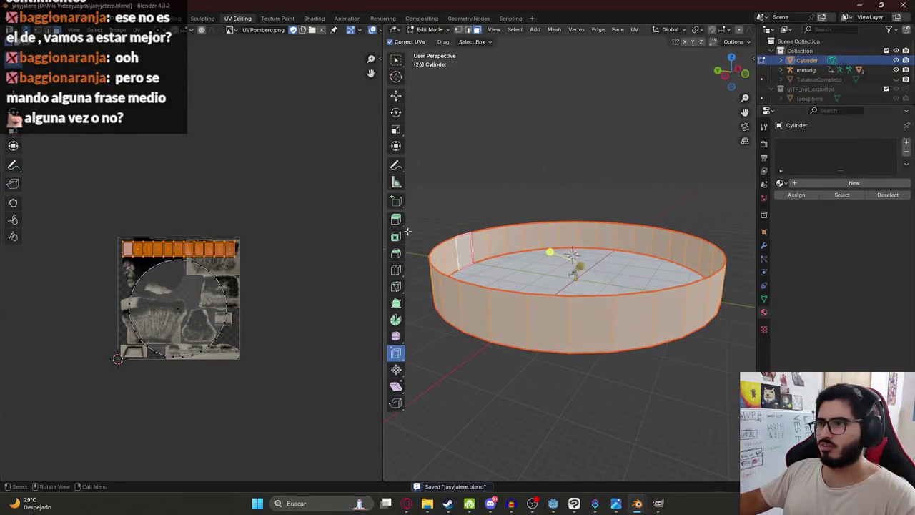
key("a")
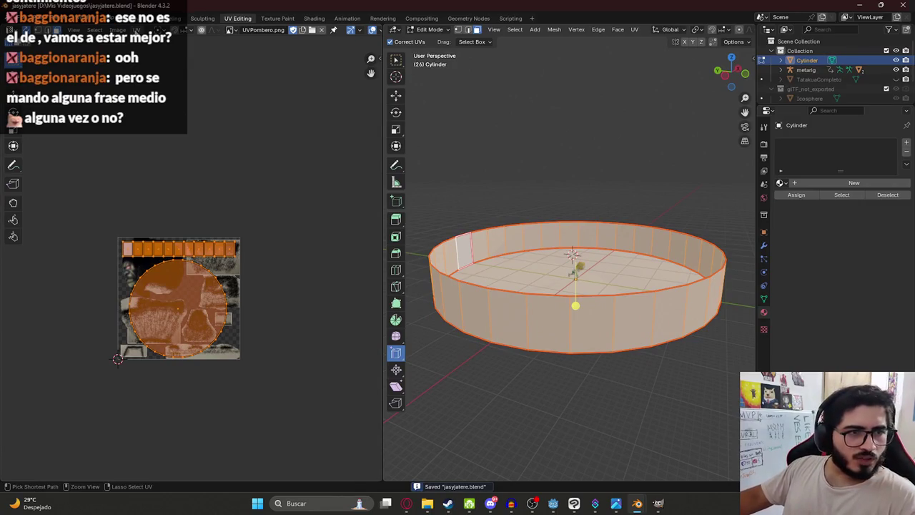
left_click(135, 30)
mouse_move(153, 50)
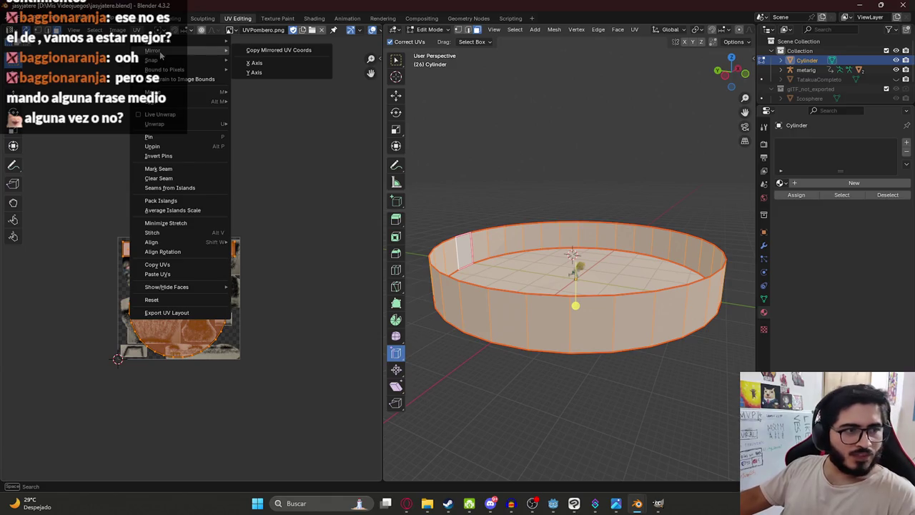
- Export the UV layout as a 1024×1024 PNG to D:\Mis Videojuegos, then switch to top view and save
left_click(199, 317)
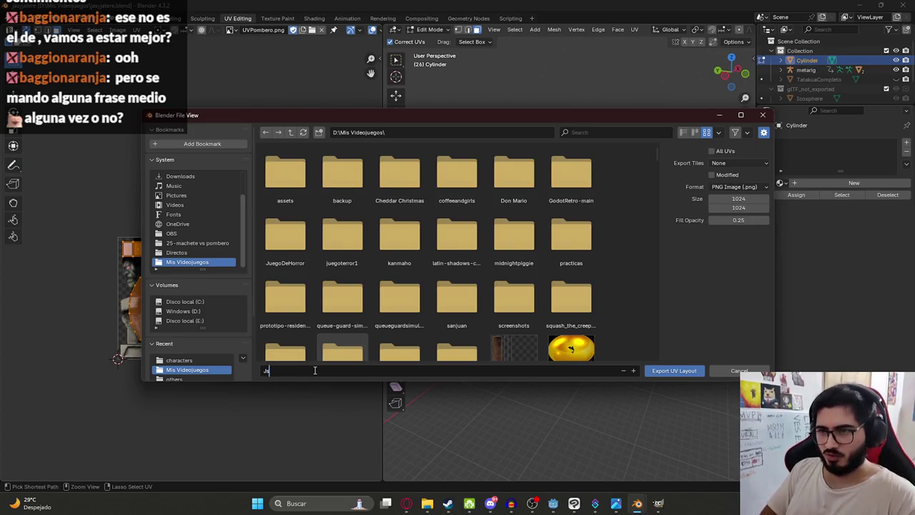
type("Js2GameTerrainUV")
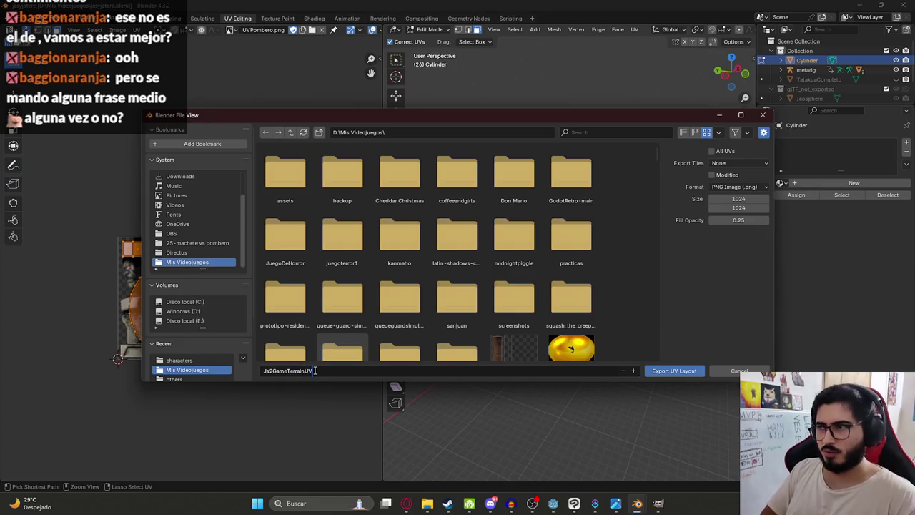
key("Return")
scroll(565, 285, "down", 2)
middle_click_drag(564, 286, 561, 274)
key("KP_7")
scroll(599, 333, "up", 2)
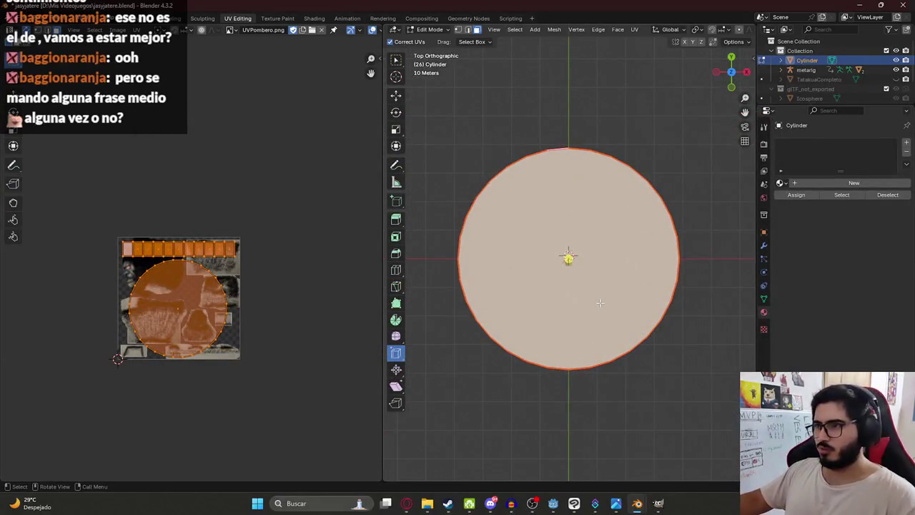
key("ctrl+s")
- Save the open GIMP image and duplicate JasyJatere.xcf in the game projects folder
left_click(658, 504)
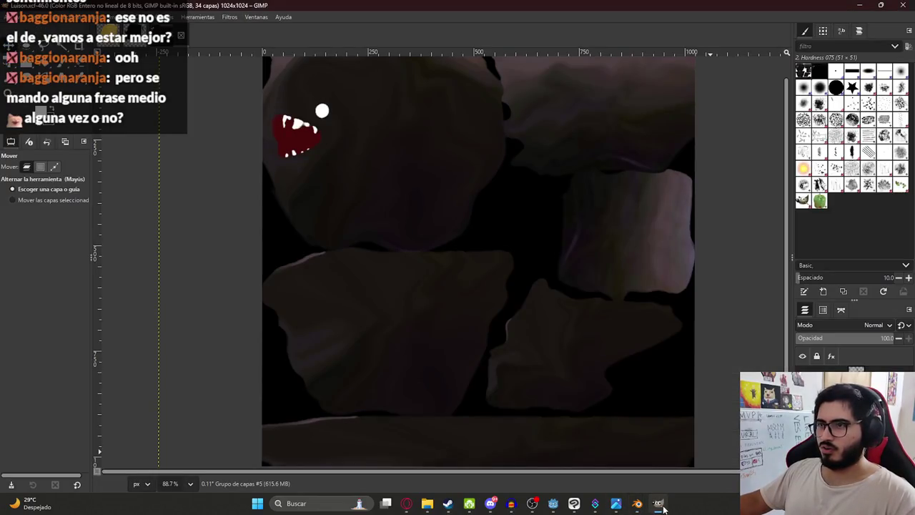
scroll(524, 310, "down", 5, "ctrl")
key("ctrl+s")
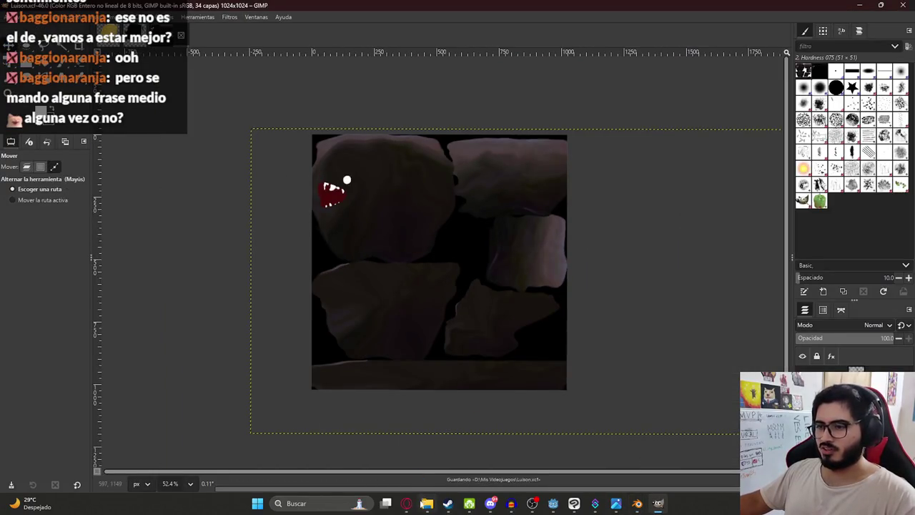
left_click(427, 503)
left_click(523, 104)
key("Right")
key("ctrl+c")
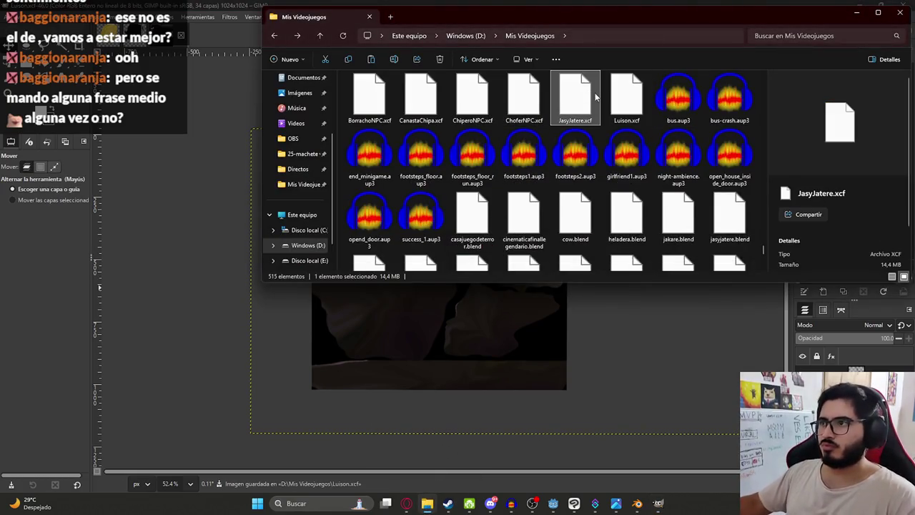
key("ctrl+v")
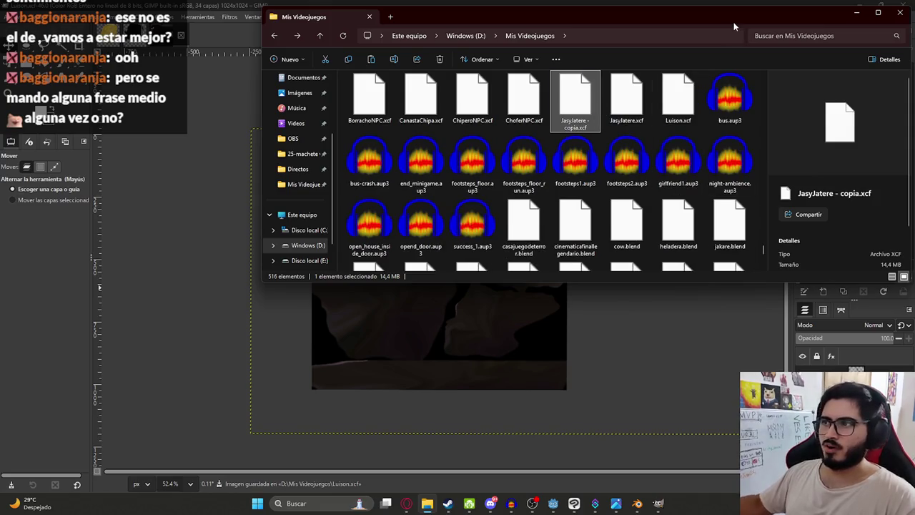
- Rename the copy to Js2GameTerrains.xcf and open it in GIMP
left_click(572, 121)
key("BackSpace")
type("ameTerrains")
key("Return")
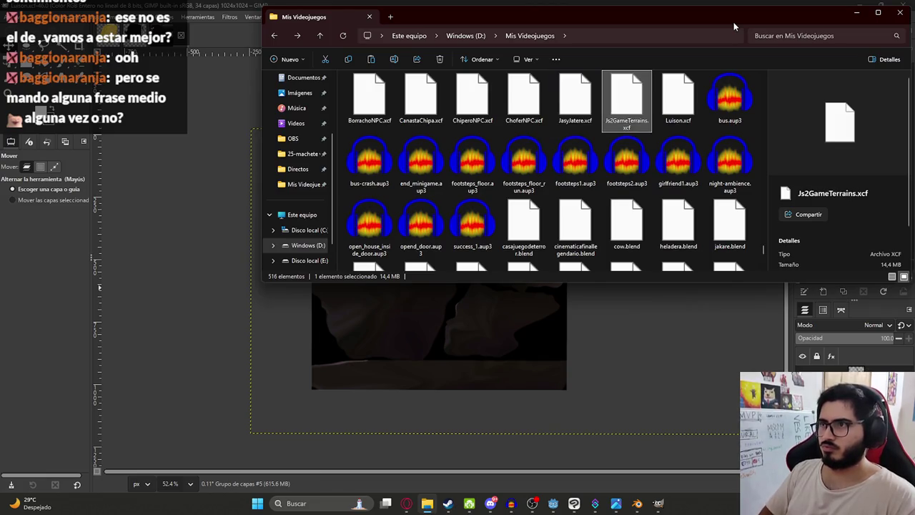
left_click(405, 189)
double_click(432, 188)
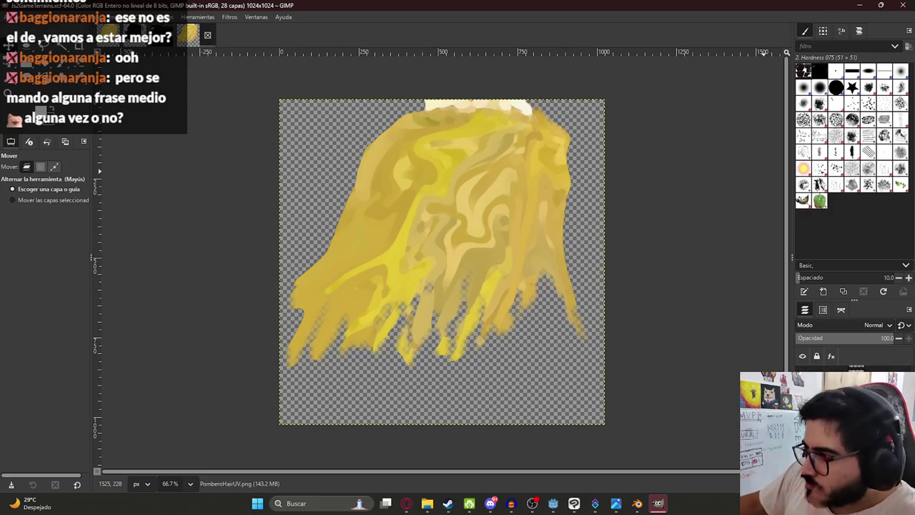
- Delete all old layers and drag Js2GameTerrainUV.png onto the canvas as a layer
right_click(859, 350)
left_click(811, 262)
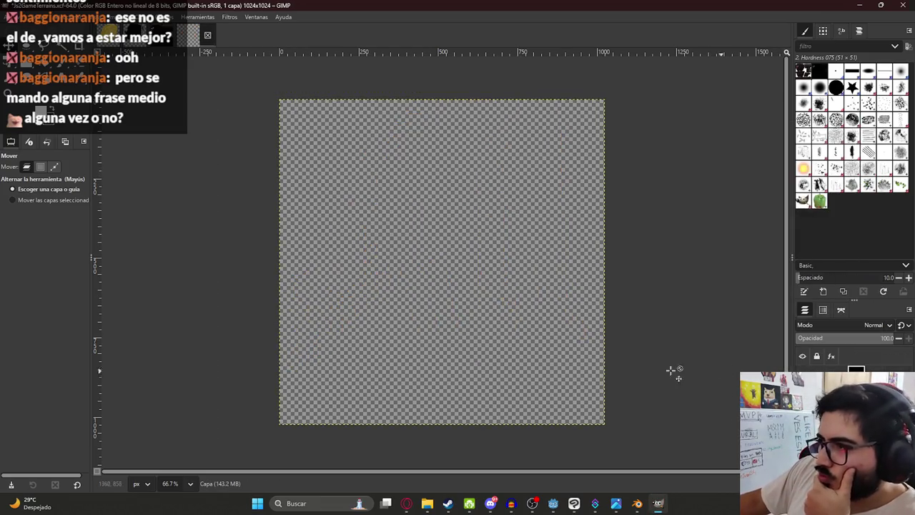
left_click(426, 503)
left_click(420, 161)
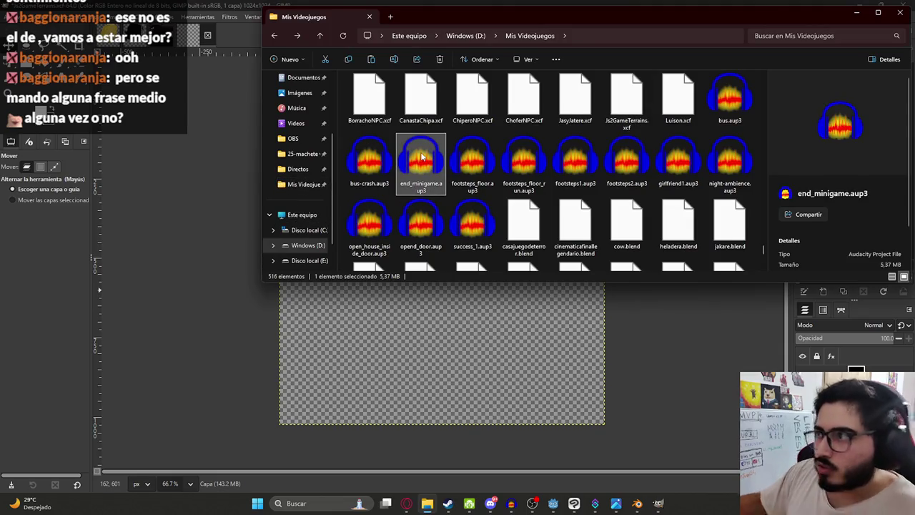
type("jakjs2gamet")
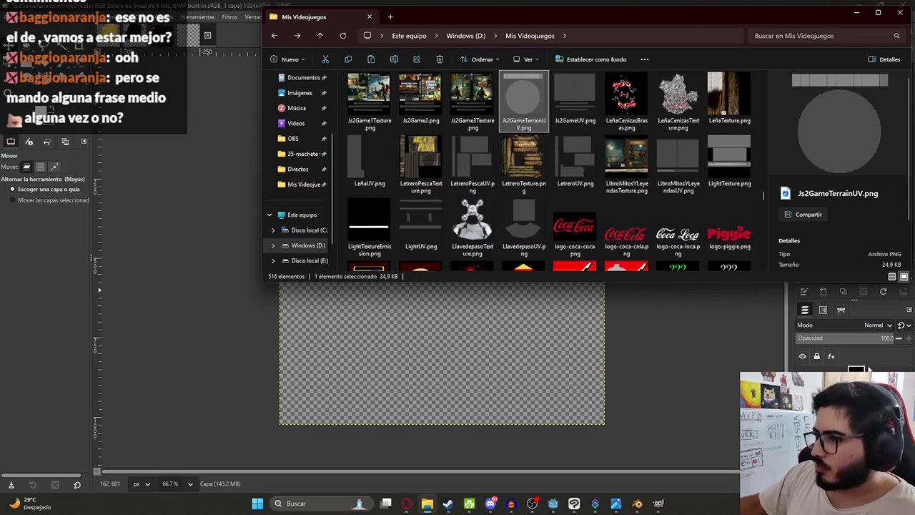
left_click_drag(869, 370, 869, 370)
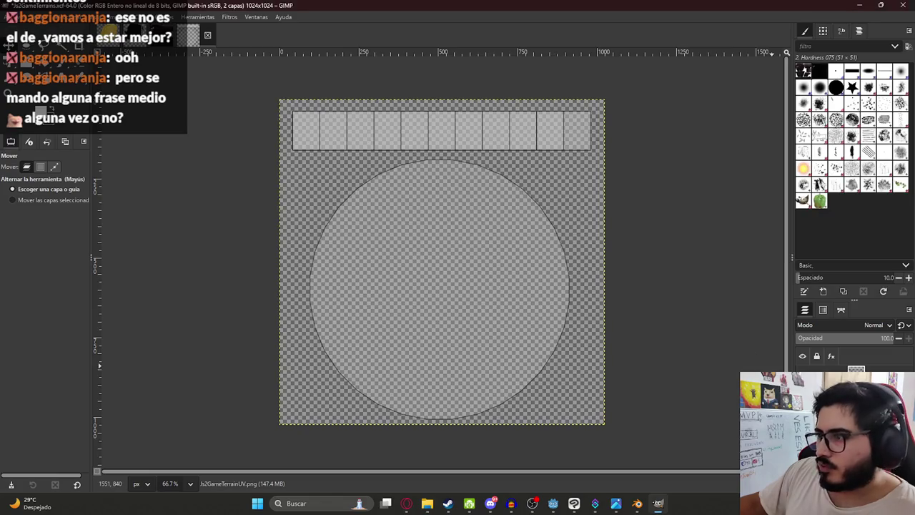
- Save Js2GameTerrains.xcf, add a new layer, and switch to the web browser
scroll(447, 333, "up", 2, "ctrl")
scroll(419, 158, "down", 1, "ctrl")
key("ctrl+s")
scroll(443, 408, "down", 1, "ctrl")
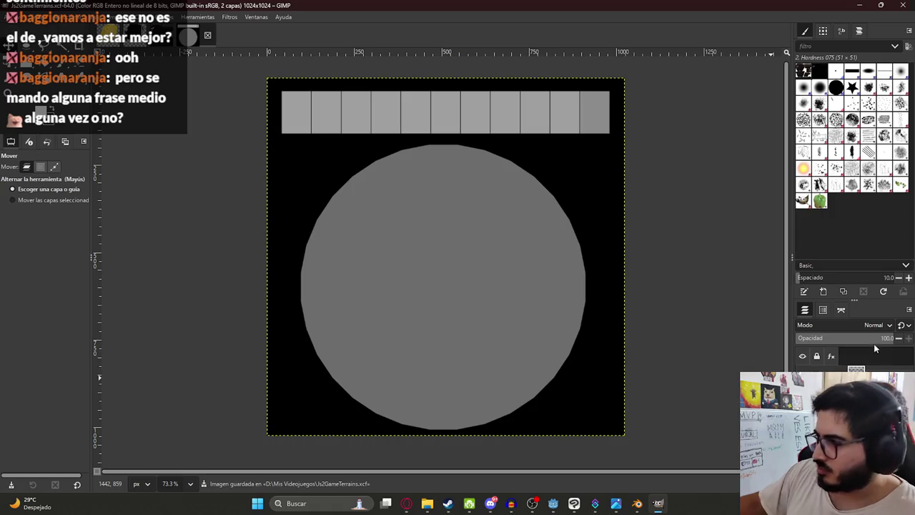
key("shift+ctrl+d")
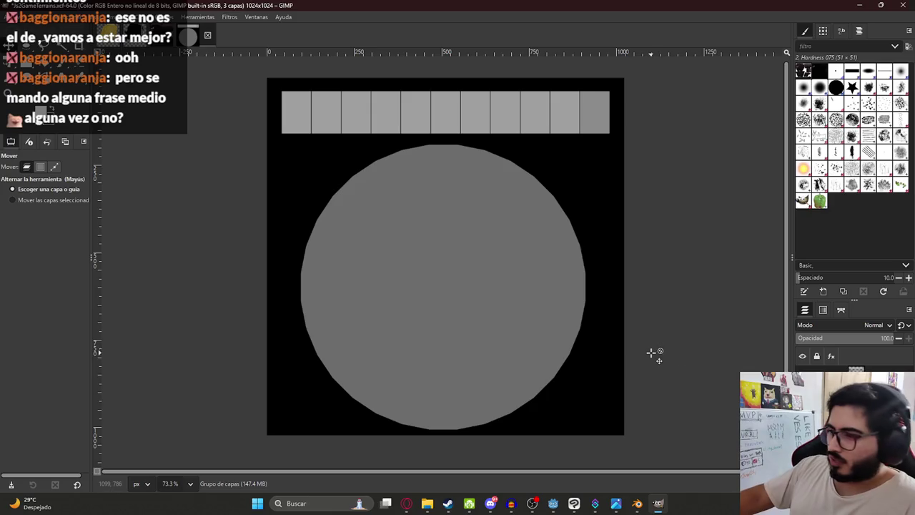
left_click(406, 503)
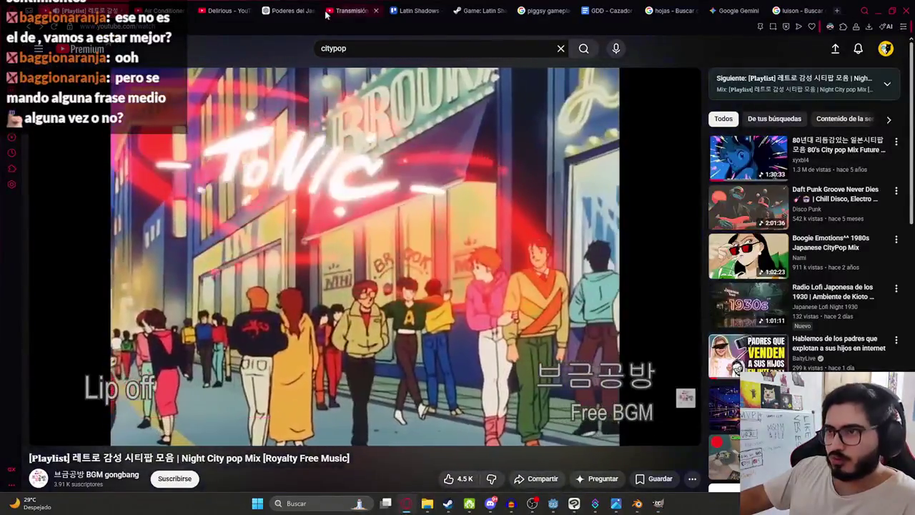
- Search Google Images for 'textura tierra ocarina o f time'
left_click(794, 10)
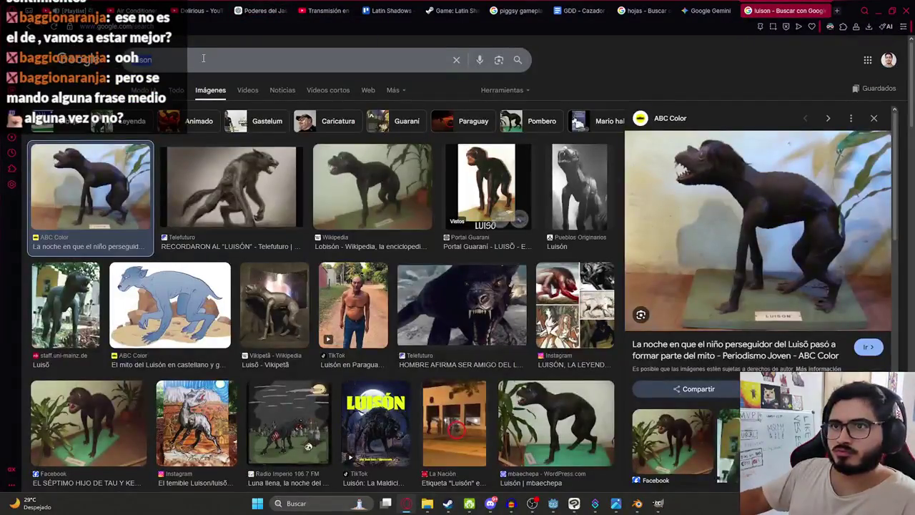
left_click(203, 58)
type("textura")
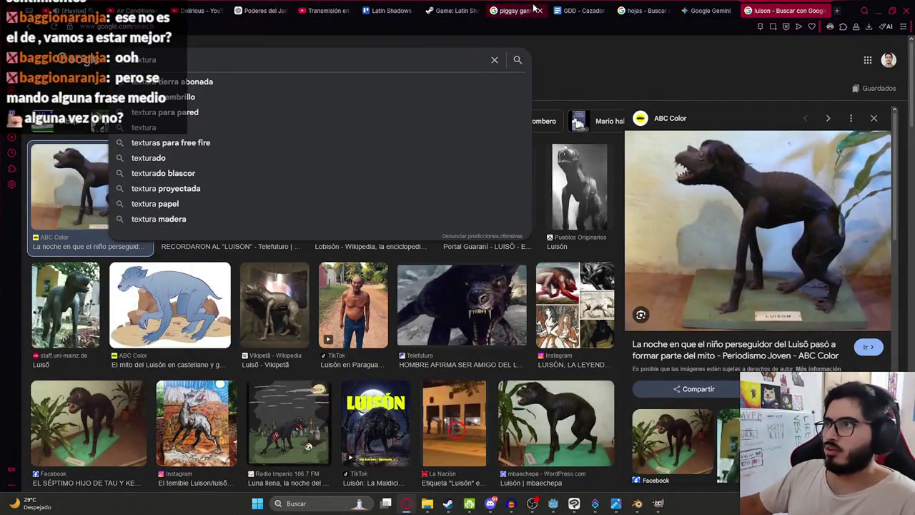
type(" teirra op")
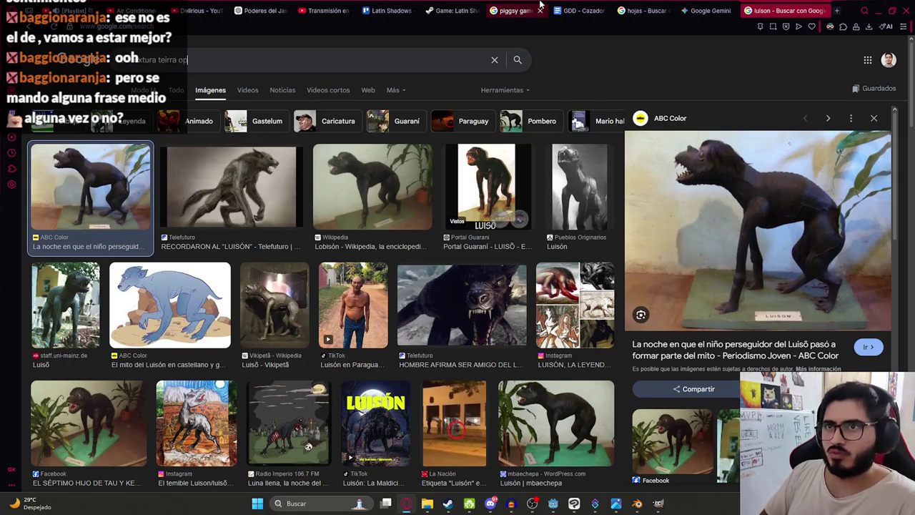
key("BackSpace")
key("BackSpace")
key("BackSpace")
type("ier")
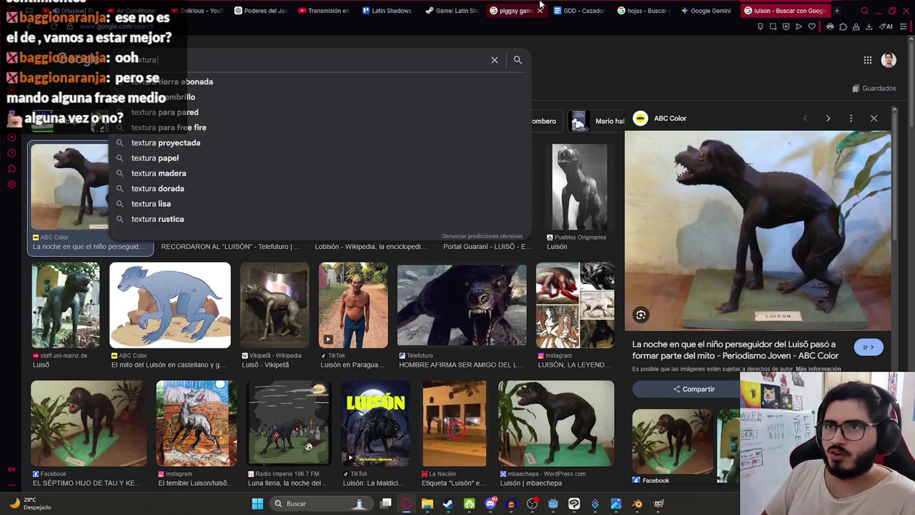
type("ra")
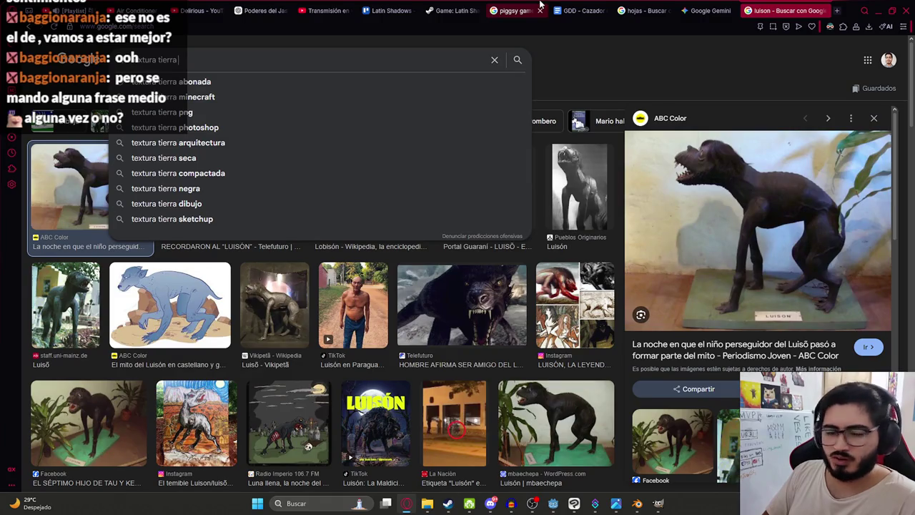
type(" ocarina o f time")
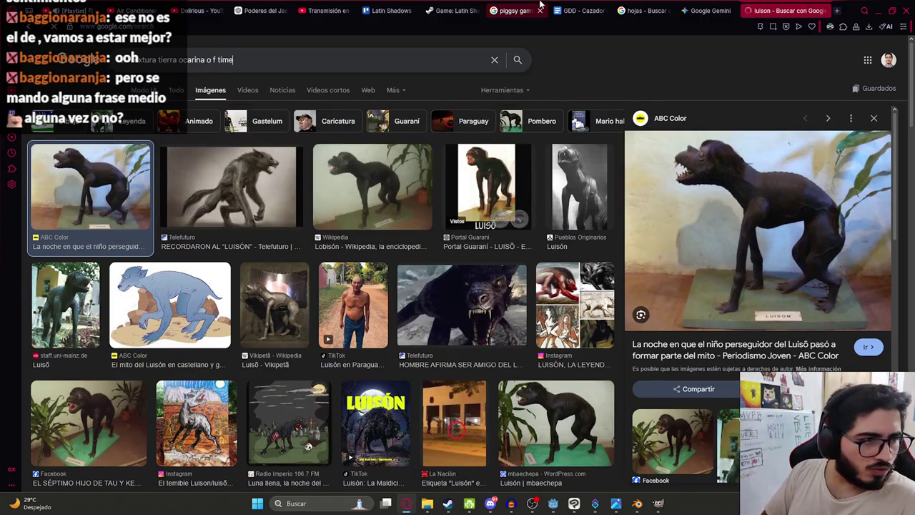
key("Return")
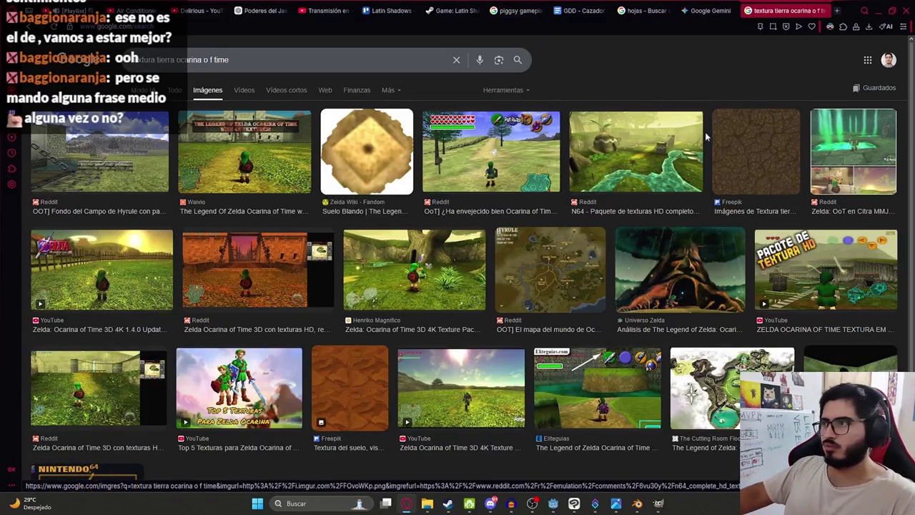
- Preview the Waivio and Reddit Ocarina of Time screenshots, then enter the query 'mario 64 ground texture'
left_click(220, 176)
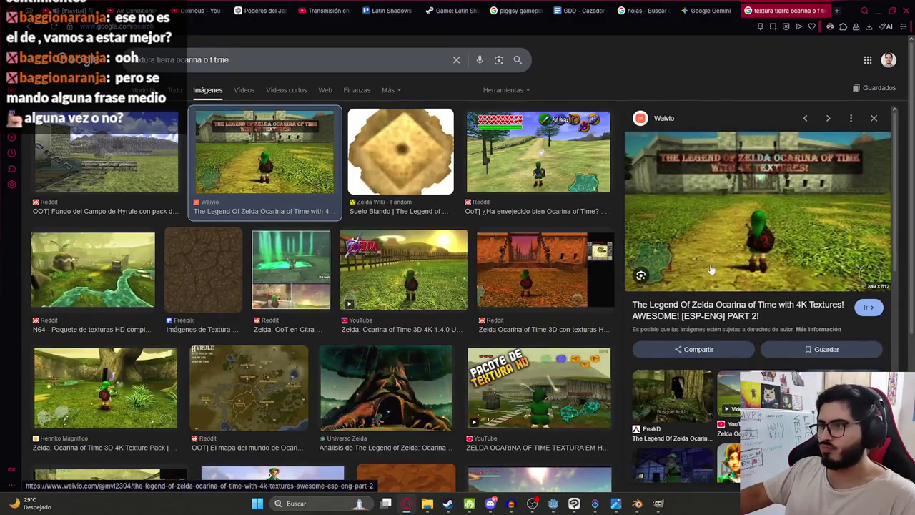
scroll(743, 293, "down", 2)
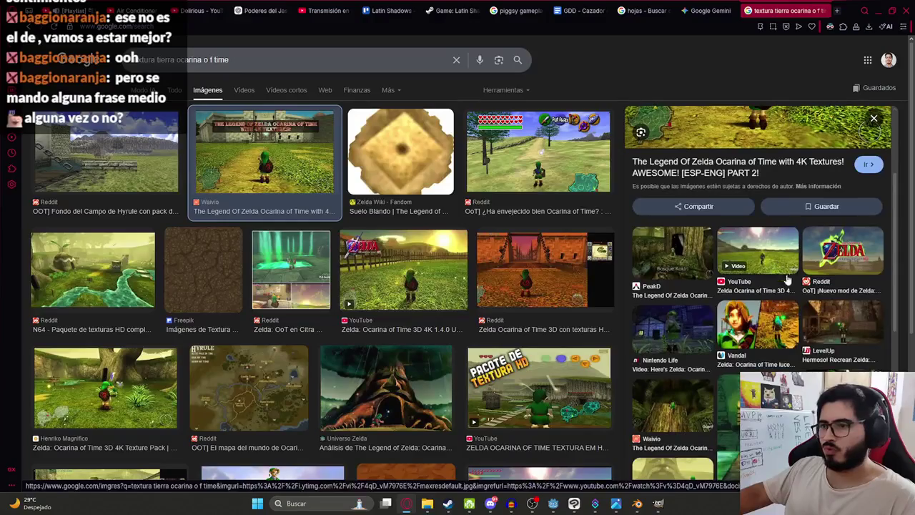
scroll(783, 303, "up", 2)
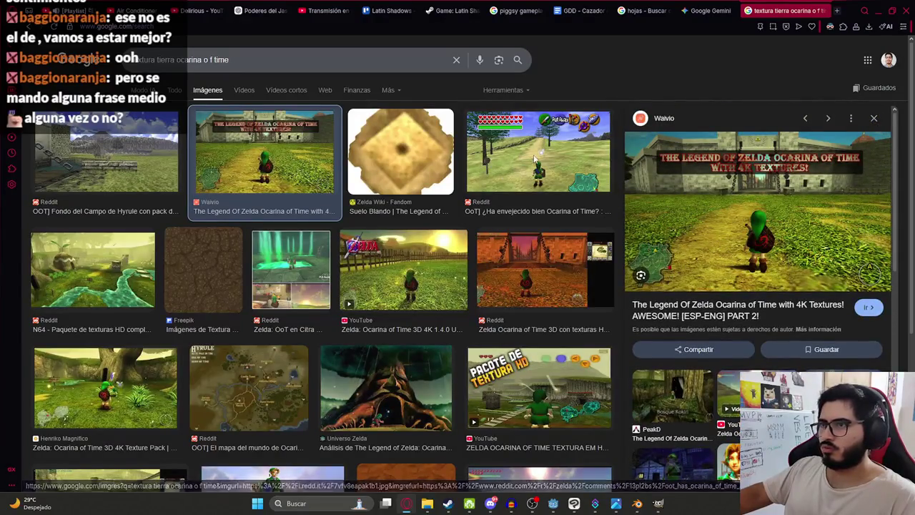
key("Right")
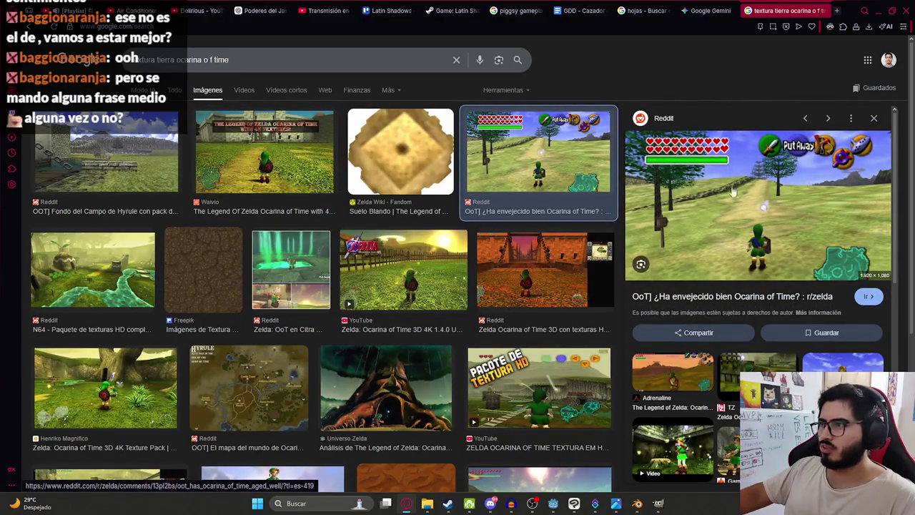
triple_click(285, 59)
type("mario 64")
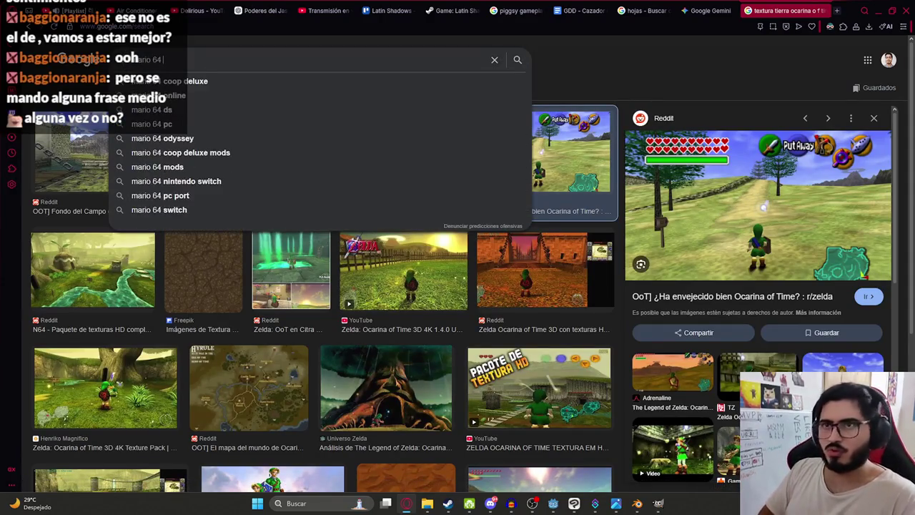
type(" ground texture")
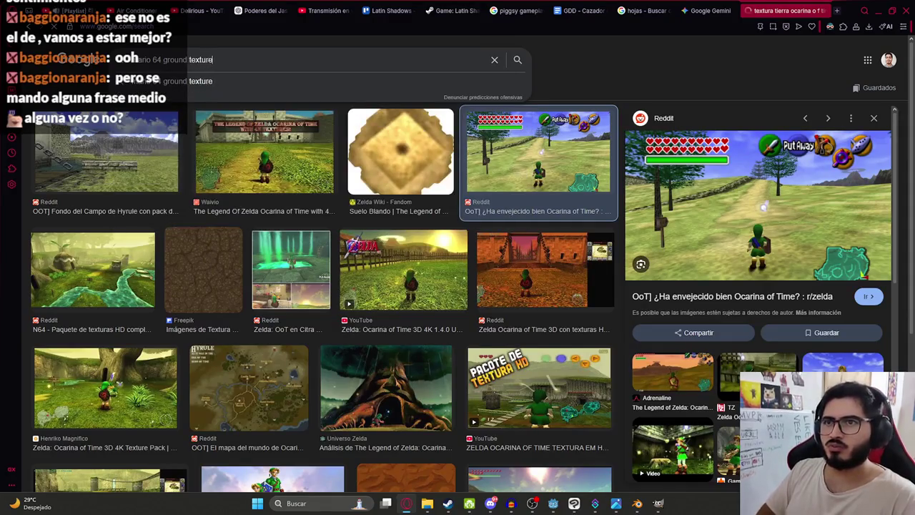
- Search 'mario 64 ground texture' and preview the gooey dirt texture from Reddit
key("Return")
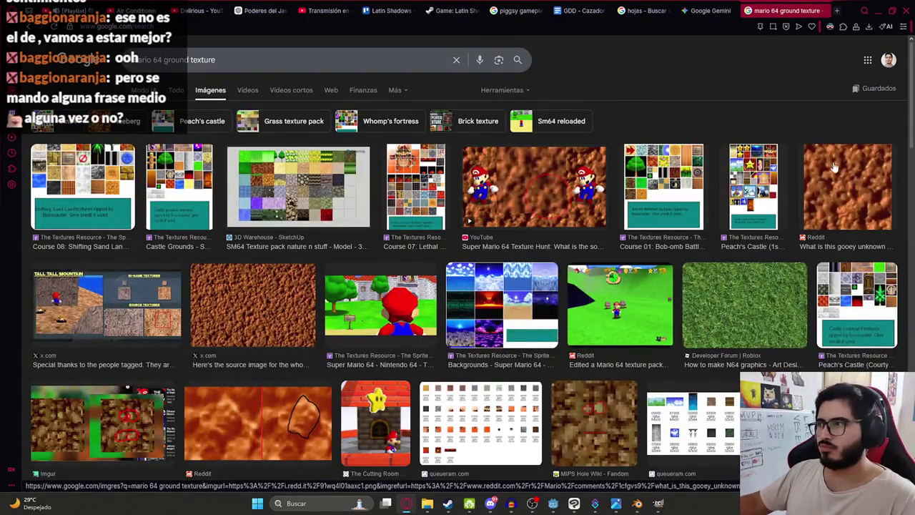
double_click(176, 60)
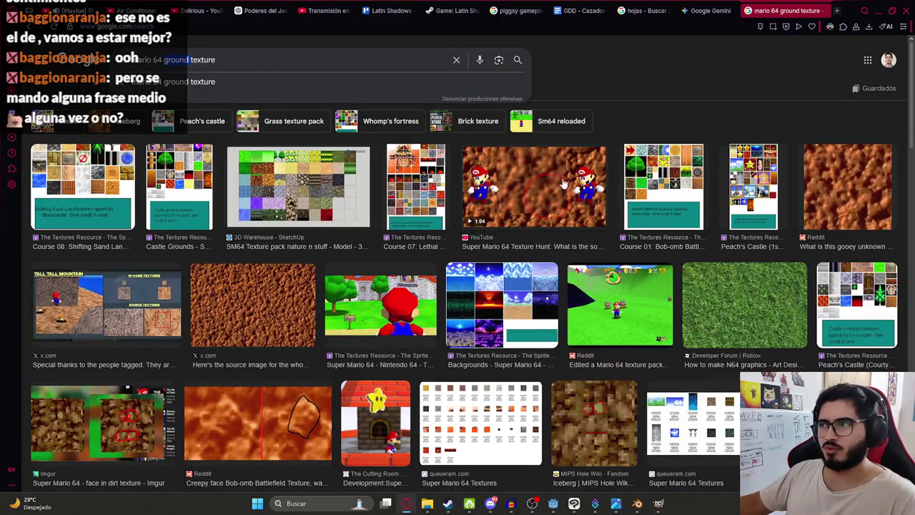
left_click(857, 196)
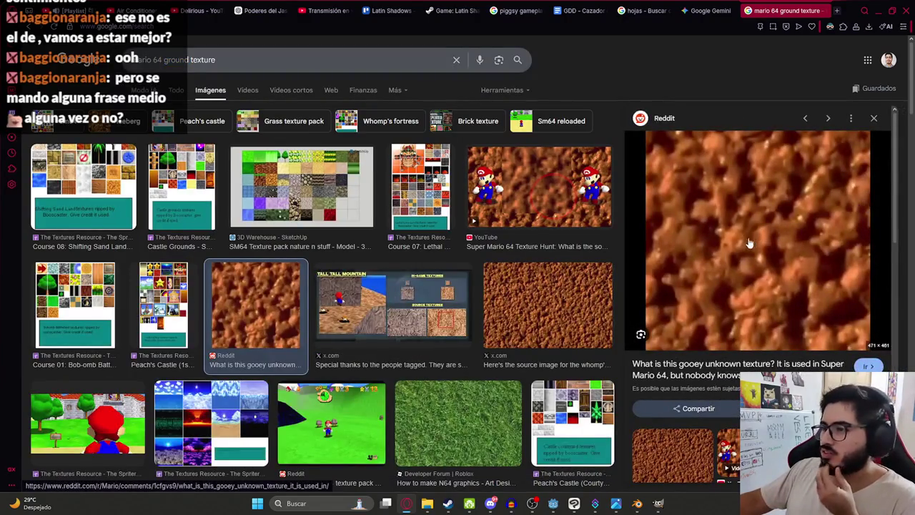
scroll(718, 251, "down", 2)
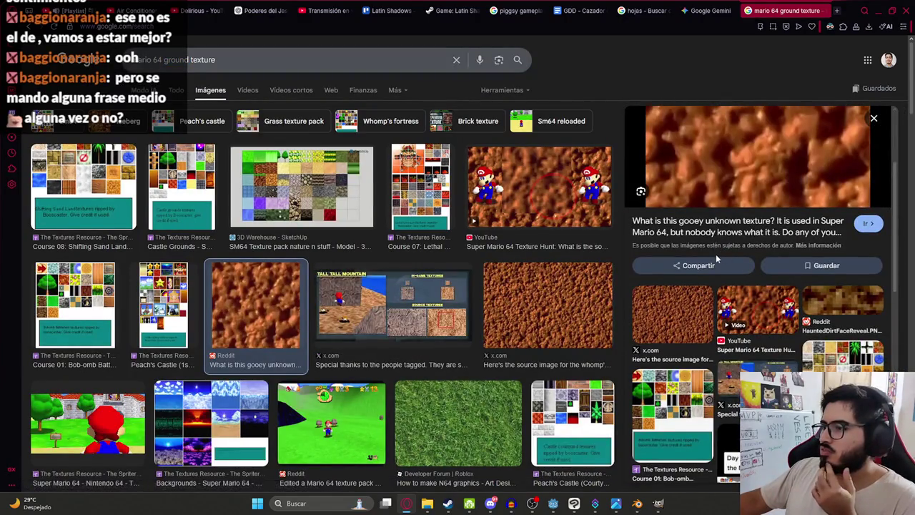
scroll(758, 215, "up", 2)
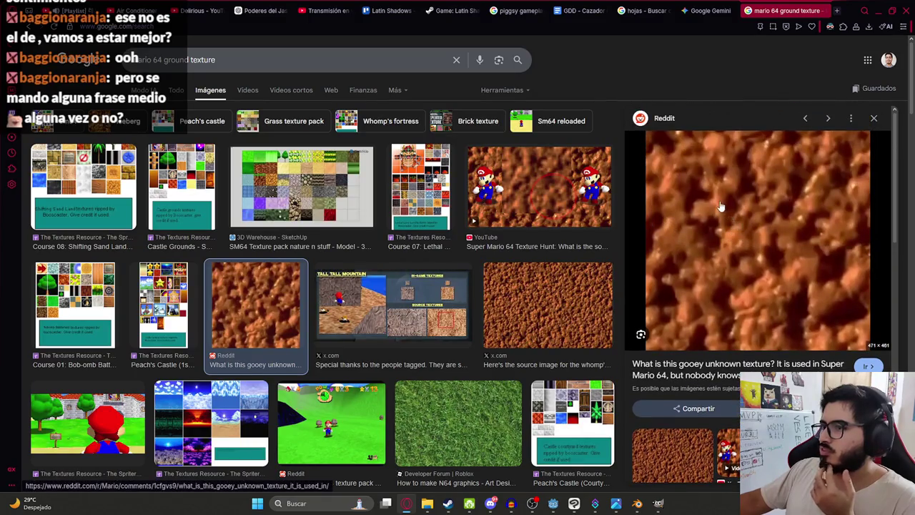
- Copy the dirt texture image and paste it into a new Gemini chat
right_click(720, 161)
left_click(743, 312)
left_click(710, 10)
key("ctrl+shift+o")
key("ctrl+v")
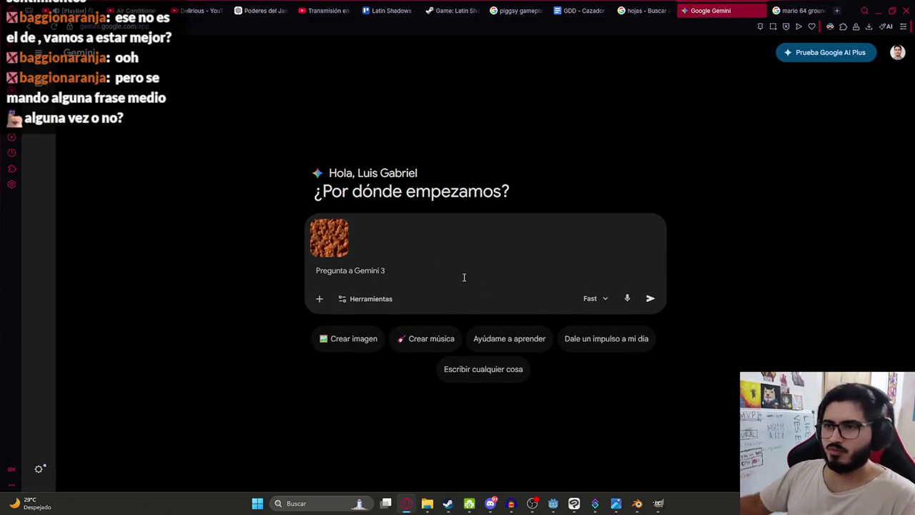
- Turn on Gemini image creation and send a request for a circular dirt texture with grass around its rim
left_click(352, 341)
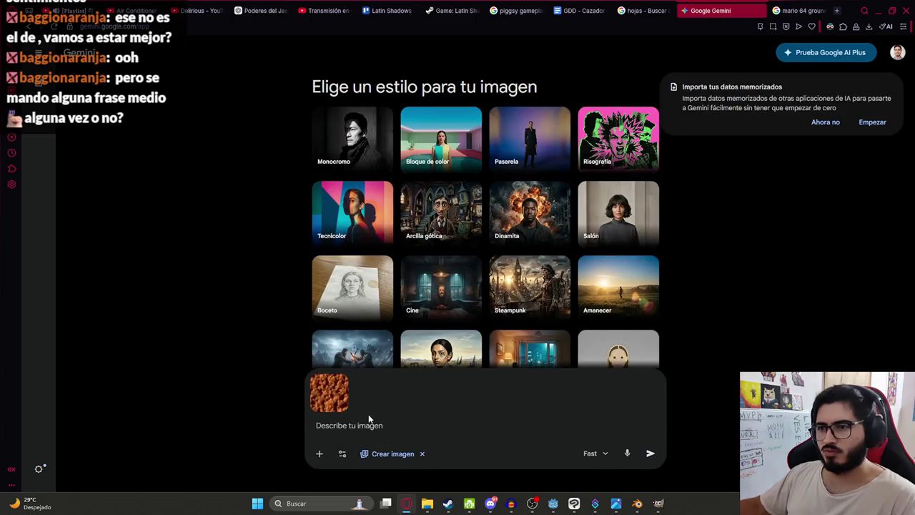
left_click(422, 454)
left_click(320, 299)
left_click(281, 408)
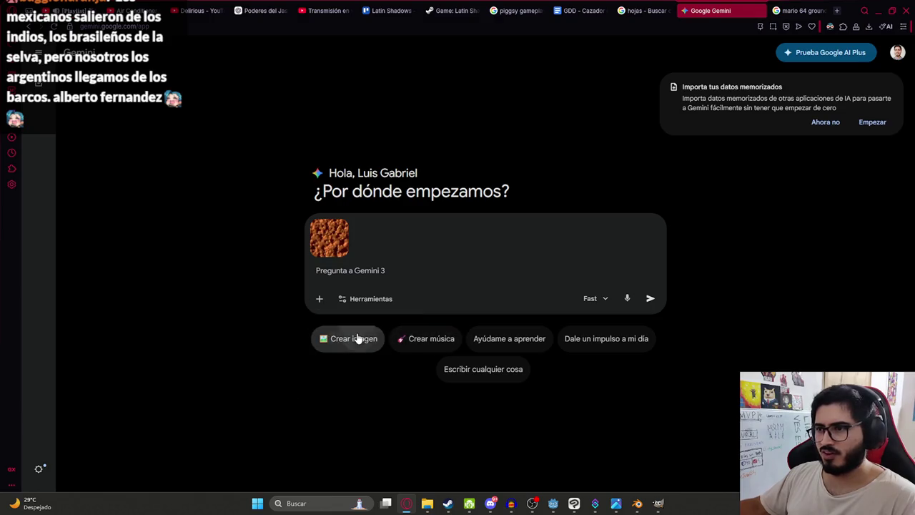
left_click(357, 338)
type("hazm")
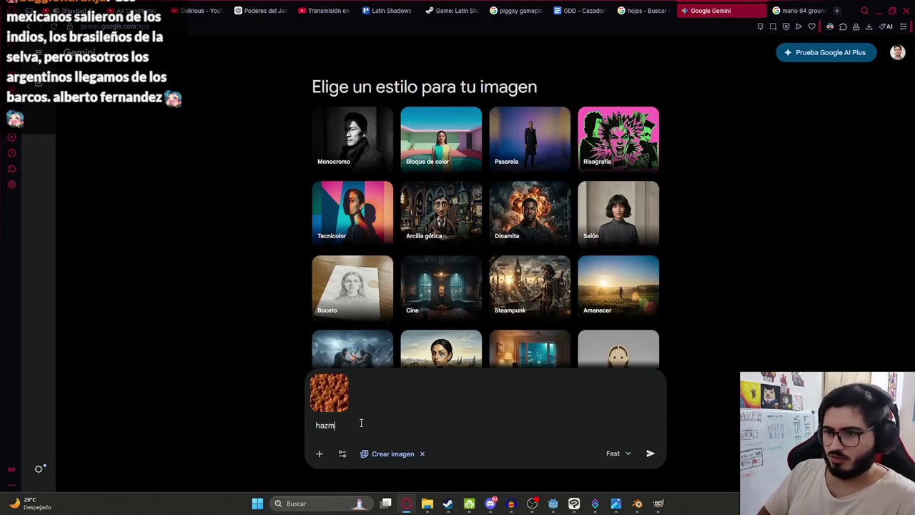
type("e una textura circular de tierra tomando est")
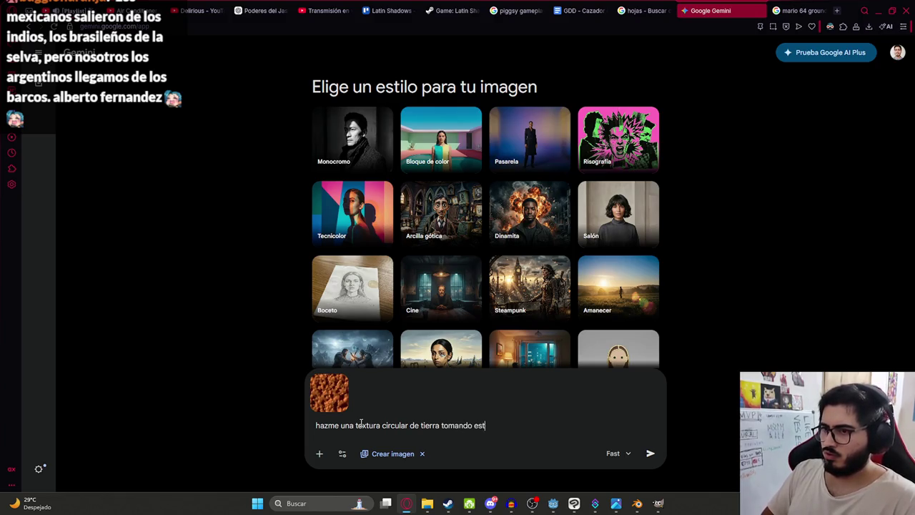
type("e de referencia con cesped en")
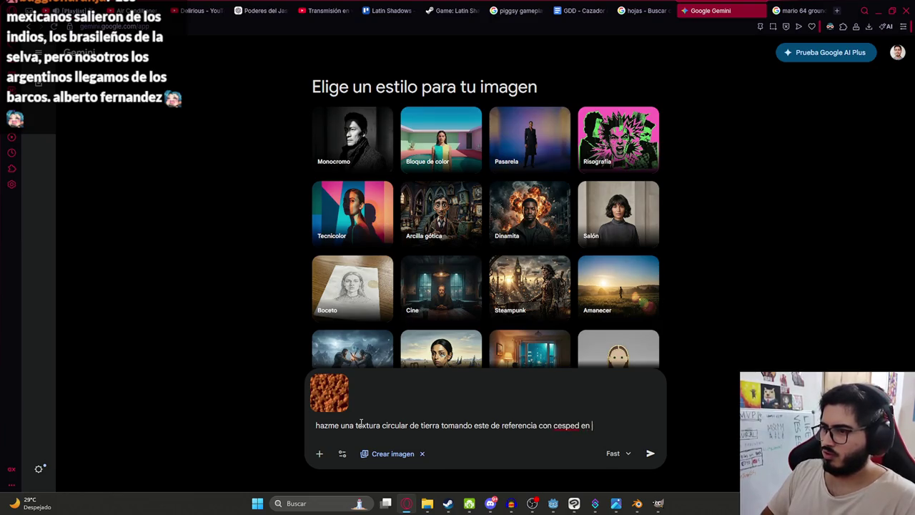
type("ro")
key("Return")
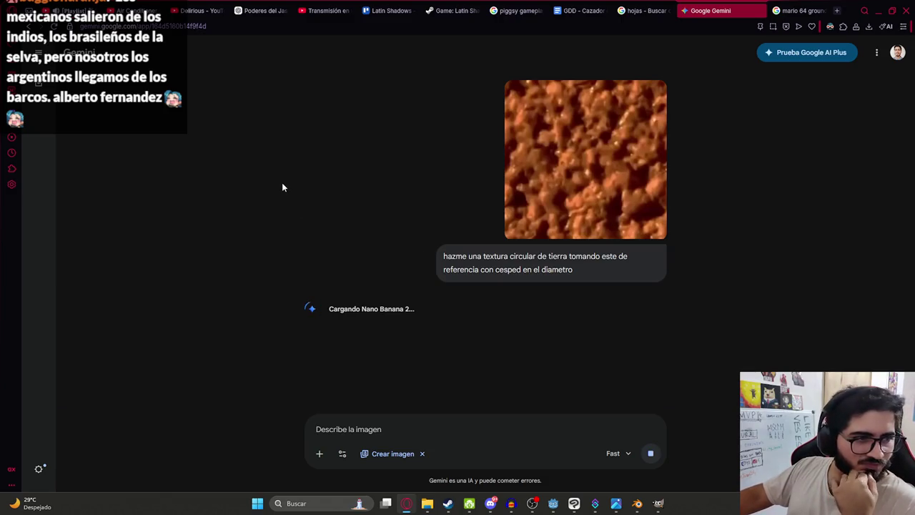
mouse_move(793, 10)
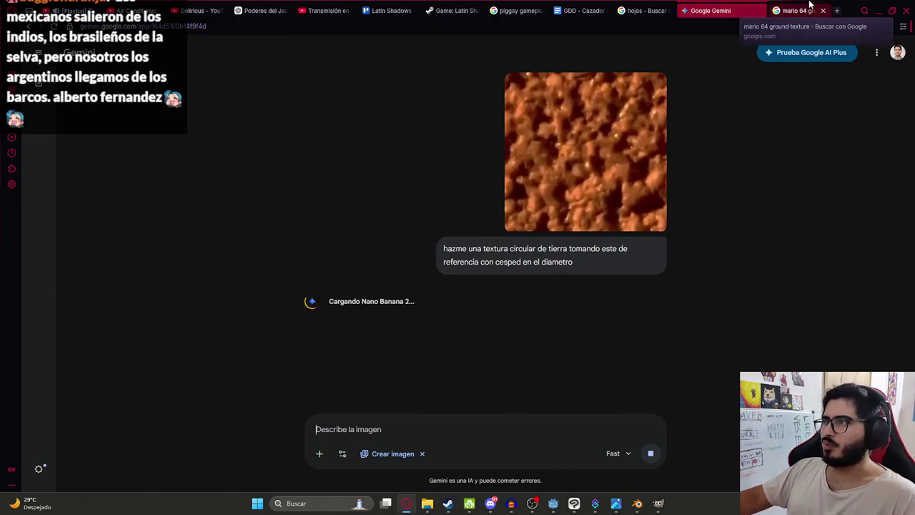
- Search Google Images for 'ocarina of time ground texture' and scroll through the results
left_click(797, 10)
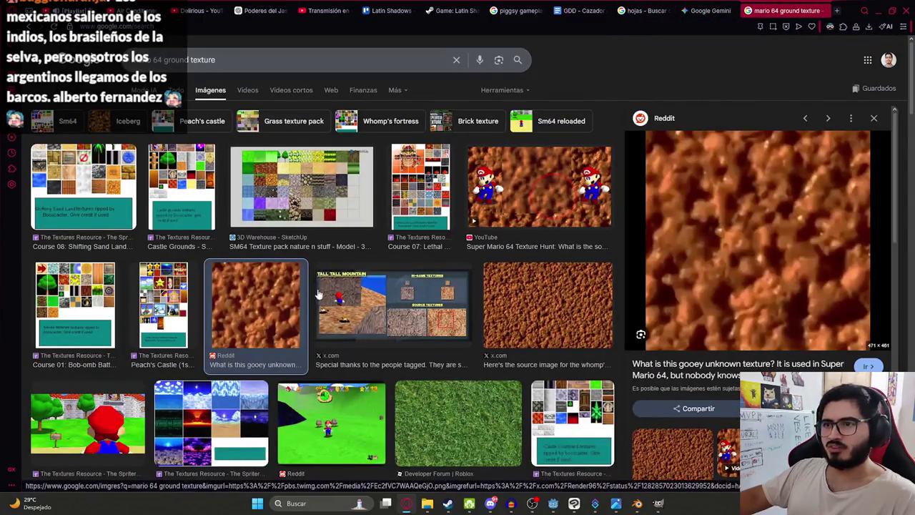
scroll(195, 65, "down", 4)
scroll(192, 59, "up", 2)
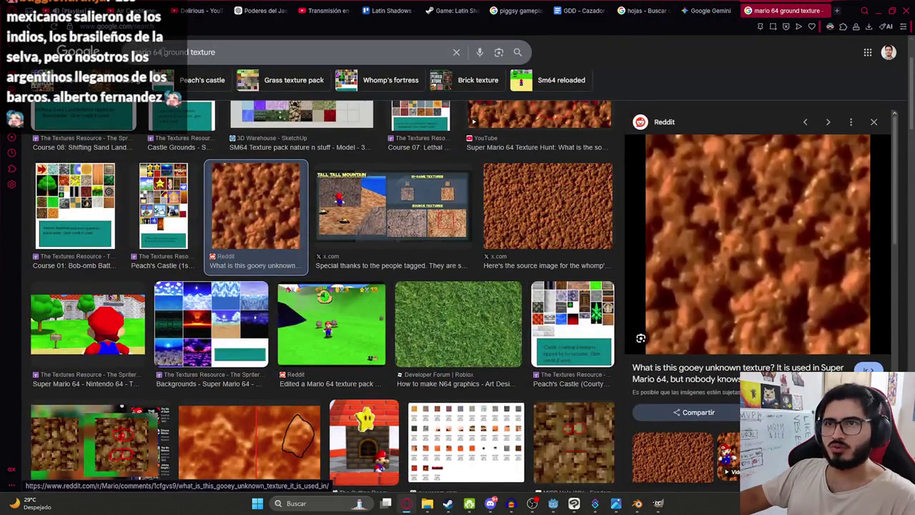
key("BackSpace")
key("BackSpace")
key("BackSpace")
type("ad")
type("ocarina of time")
key("Return")
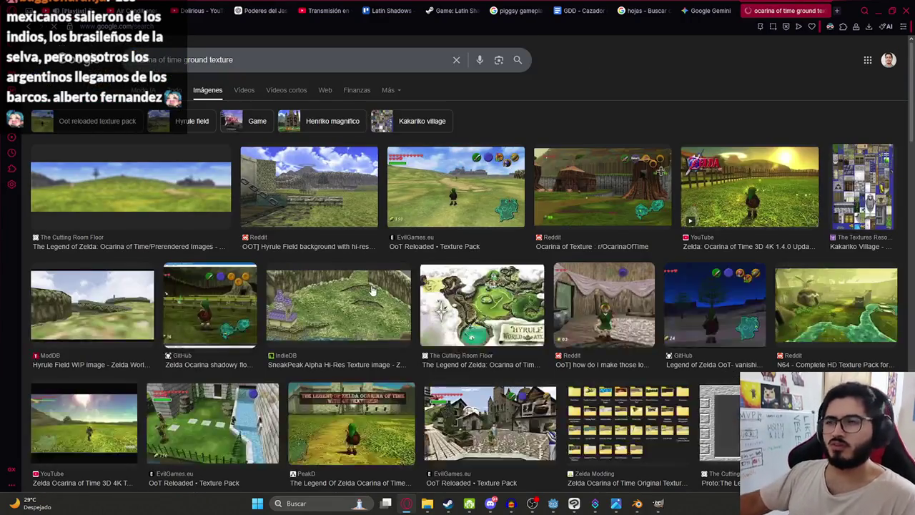
scroll(371, 289, "down", 5)
scroll(557, 327, "down", 2)
scroll(557, 327, "down", 5)
scroll(557, 327, "down", 5)
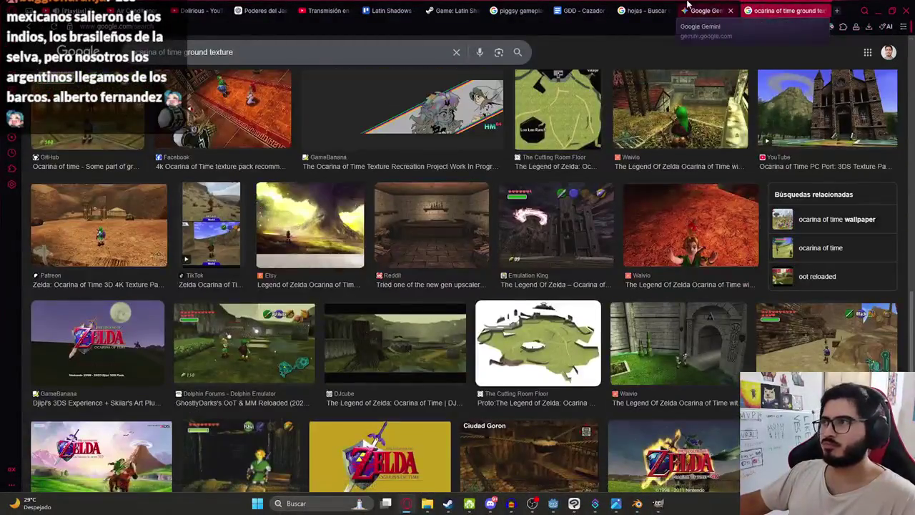
- Copy Gemini's generated grass-rimmed dirt image and paste it into Js2GameTerrains.xcf as a new layer
left_click(688, 7)
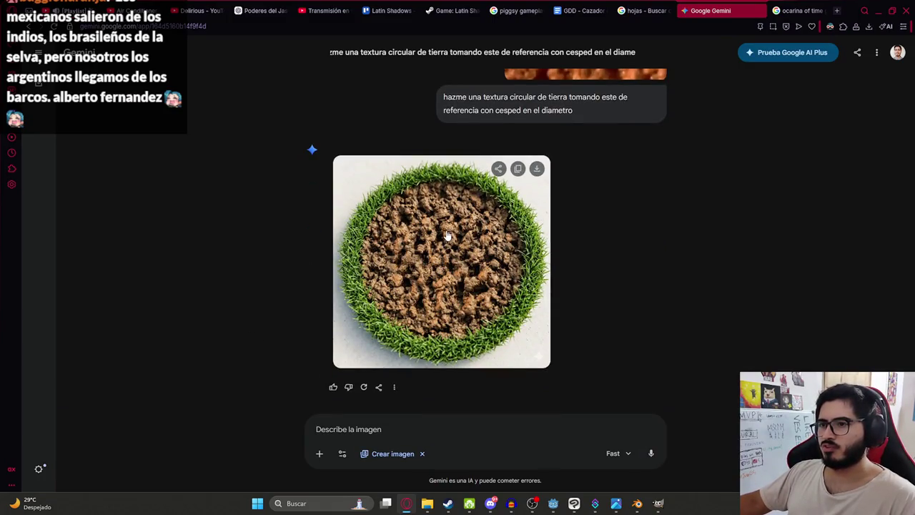
left_click(483, 222)
right_click(438, 230)
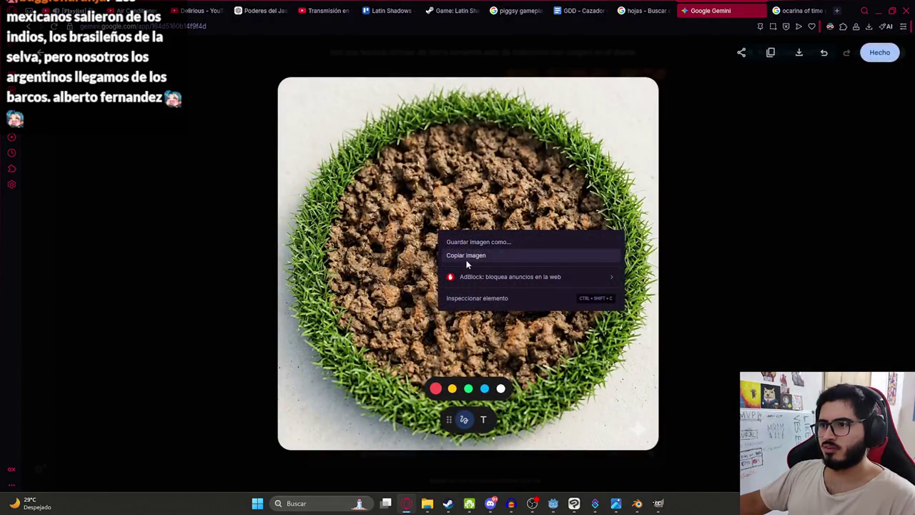
left_click(472, 255)
left_click(655, 504)
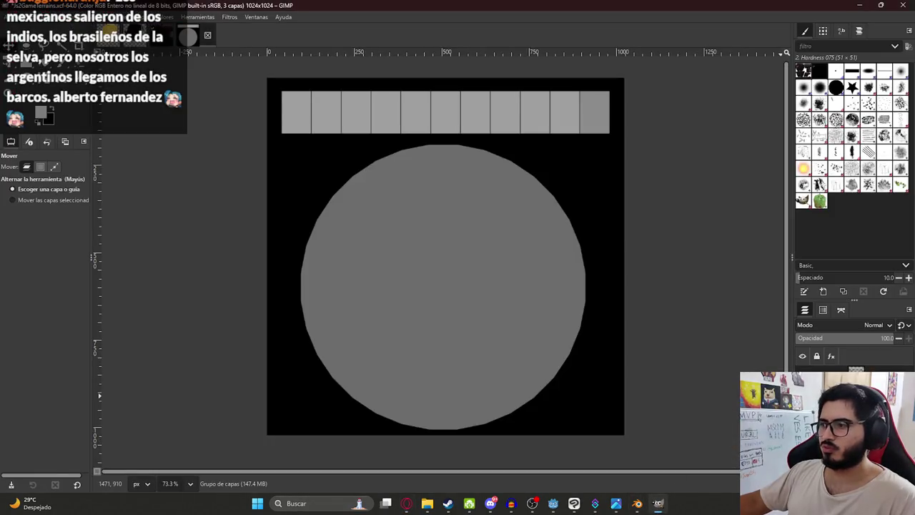
key("ctrl+v")
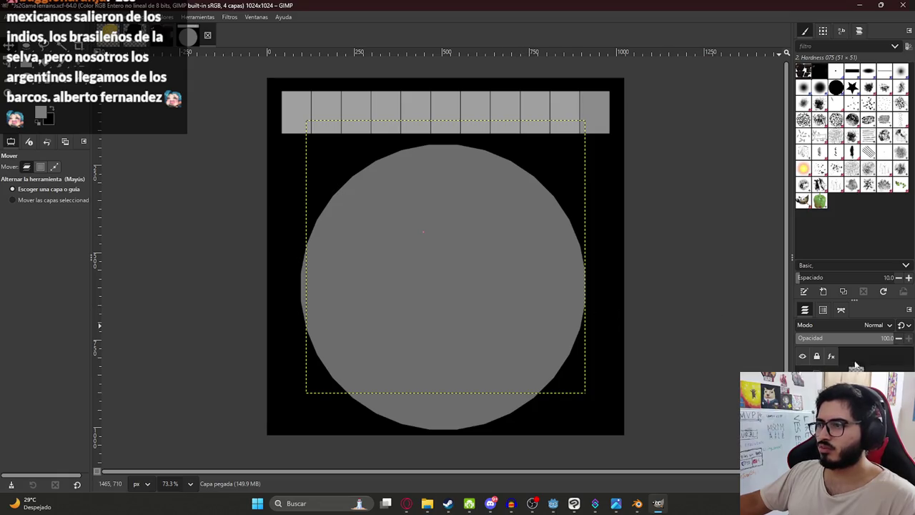
- Undo the pasted layer in GIMP and reopen Gemini's generated image full size
key("ctrl+z")
key("alt+Tab")
right_click(492, 263)
left_click(781, 178)
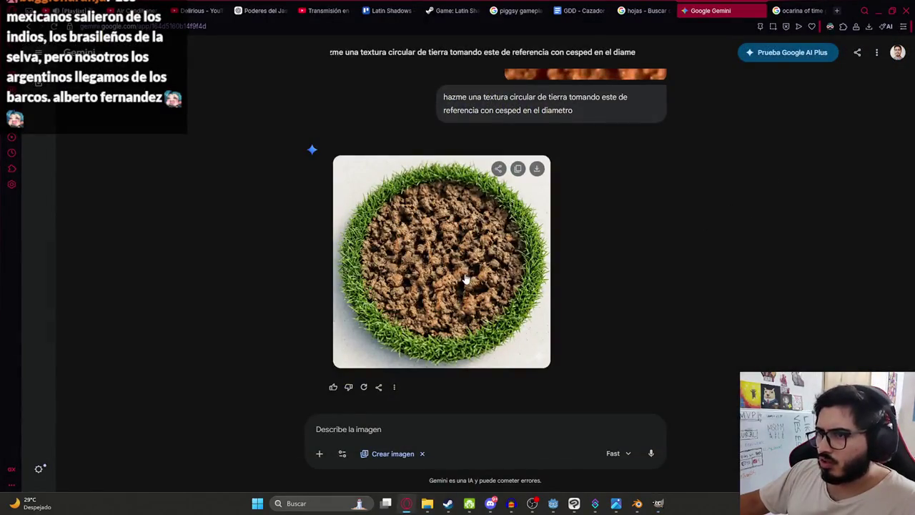
left_click(443, 280)
- Search Google Images for 'textura tierra'
key("ctrl+Tab")
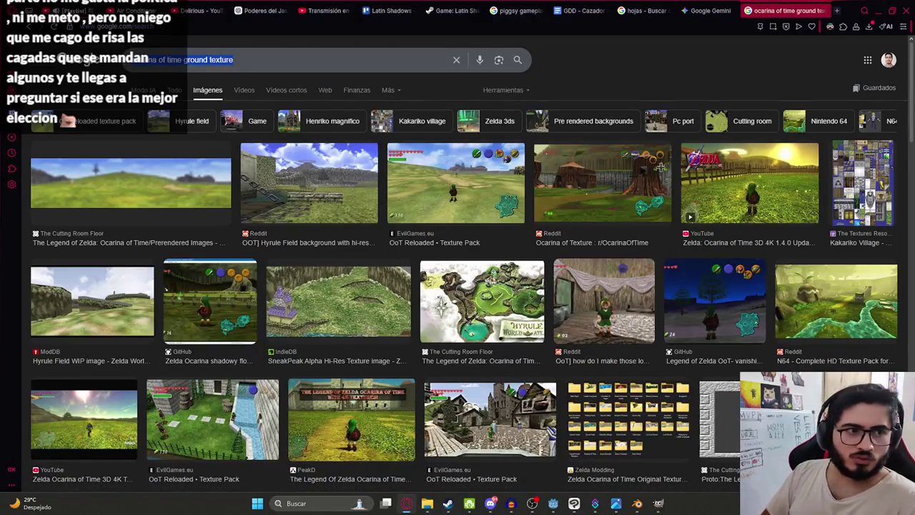
type("textura tierra")
key("Return")
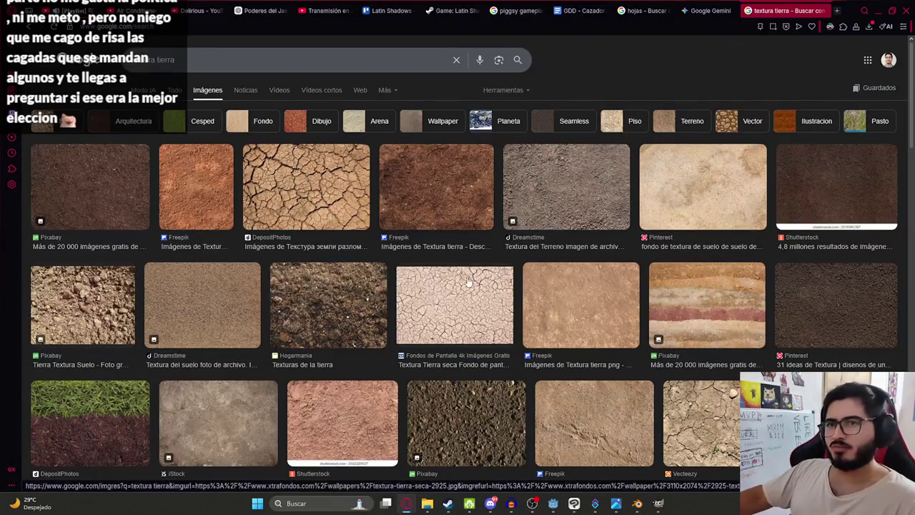
- Start a new Gemini chat and begin typing the dirt texture prompt
key("ctrl+shift+Tab")
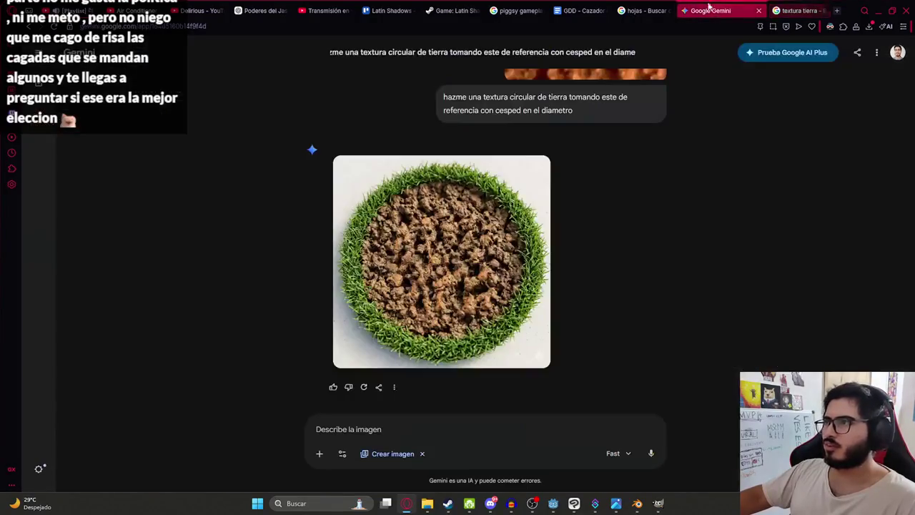
left_click(40, 86)
type("hazme textura de tierra")
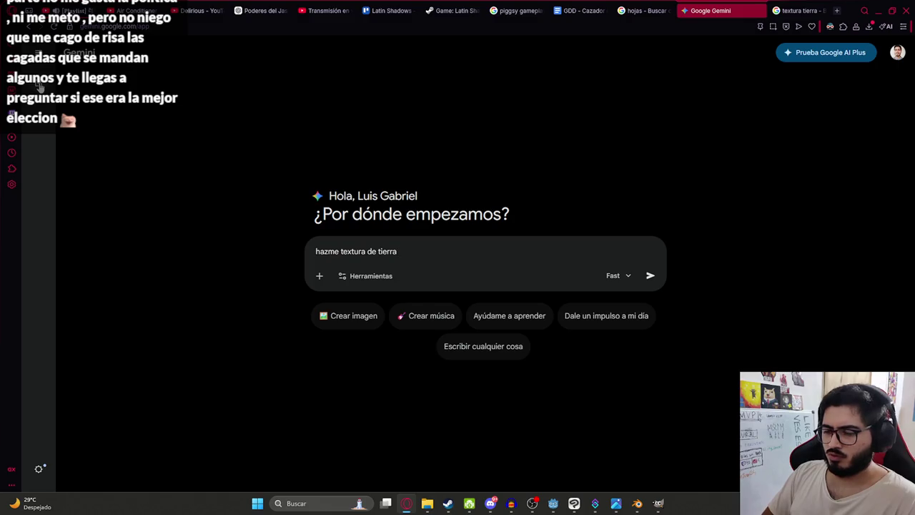
- Send 'hazme textura de tierra estilo nintengo 64' and browse textura tierra results while Gemini generates
type("ntengo 64")
key("Return")
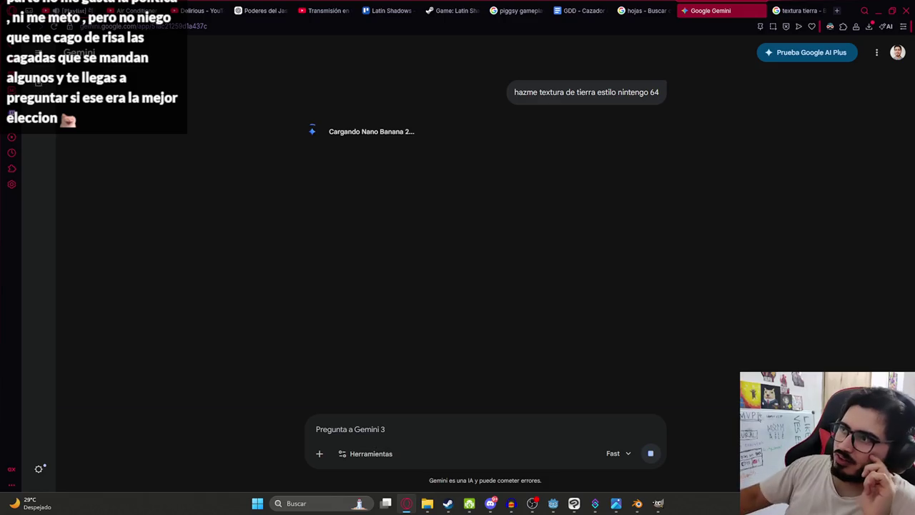
left_click(793, 8)
scroll(494, 284, "down", 3)
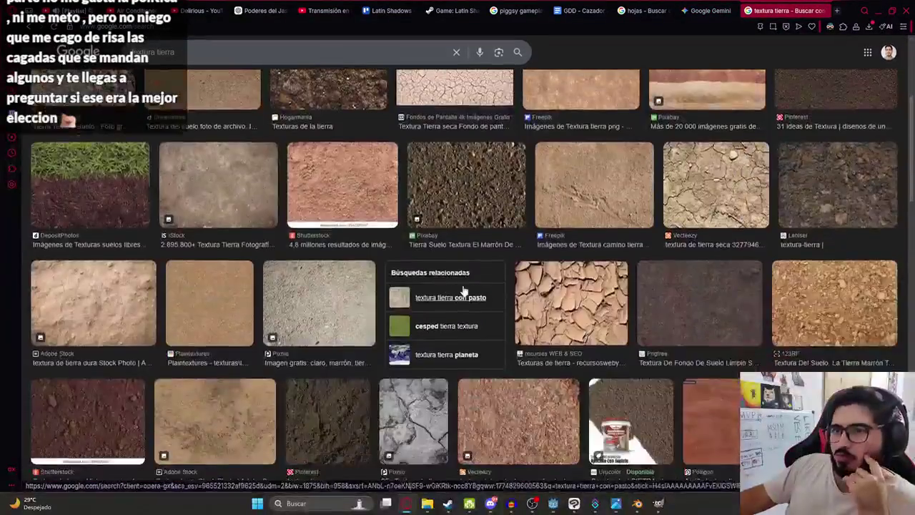
scroll(500, 279, "down", 3)
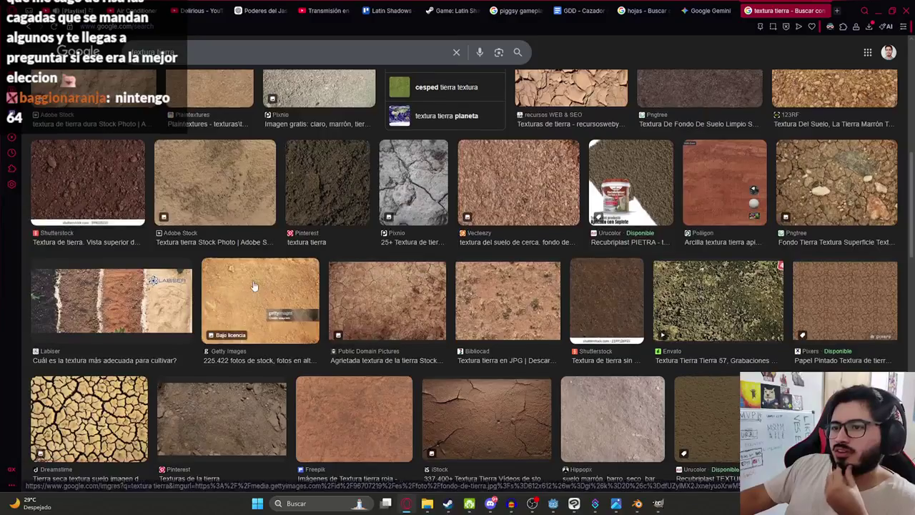
scroll(465, 270, "down", 3)
left_click(722, 10)
left_click(779, 7)
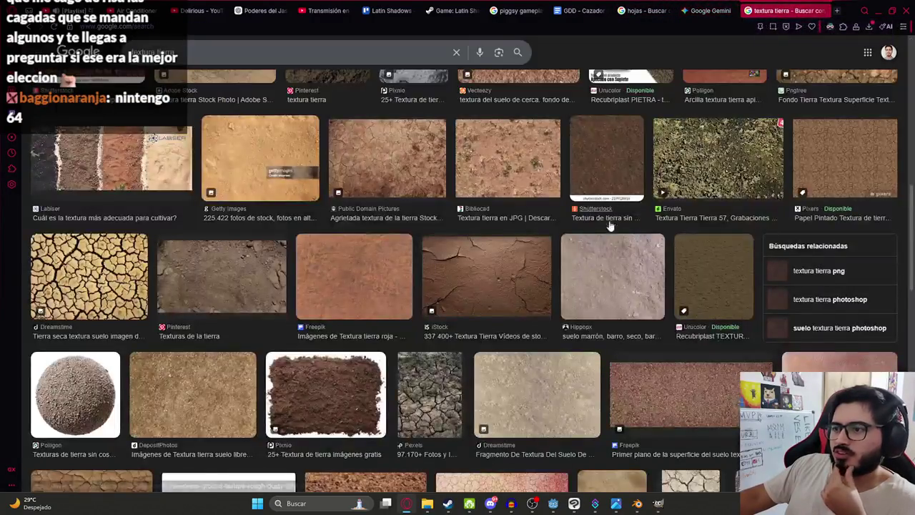
scroll(486, 285, "down", 3)
scroll(483, 291, "up", 10)
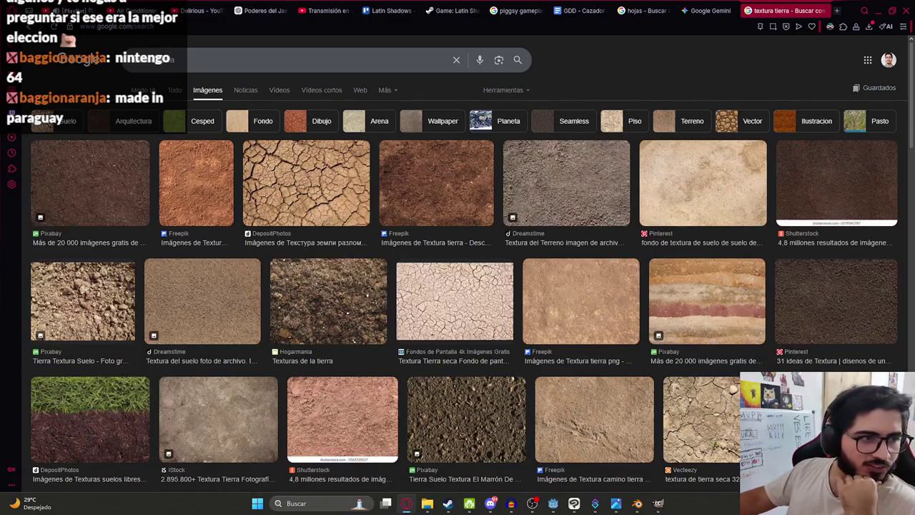
left_click(710, 10)
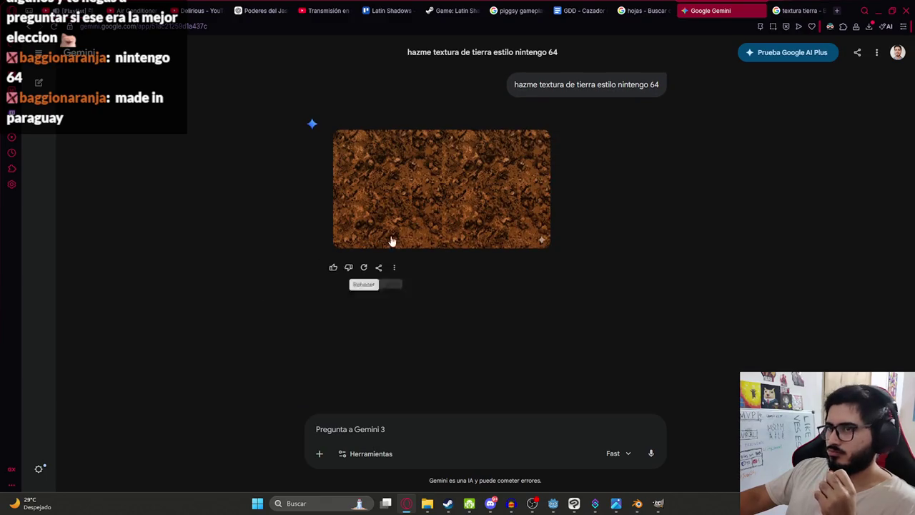
- Download Gemini's full-size N64 dirt texture and drop it into the GIMP arena file as a layer
left_click(438, 179)
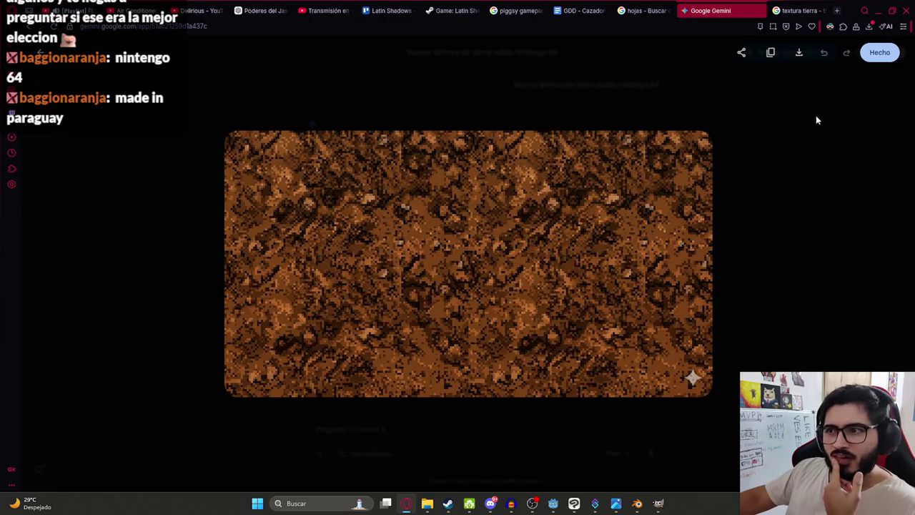
left_click(798, 52)
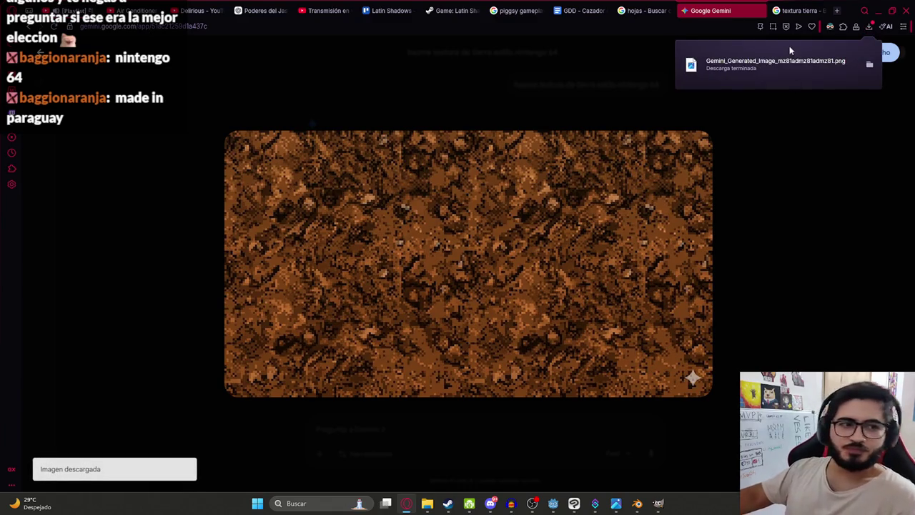
left_click_drag(865, 73, 651, 426)
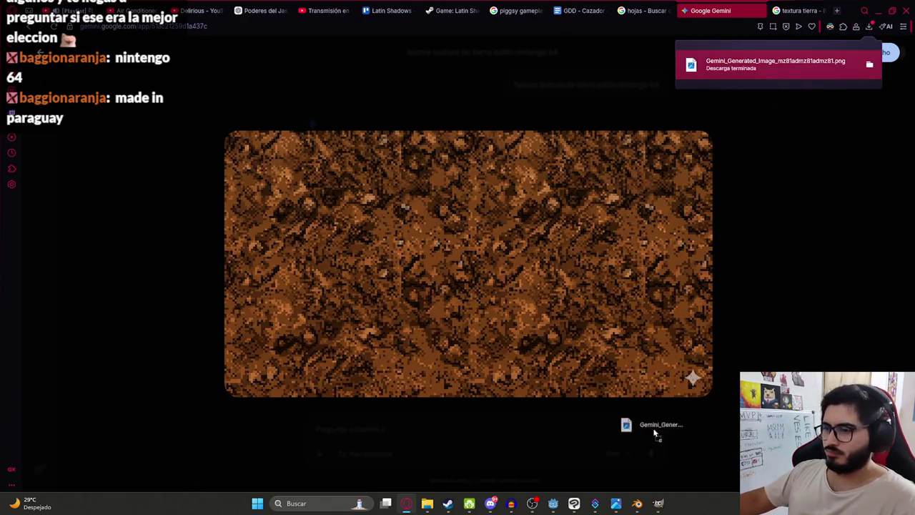
left_click_drag(623, 470, 650, 502)
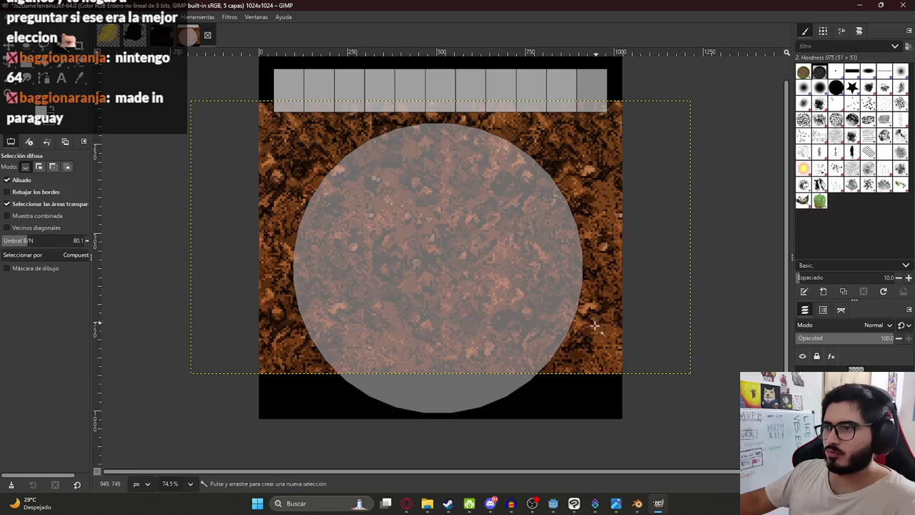
- Stretch the dirt texture wider over the canvas and move it down about 28 px
key("shift+t")
left_click(543, 284)
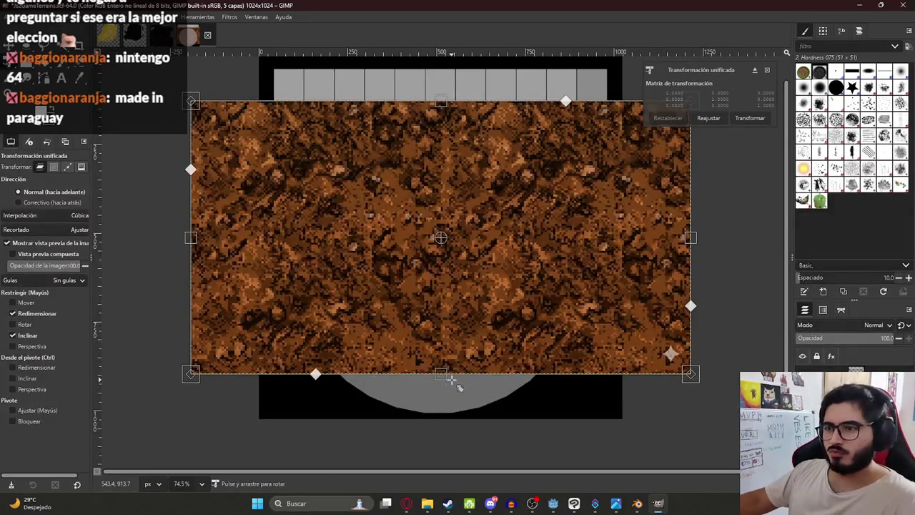
left_click_drag(452, 378, 459, 424)
key("Return")
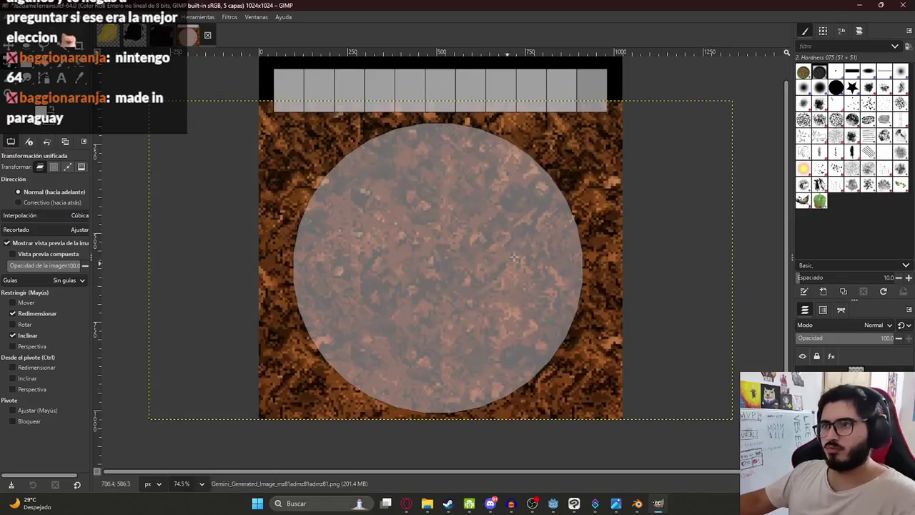
left_click_drag(590, 102, 590, 122)
key("Return")
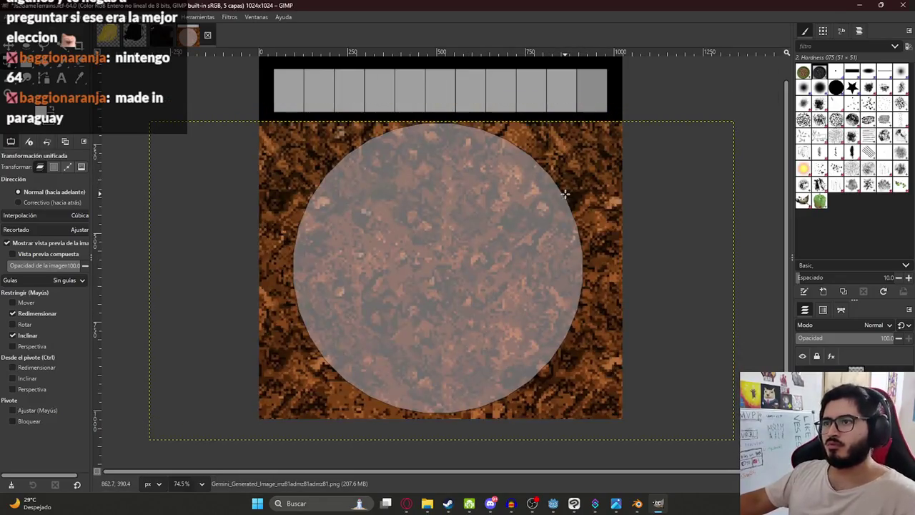
- Shrink the dirt texture and position it over the floor circle
left_click(607, 271)
mouse_move(745, 289)
left_mouse_down()
mouse_move(314, 282)
mouse_move(466, 186)
mouse_move(579, 205)
left_mouse_up()
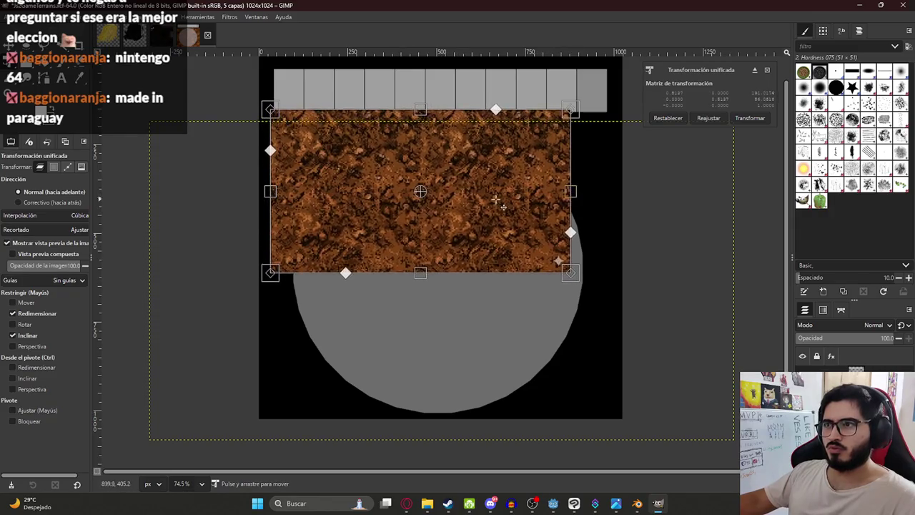
left_click_drag(517, 200, 534, 214)
key("Return")
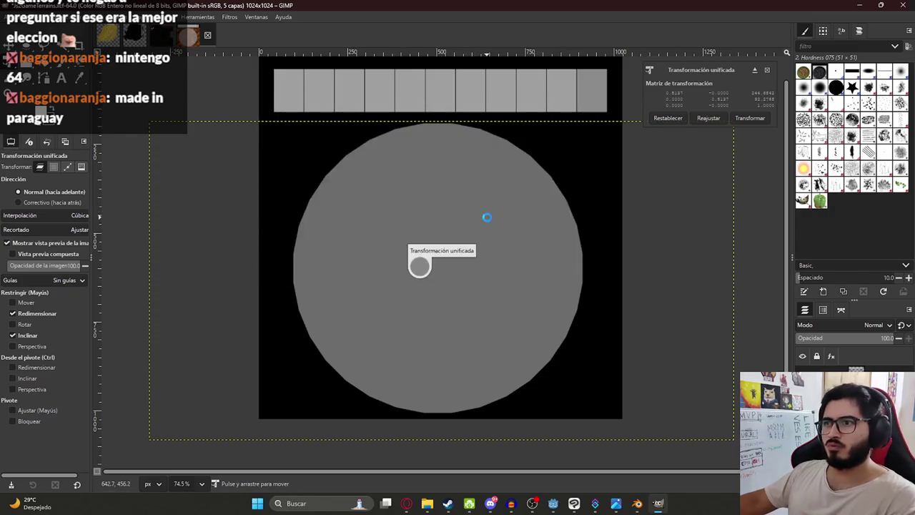
- Paste a copy of the texture, move it down over the lower canvas, and begin transforming it again
key("ctrl+v")
mouse_move(513, 175)
left_mouse_down()
mouse_move(512, 343)
mouse_move(513, 333)
left_mouse_up()
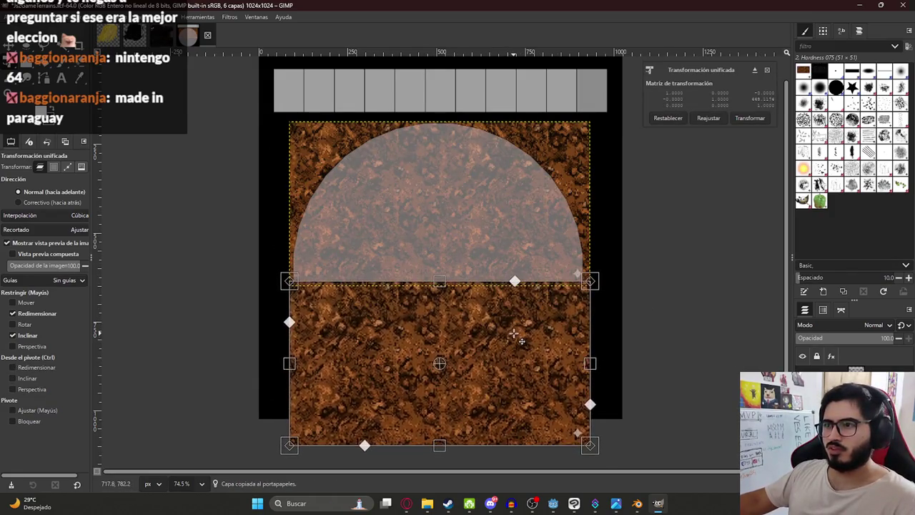
key("Return")
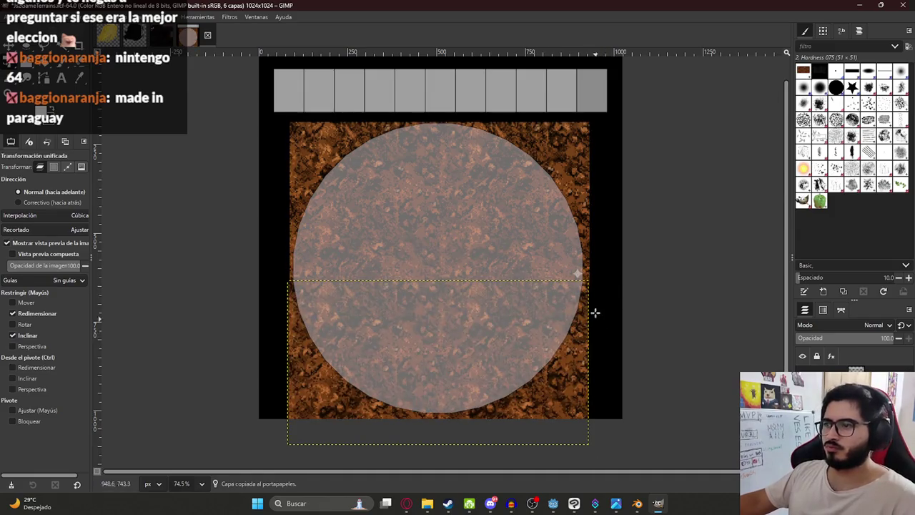
scroll(593, 316, "up", 4, "ctrl")
scroll(546, 225, "up", 2, "ctrl")
scroll(546, 226, "up", 1, "ctrl")
left_click(611, 116)
left_click(505, 173)
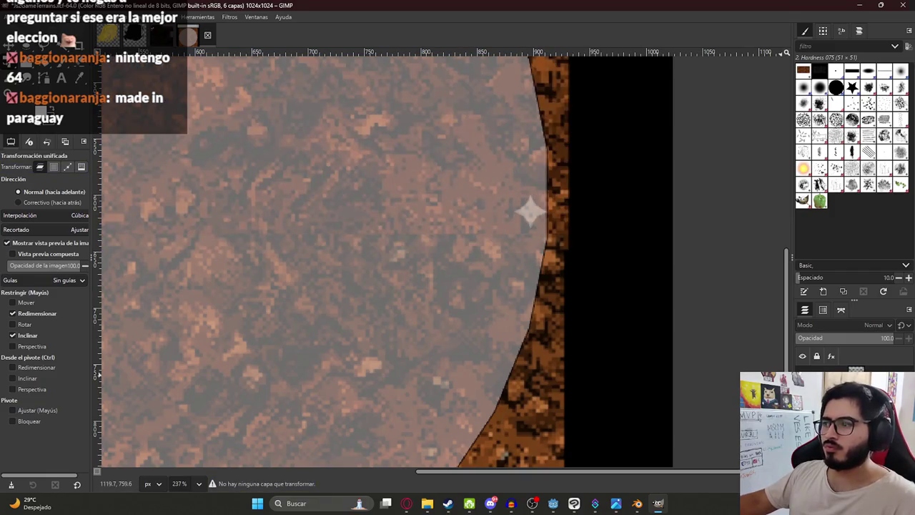
- Move the dirt texture copy up to fill the top of the canvas
left_click(584, 209)
left_click_drag(564, 233, 288, 123)
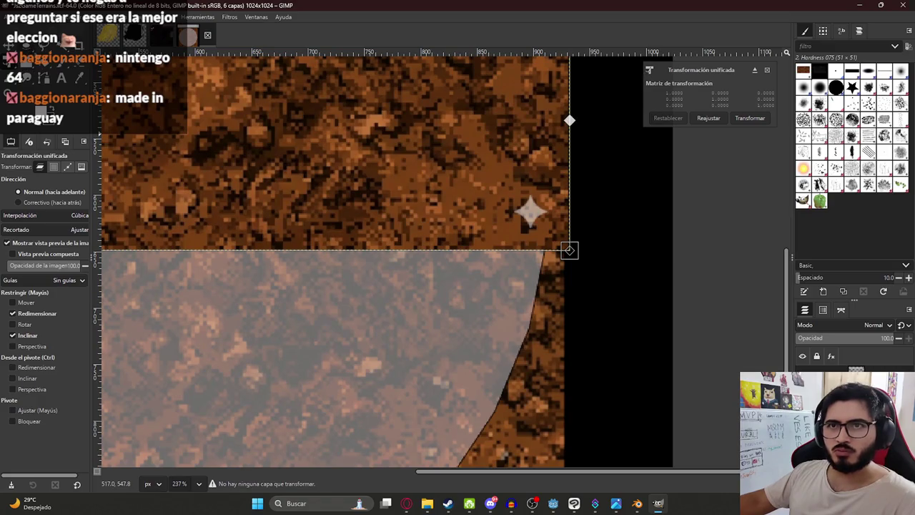
key("Return")
- Set a Clone tool source on the dirt texture to cover the seam between copies
left_click(26, 77)
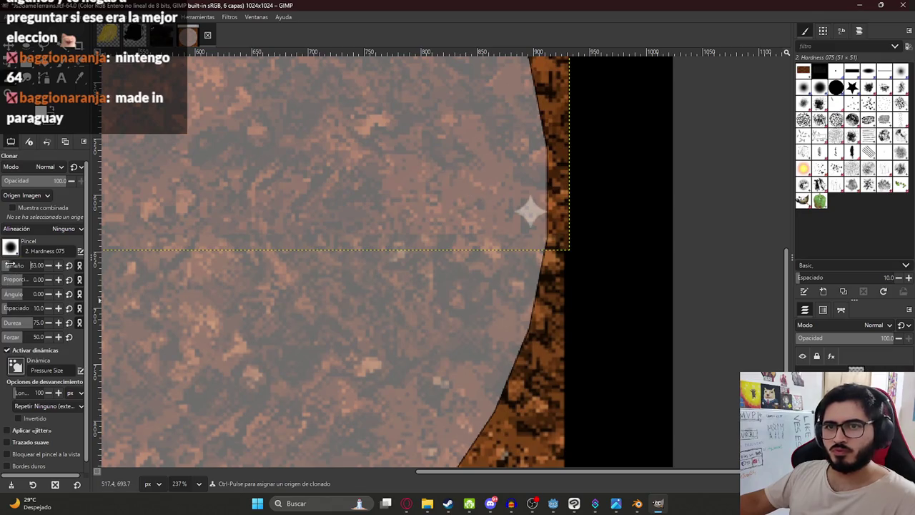
type("18")
left_click(531, 176)
left_click(510, 160, "ctrl")
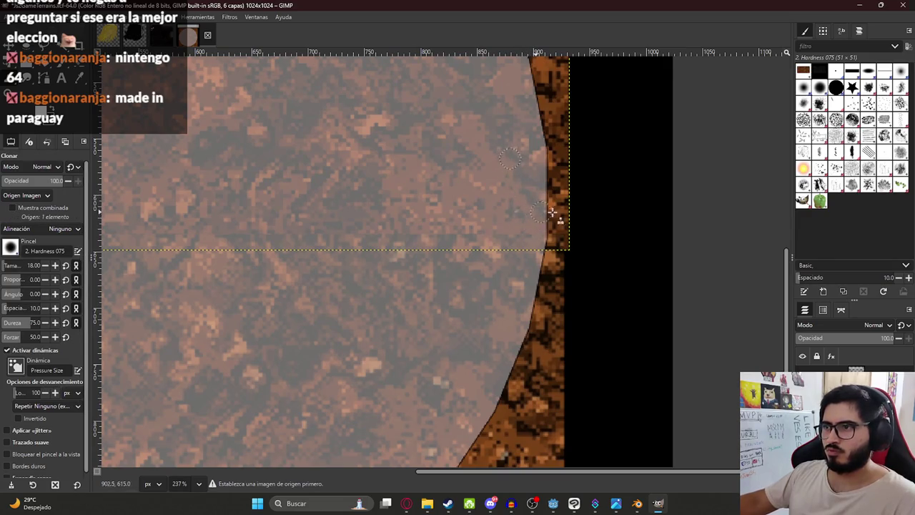
scroll(544, 212, "up", 1, "ctrl")
scroll(503, 153, "up", 1, "ctrl")
scroll(532, 187, "up", 2, "ctrl")
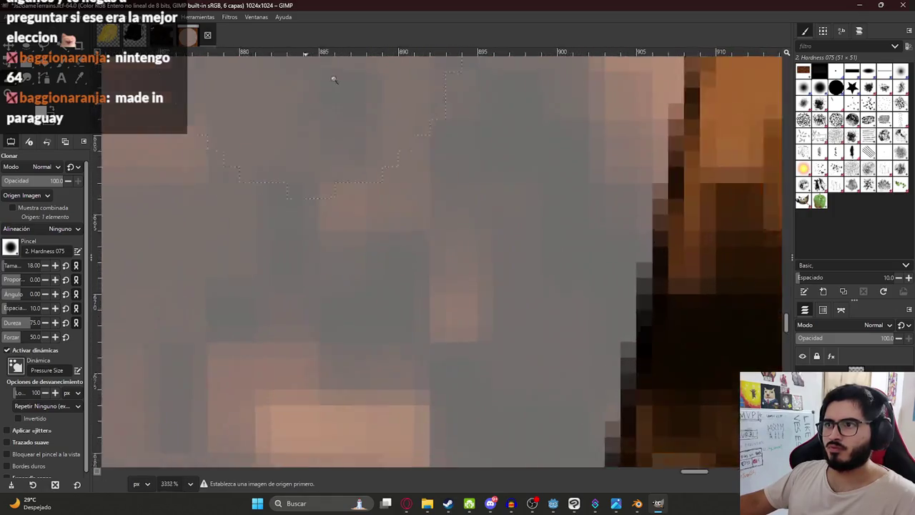
scroll(670, 369, "down", 5, "ctrl")
scroll(631, 333, "down", 2, "ctrl")
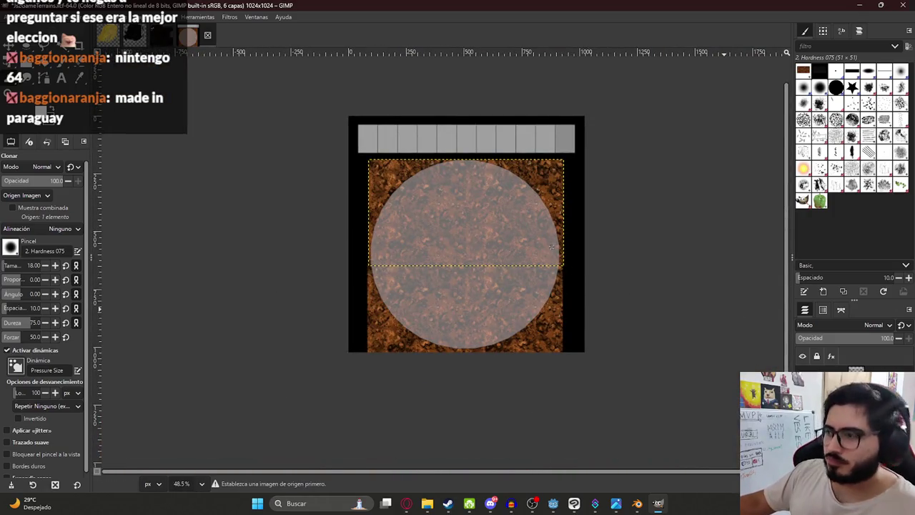
- Select both texture copies, group them with Ctrl+G, and merge the layer group
key("Page_Down")
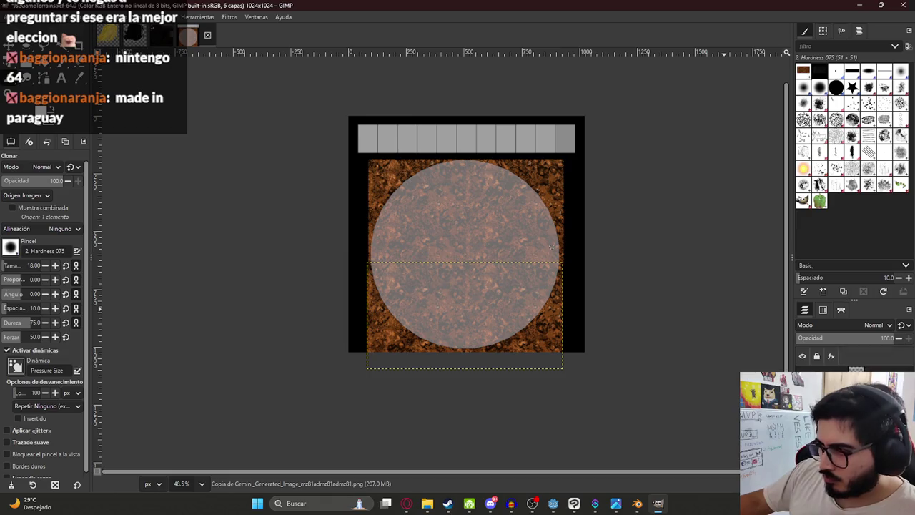
key("shift+Page_Up")
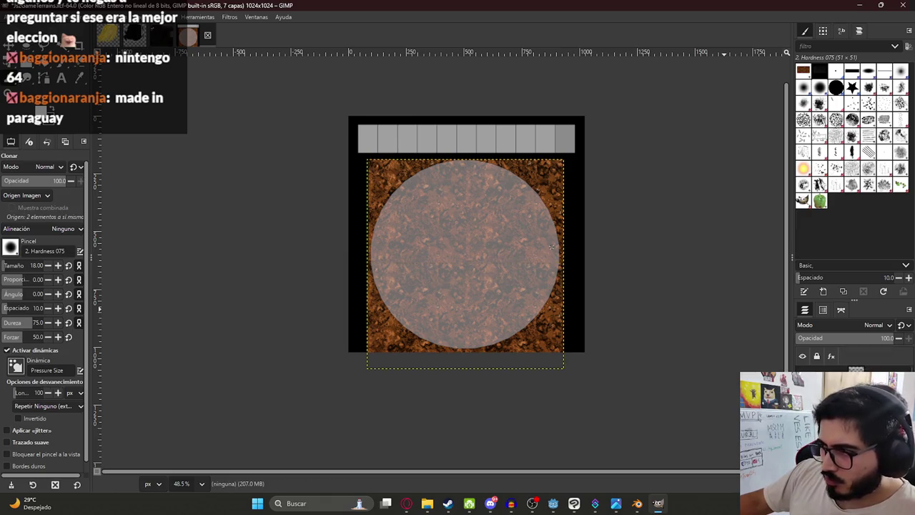
key("ctrl+g")
key("ctrl+c")
right_click(786, 370)
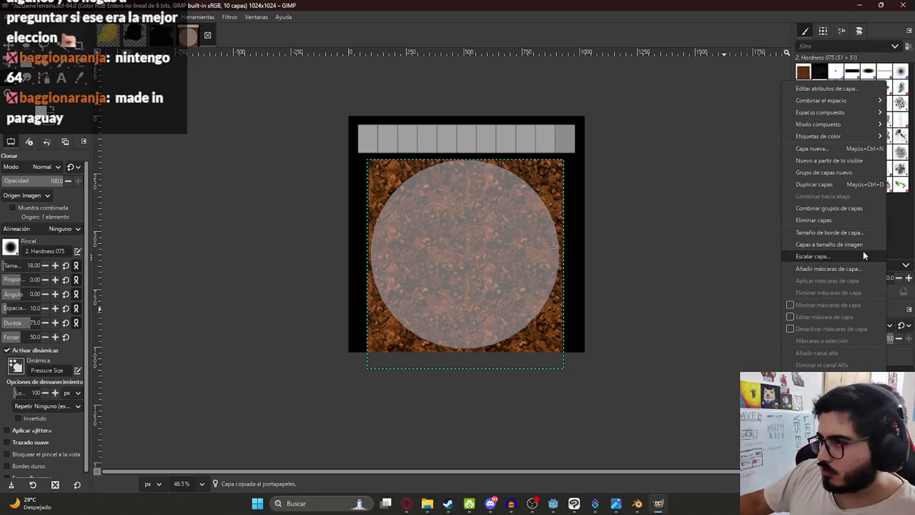
left_click(842, 207)
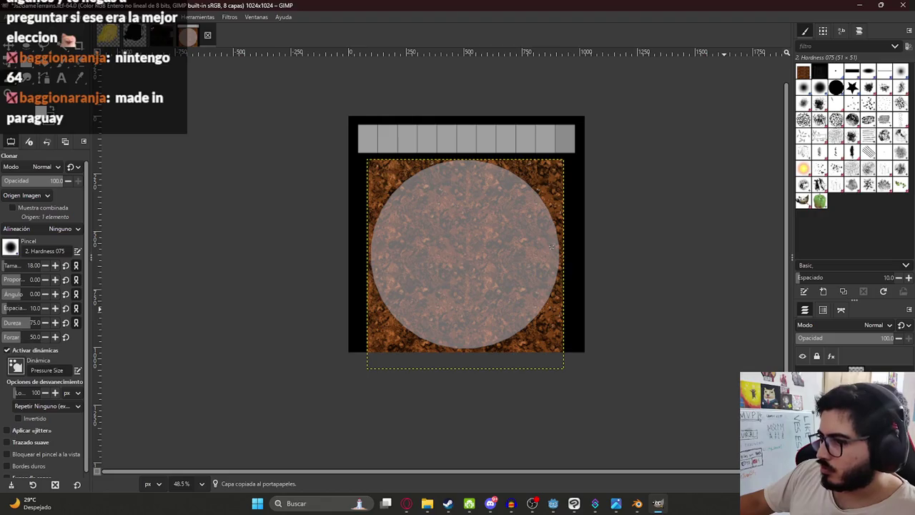
left_click(230, 17)
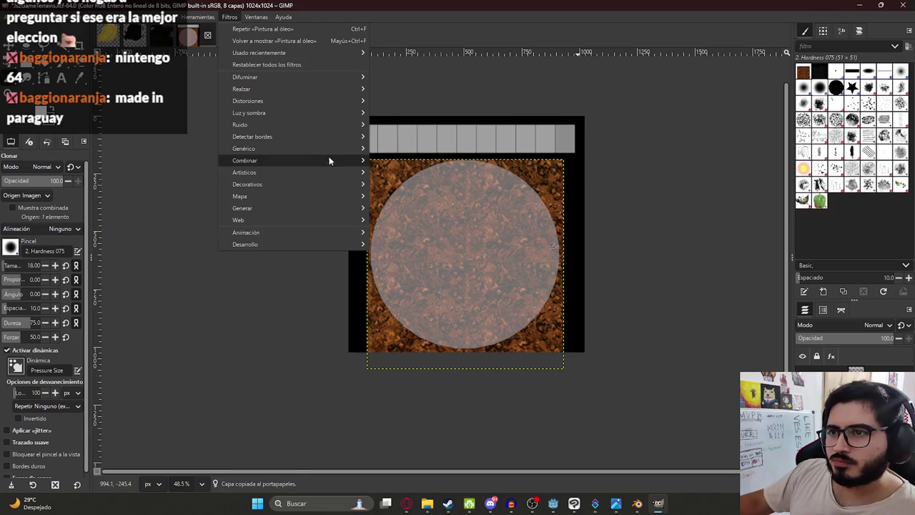
mouse_move(243, 172)
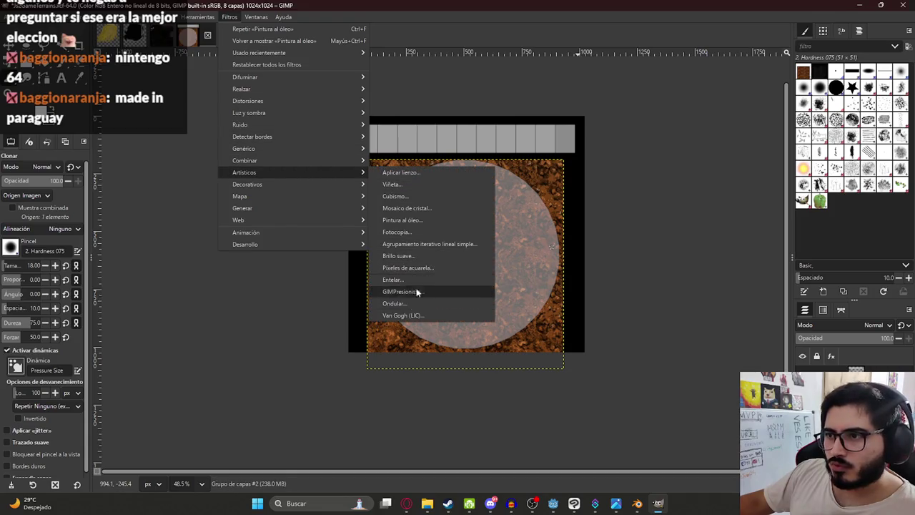
- Apply Pintura al óleo to the merged dirt texture with a smaller mask radius and lower exponent
left_click(421, 220)
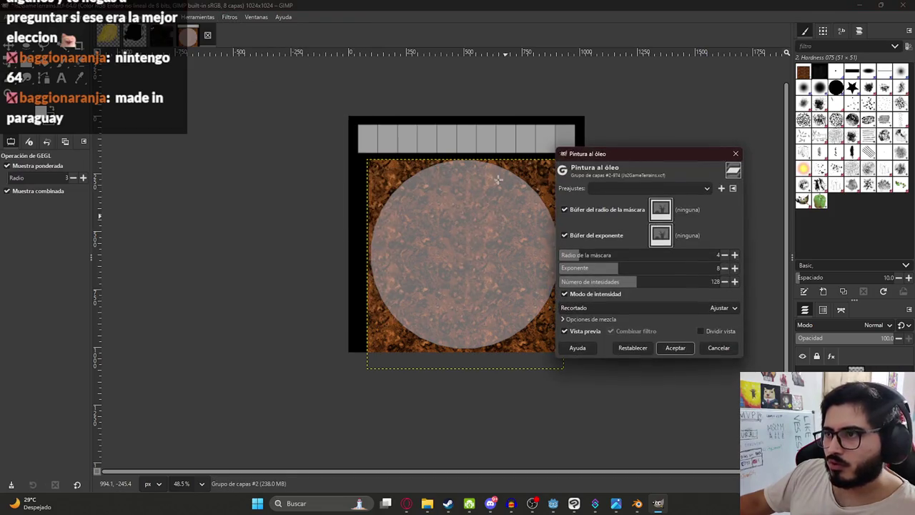
scroll(501, 184, "up", 3, "ctrl")
scroll(403, 197, "up", 3, "ctrl")
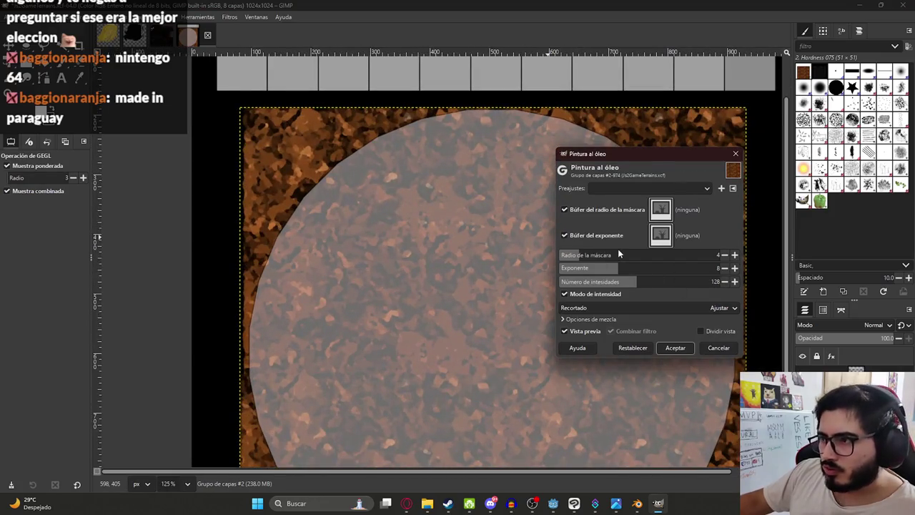
left_click_drag(598, 261, 607, 255)
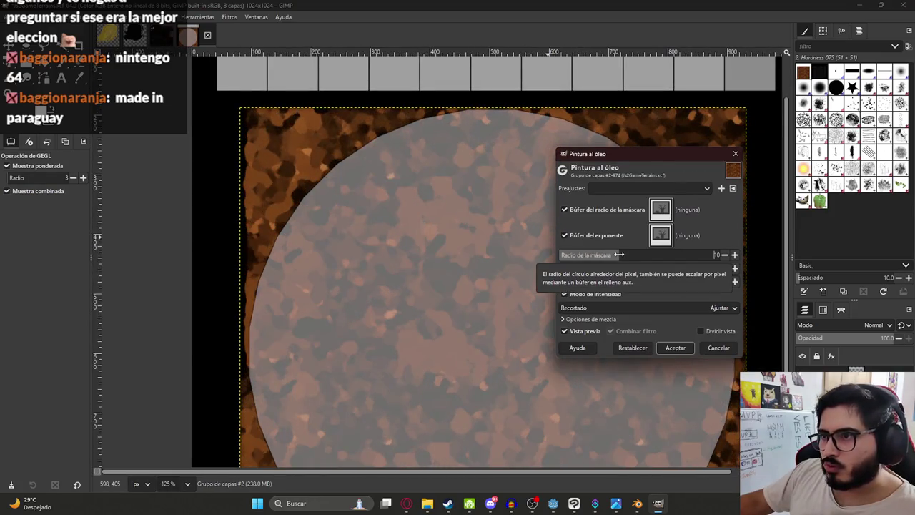
left_click_drag(598, 257, 584, 257)
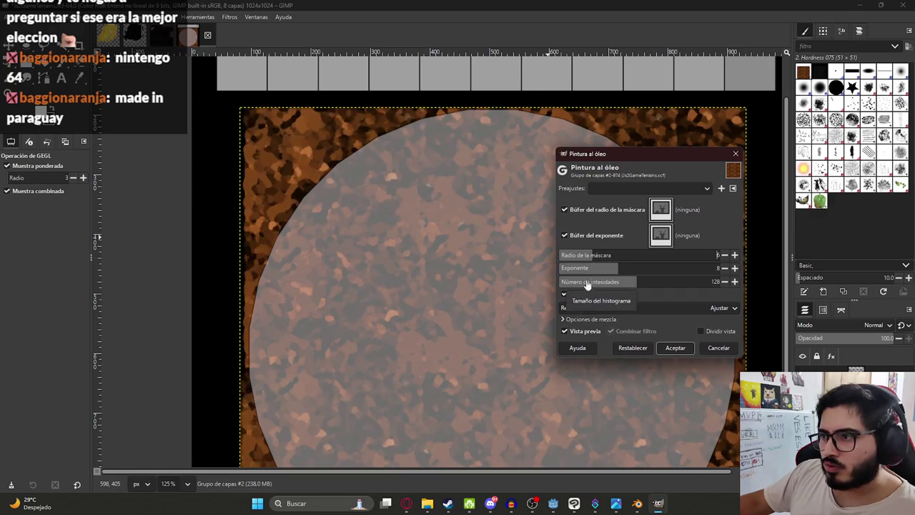
left_click_drag(565, 267, 559, 267)
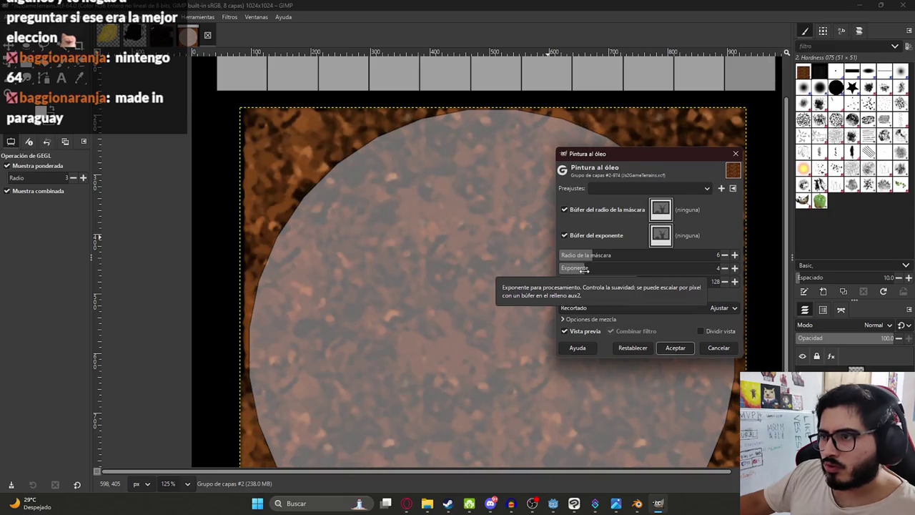
left_click(675, 347)
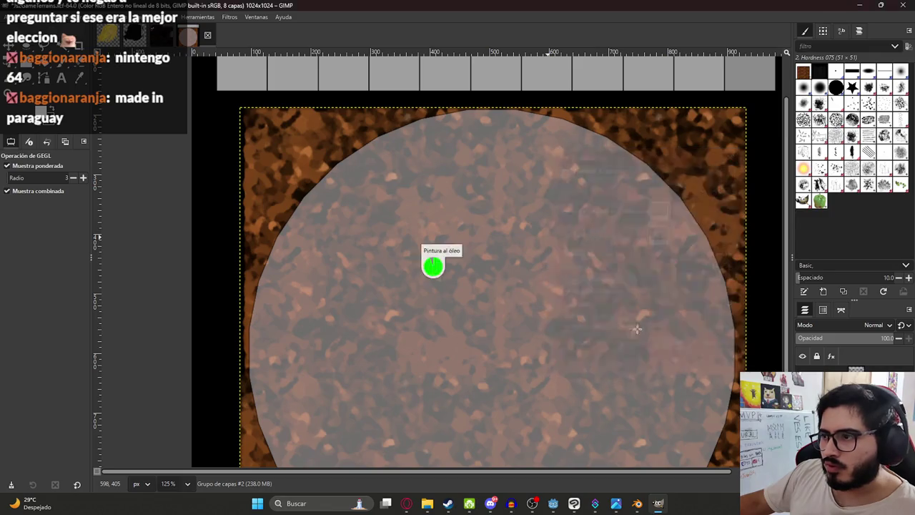
- Fit the whole painted image in view and make the full-size layer active
key("c")
key("shift+ctrl+j")
middle_click_drag(475, 332, 445, 284)
scroll(446, 284, "up", 5, "ctrl")
scroll(388, 204, "down", 5, "ctrl")
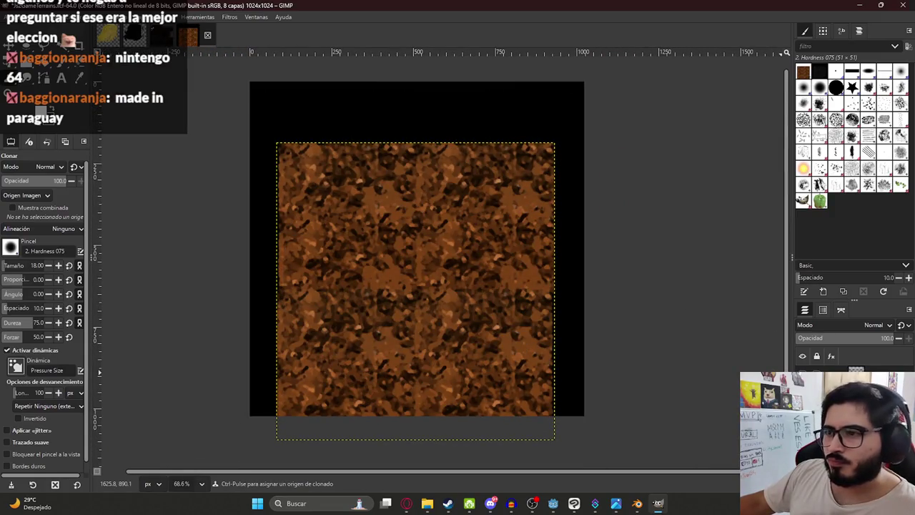
left_click(851, 390)
- Switch to the browser's dirt texture image search and start a new search
left_click(406, 503)
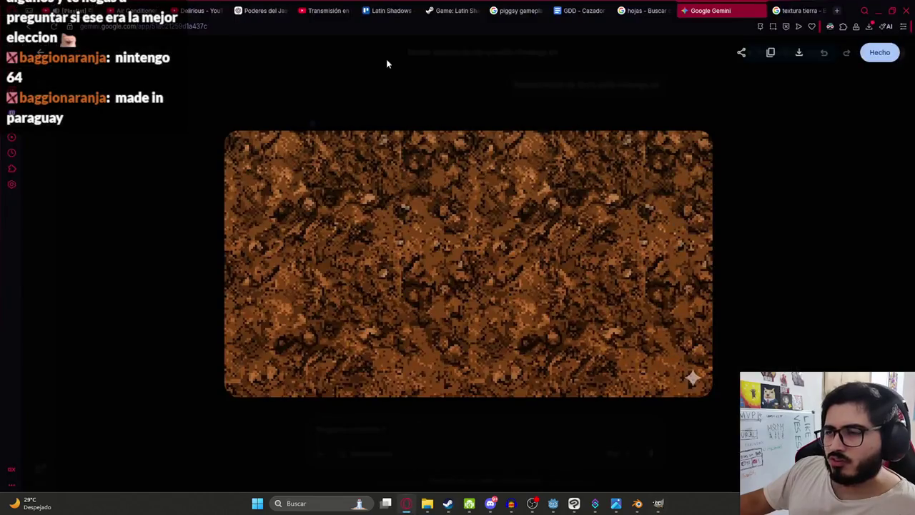
left_click(786, 10)
left_click(346, 48)
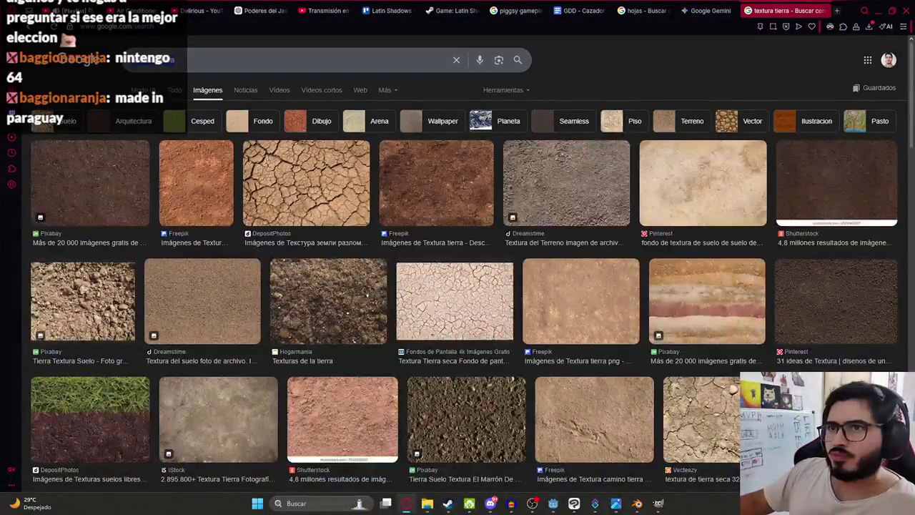
- Search Google Images for 'bosque png' and open the Freepik forest treeline preview
type("bosque")
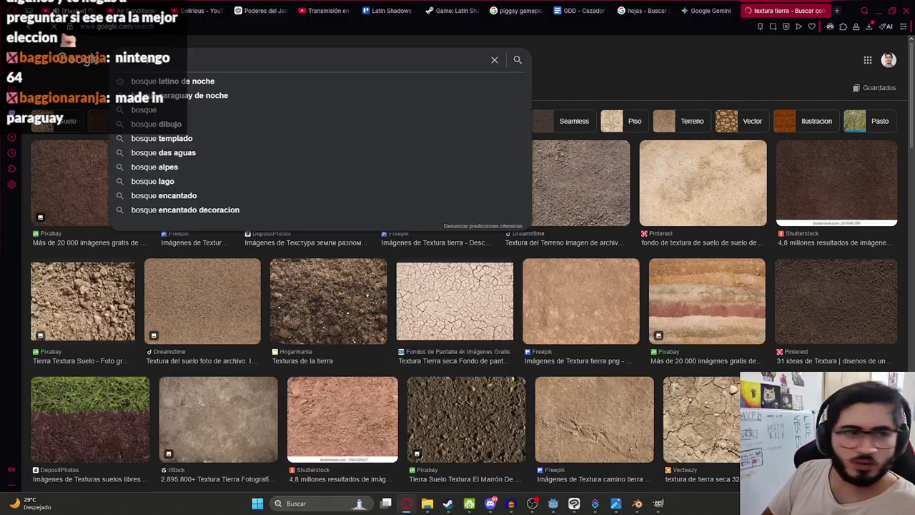
key("Return")
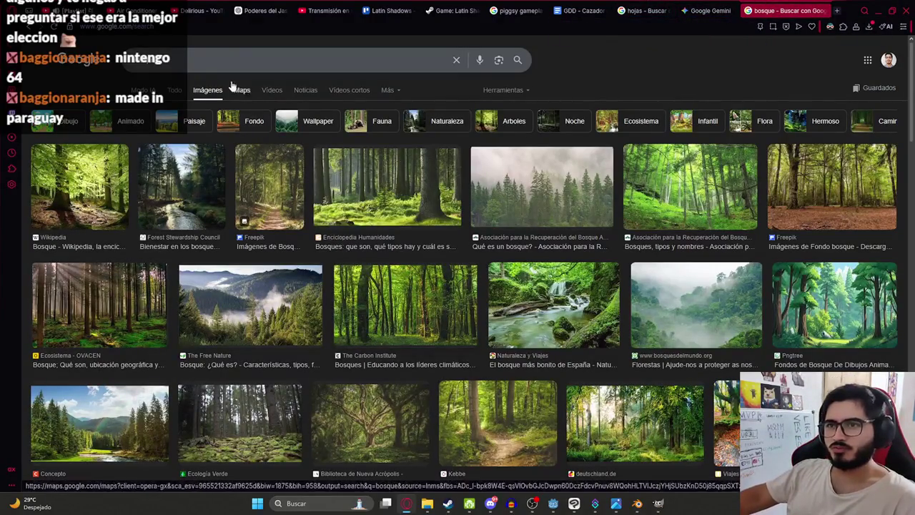
left_click(215, 64)
type("png")
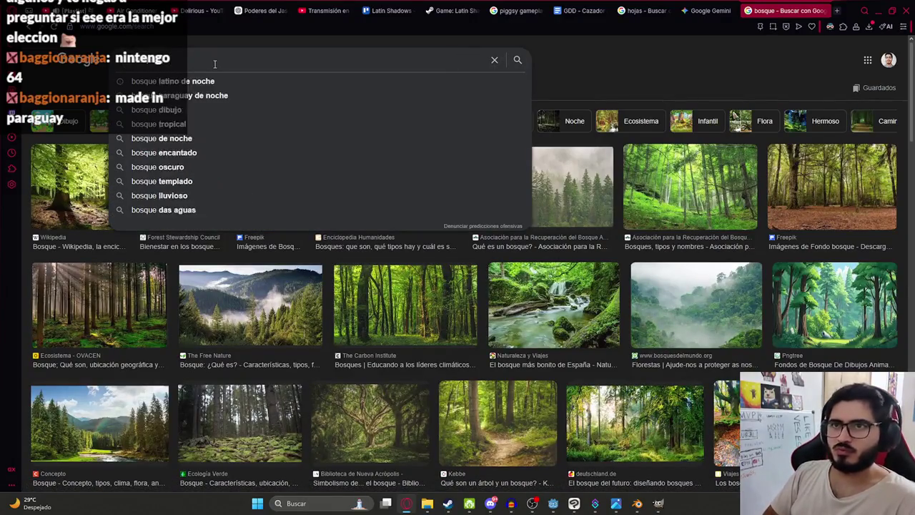
key("Return")
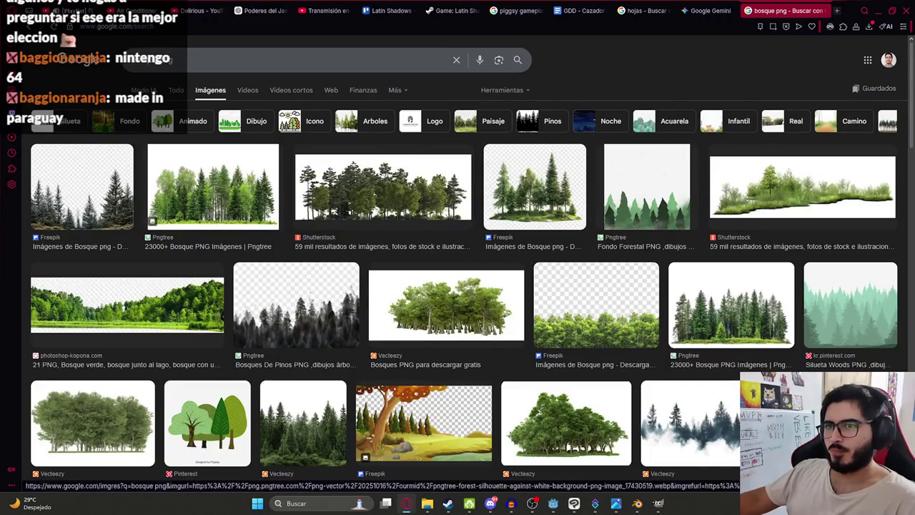
left_click(632, 342)
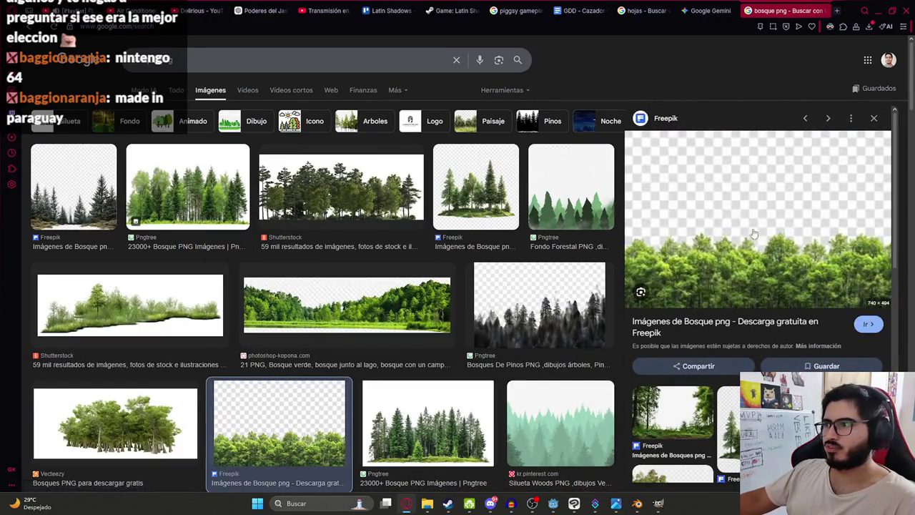
right_click(695, 243)
- Copy the forest treeline image and paste it into the GIMP texture as a floating layer
left_click(719, 308)
key("alt+Tab")
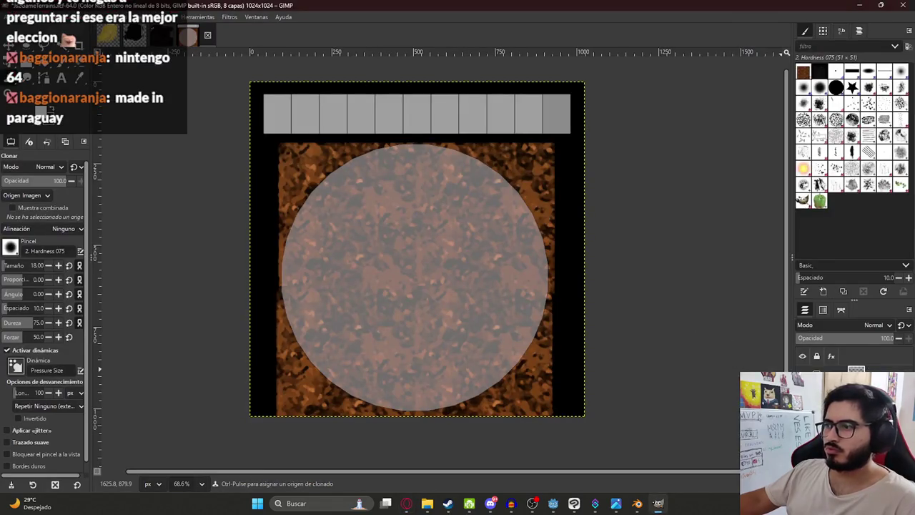
key("ctrl+v")
key("ctrl+z")
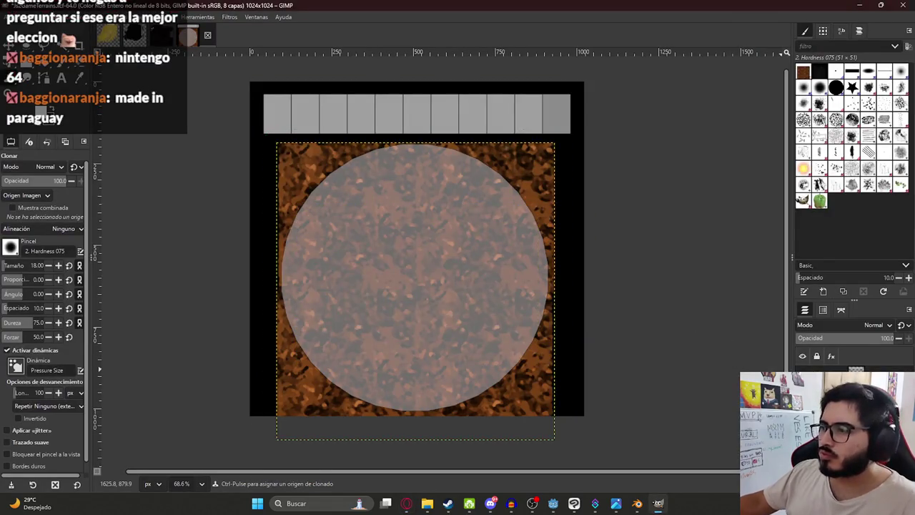
key("ctrl+v")
- Fuzzy-select the empty area around the trees, cut it away, and clear the selection
key("w")
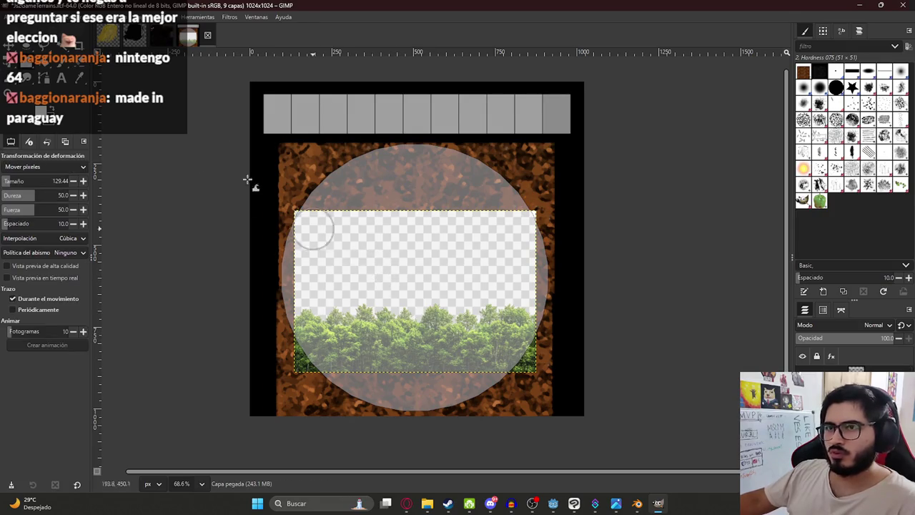
key("u")
left_click(421, 292)
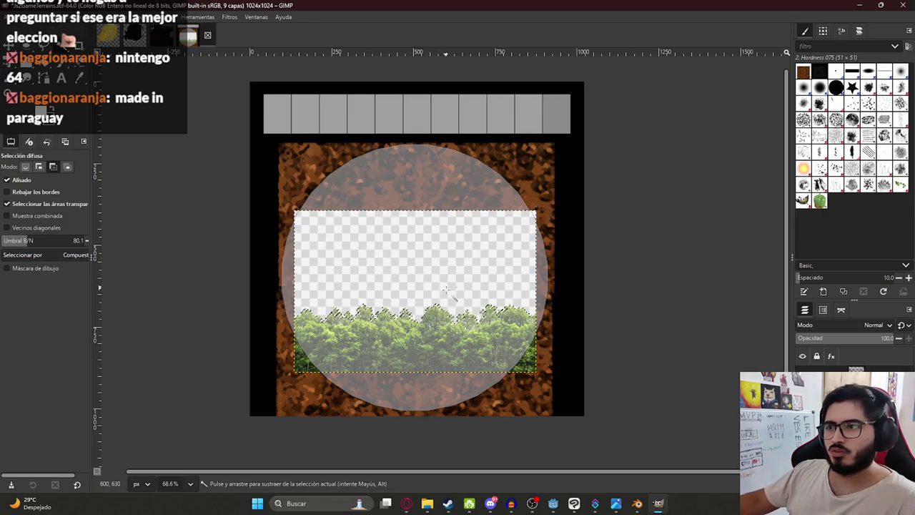
key("ctrl+x")
scroll(421, 291, "up", 5, "ctrl")
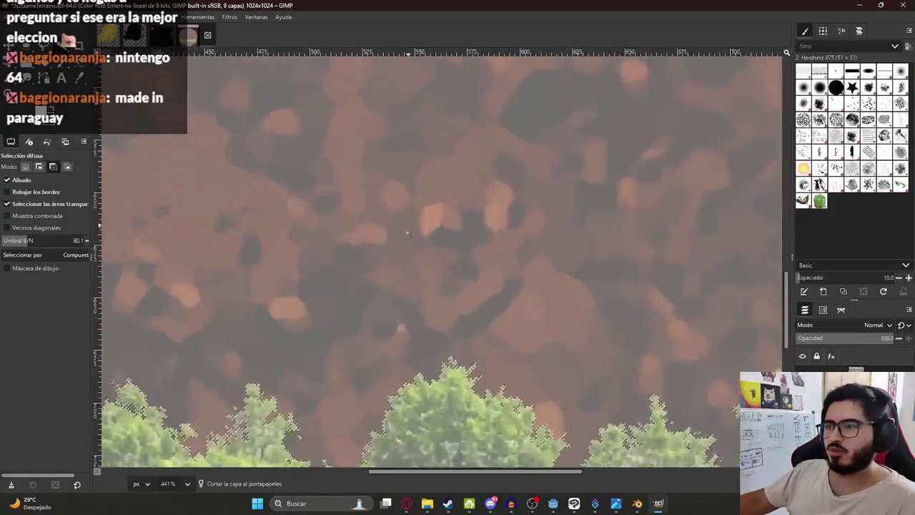
scroll(408, 225, "down", 4, "ctrl")
key("ctrl+shift+a")
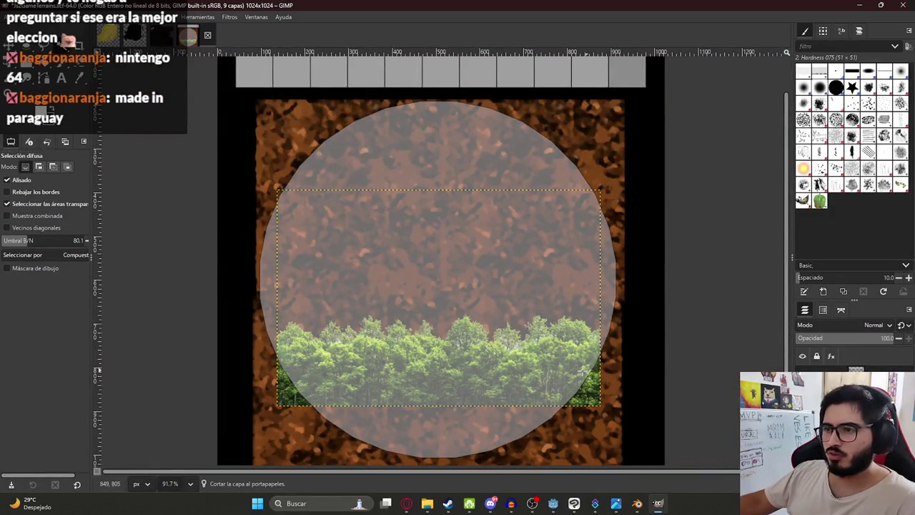
- Move the treeline layer up above the dirt circle with Unified Transform
scroll(477, 357, "down", 2, "ctrl")
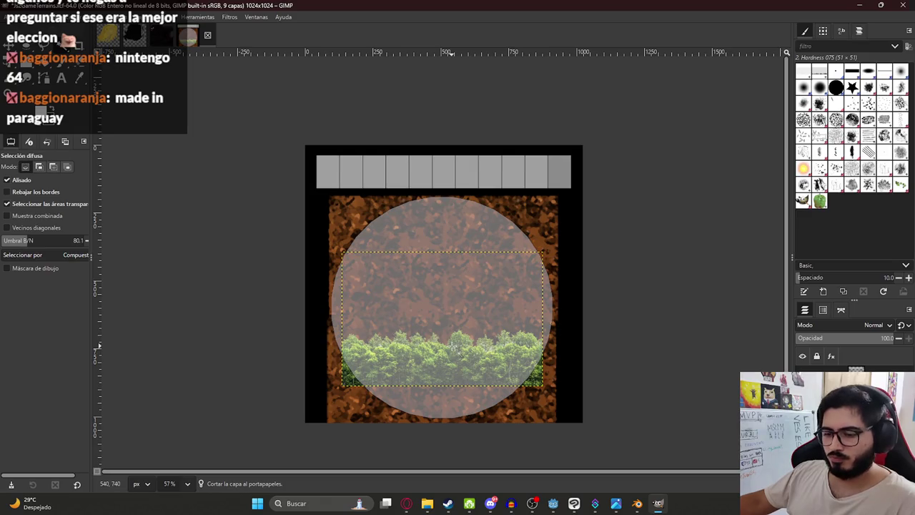
key("shift+t")
mouse_move(452, 346)
left_mouse_down()
mouse_move(386, 110)
mouse_move(416, 165)
left_mouse_up()
- Squash the trees vertically into the top strip and shift them to the strip's left edge
scroll(348, 140, "up", 2, "ctrl")
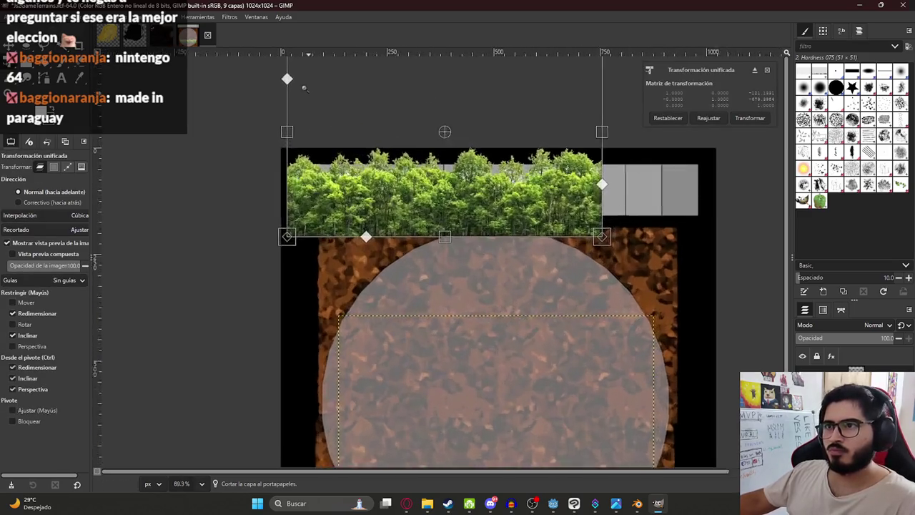
scroll(342, 136, "up", 2, "ctrl")
left_click_drag(343, 192, 357, 171)
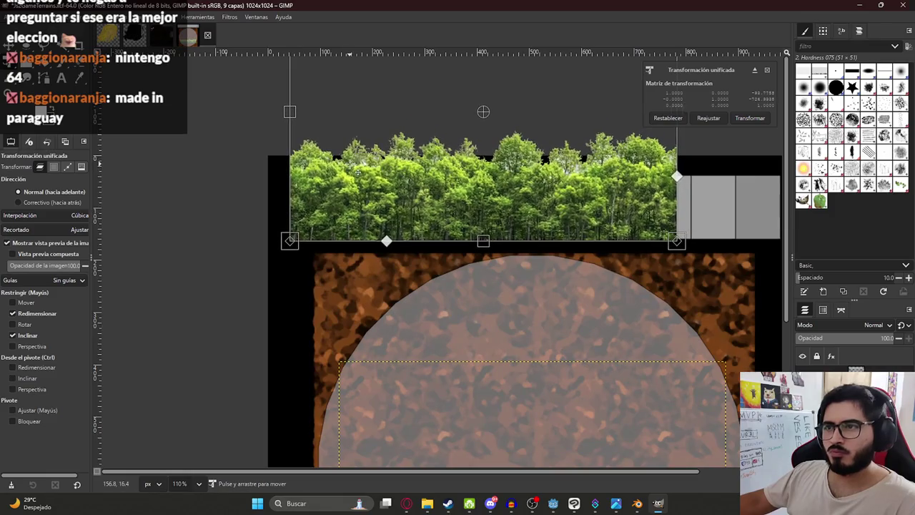
middle_click_drag(402, 97, 346, 203)
left_click_drag(437, 78, 436, 198, "shift")
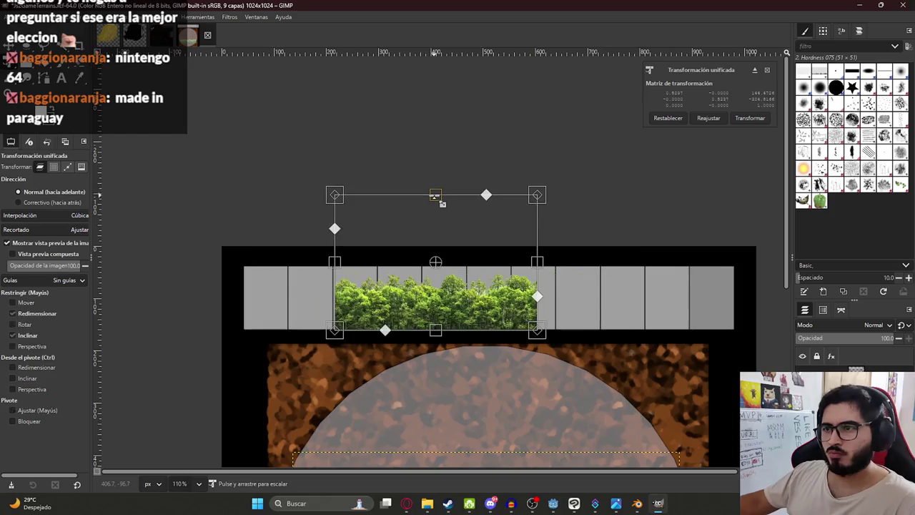
left_click_drag(478, 308, 386, 308)
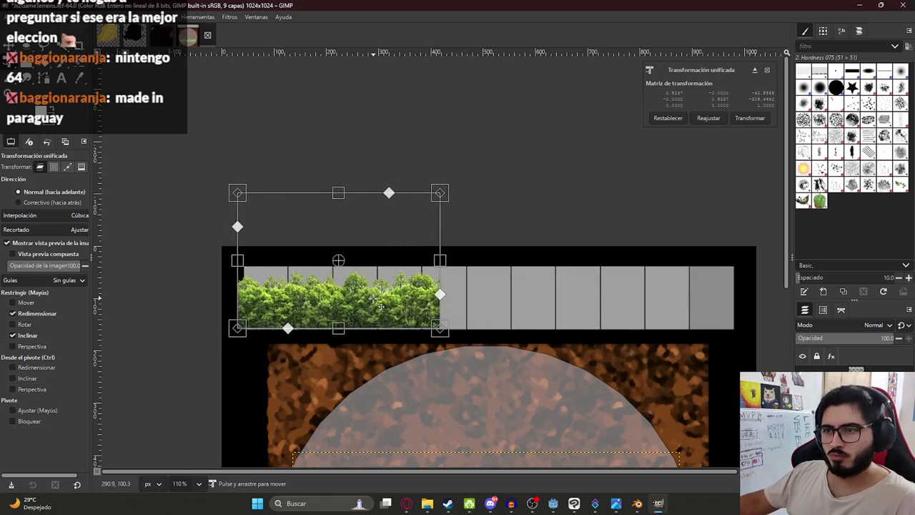
key("Return")
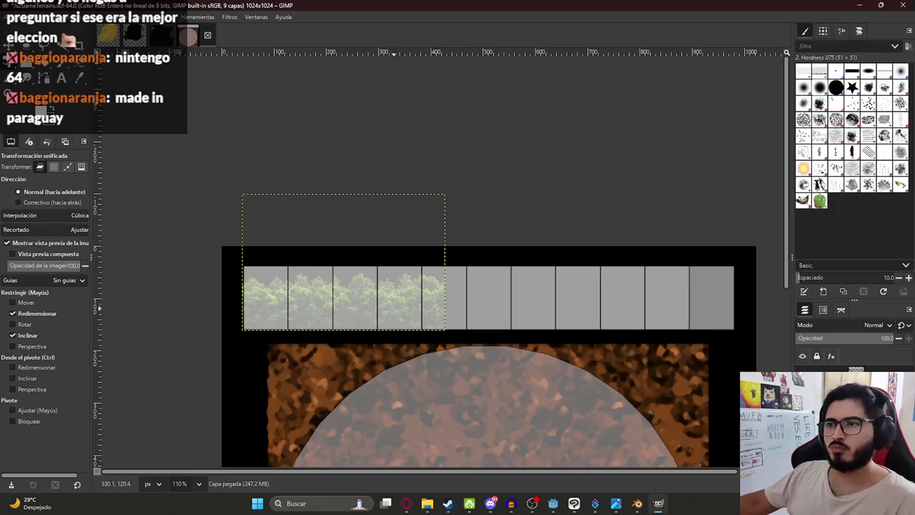
- Stretch the treeline across the full width of the top strip and select the texture group
scroll(411, 319, "up", 2, "ctrl")
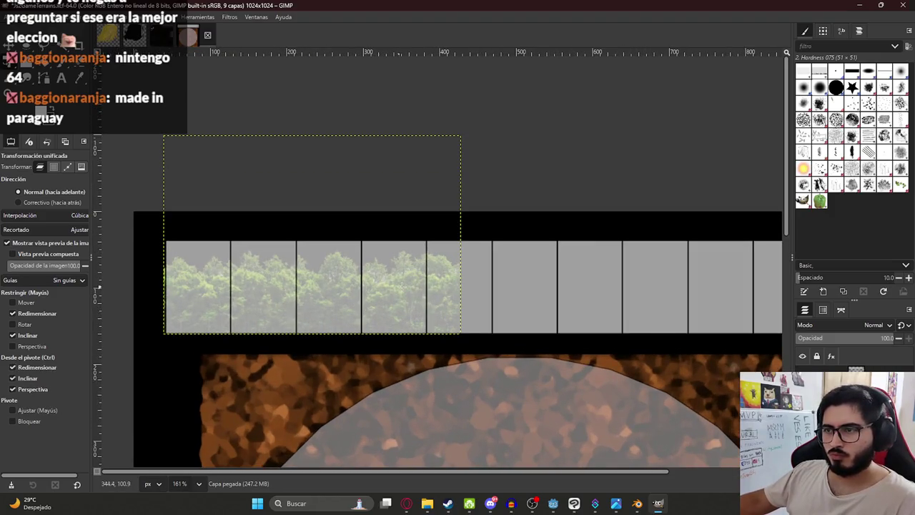
scroll(443, 279, "down", 1, "ctrl")
scroll(443, 278, "down", 1, "ctrl")
left_click(445, 279)
left_click_drag(429, 255, 645, 255)
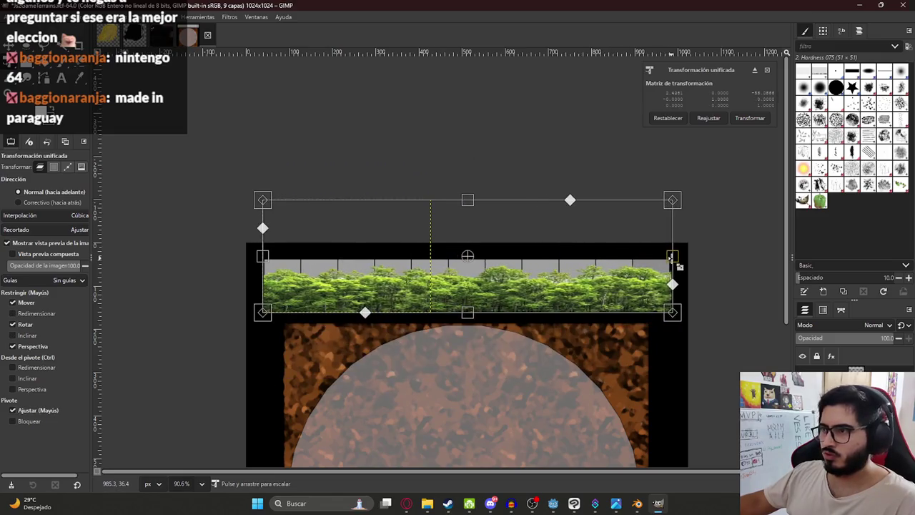
key("Return")
scroll(472, 225, "up", 3, "ctrl")
scroll(472, 225, "down", 4, "ctrl")
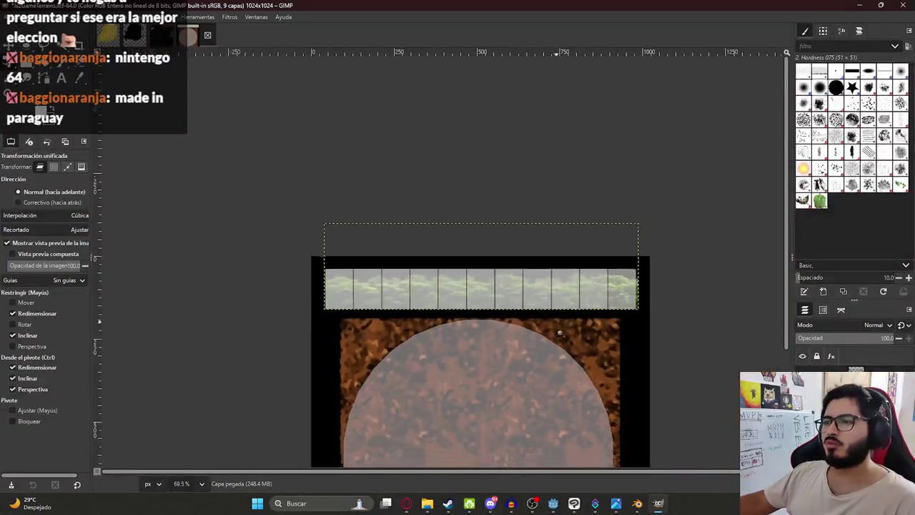
left_click(437, 271)
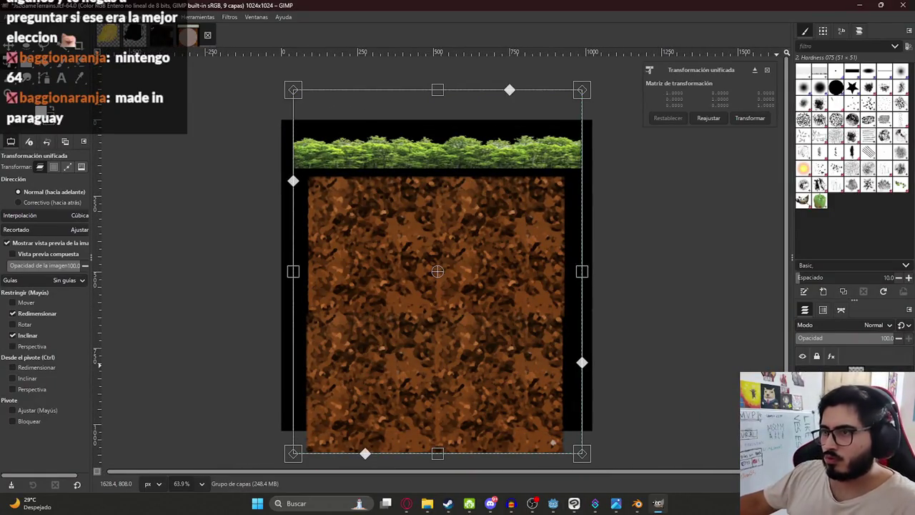
- Copy the texture group and paste it as a new merged dirt-and-treeline layer
key("ctrl+c")
right_click(800, 400)
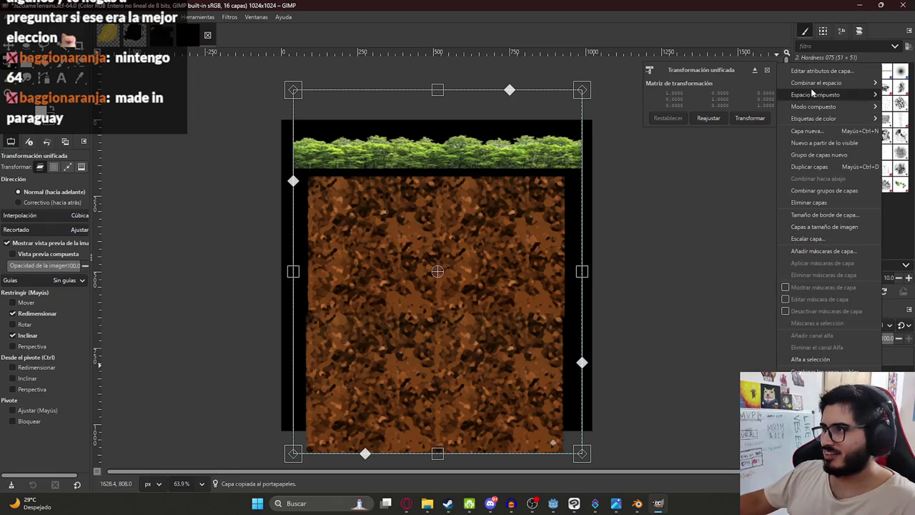
left_click(835, 198)
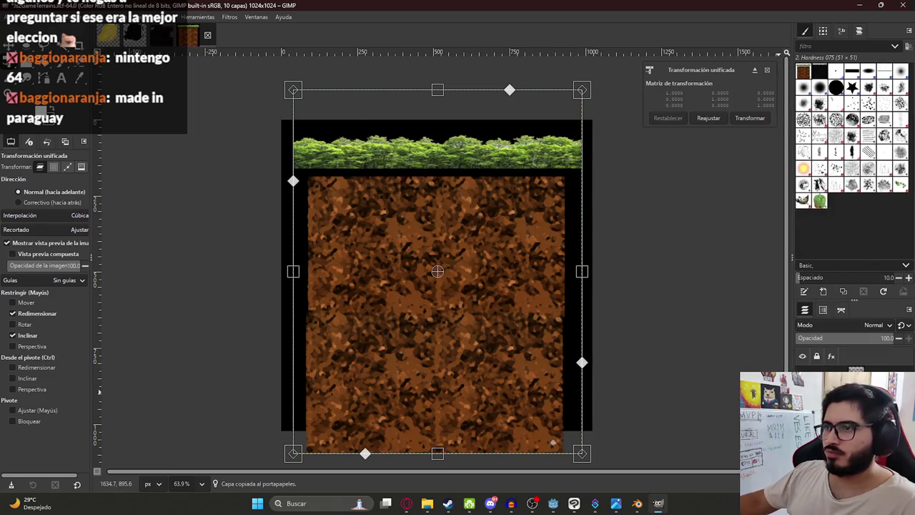
key("ctrl+z")
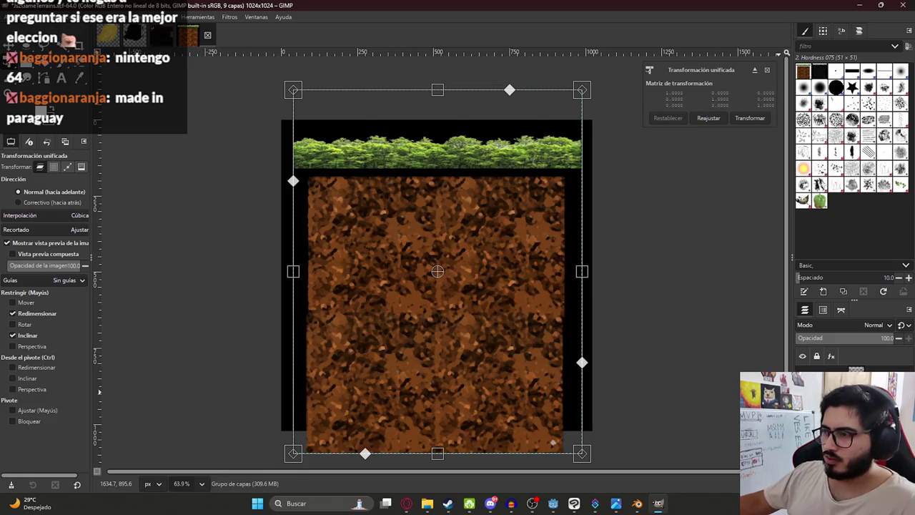
key("Page_Down")
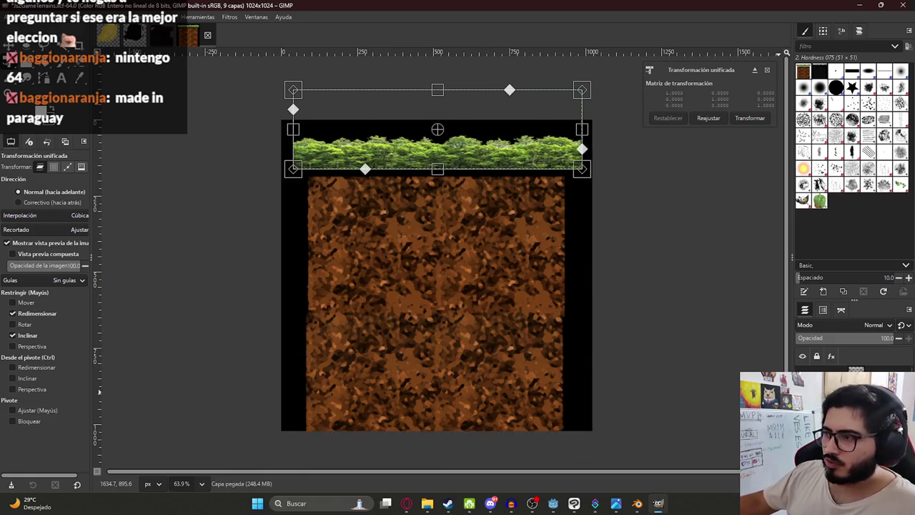
key("ctrl+v")
left_click(748, 118)
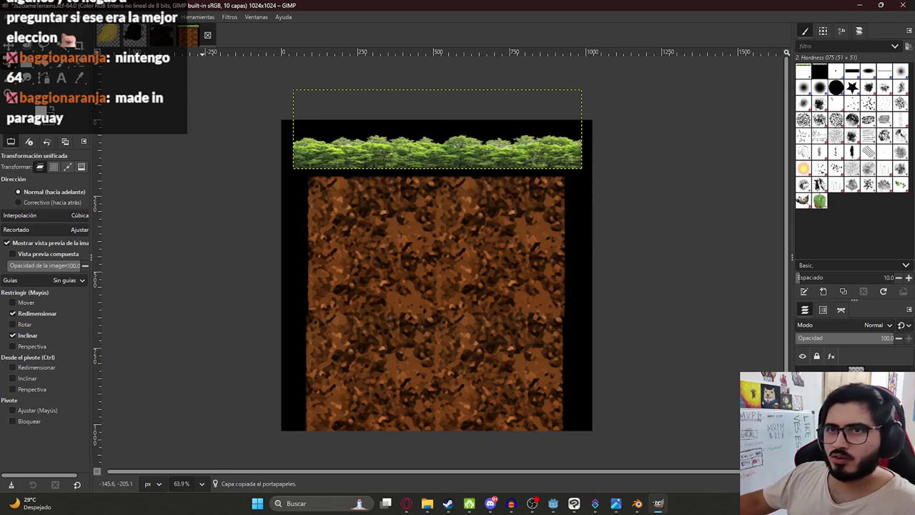
key("m")
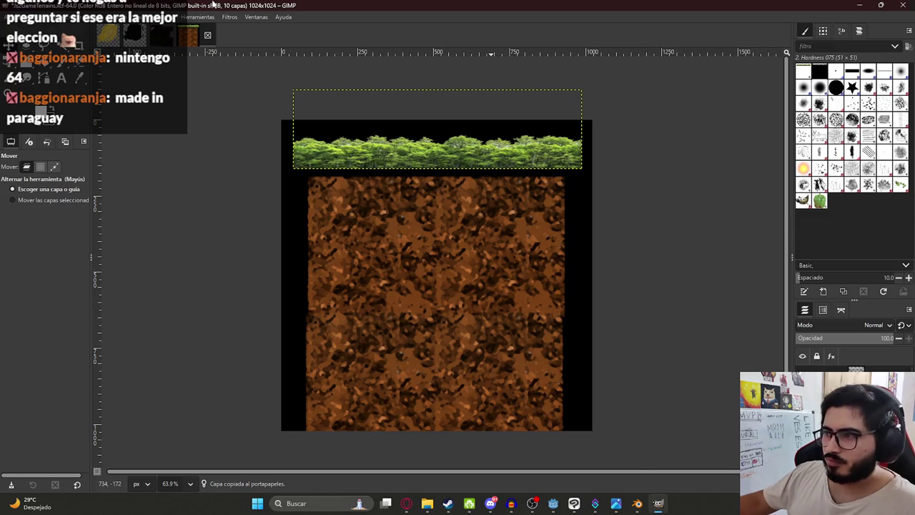
- Apply the oil-paint artistic filter to the new dirt-and-treeline layer
left_click(227, 17)
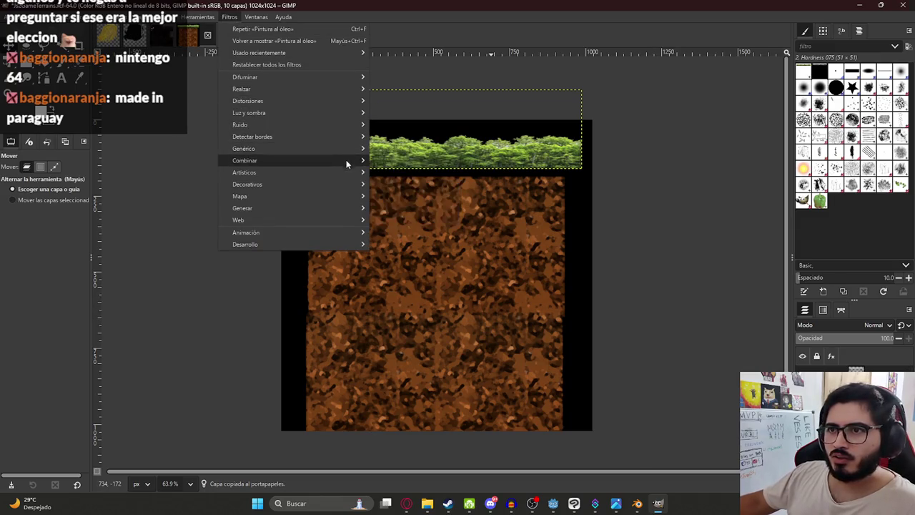
mouse_move(243, 172)
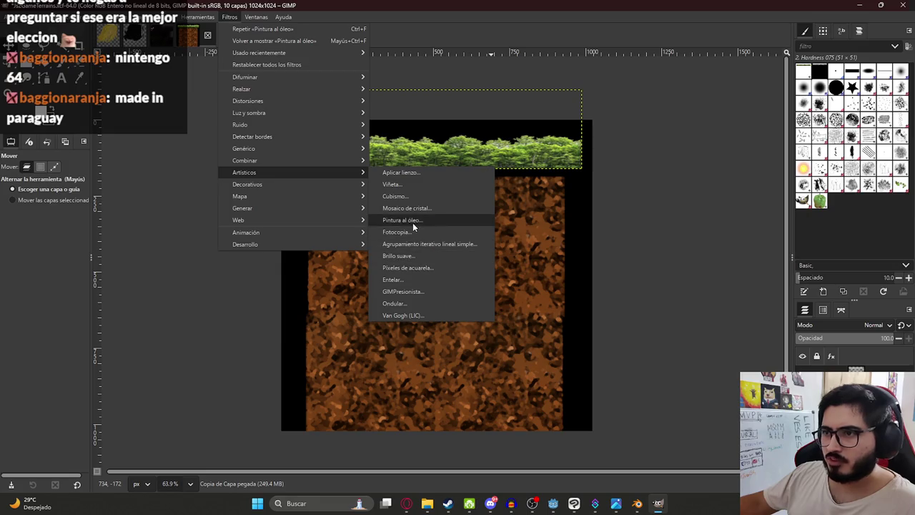
left_click(412, 221)
left_click(675, 348)
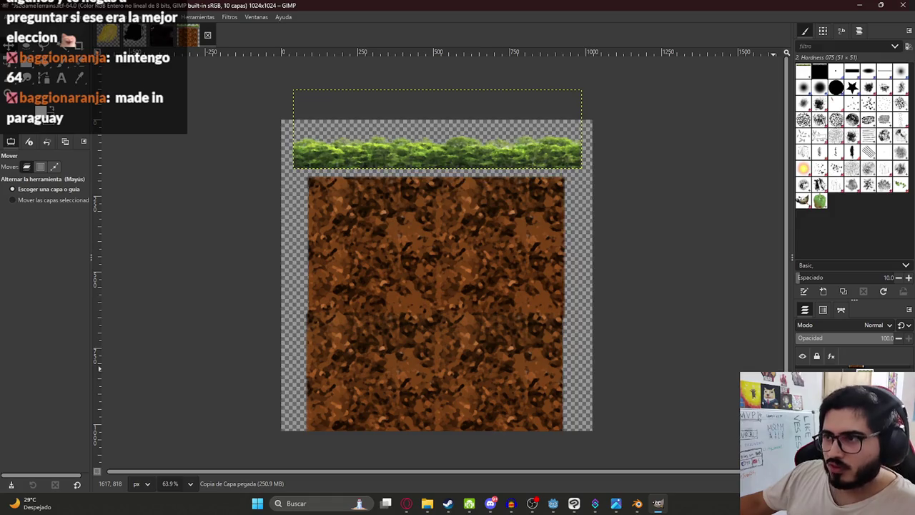
key("alt+Tab")
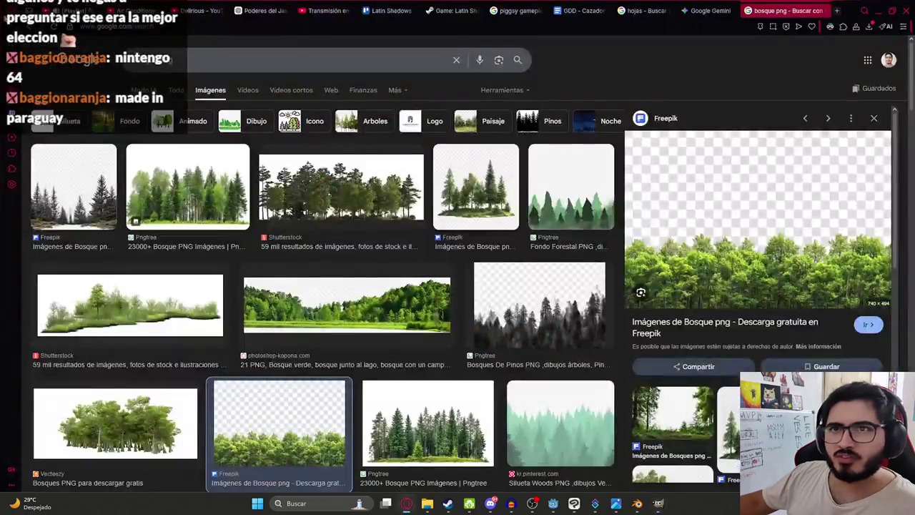
key("alt+Tab")
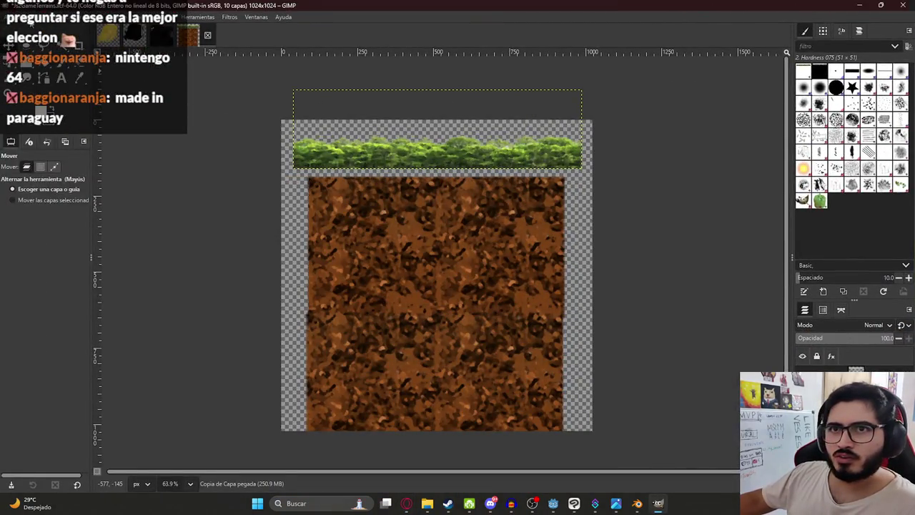
left_click(15, 17)
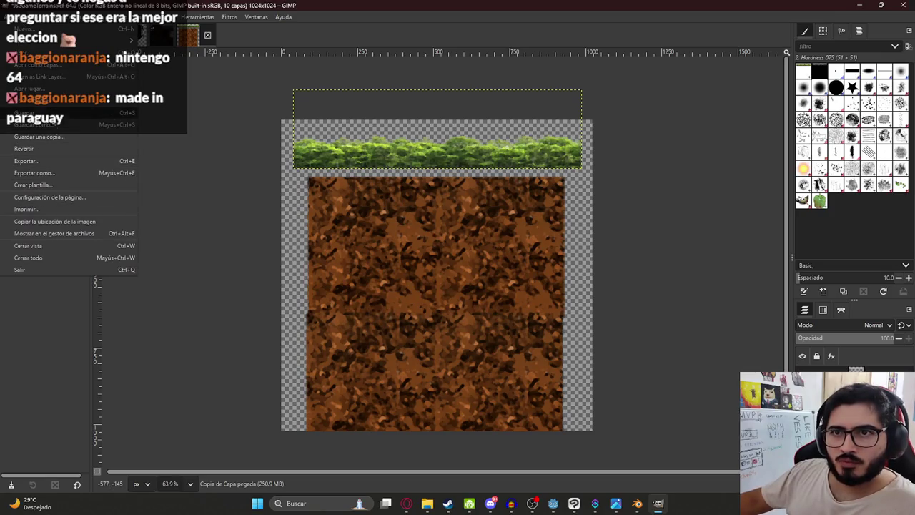
- Export the texture as a PNG named 'Tex' into Mis Videojuegos with default PNG settings
left_click(42, 173)
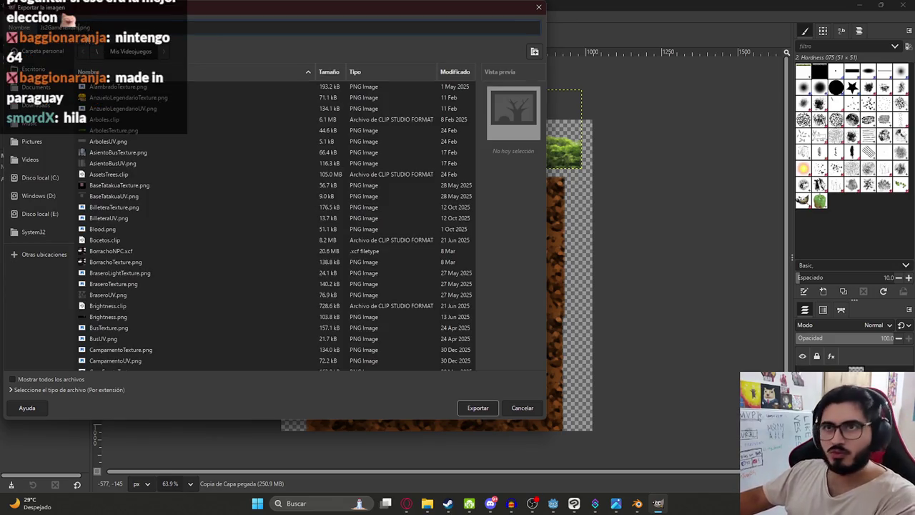
type("Tex")
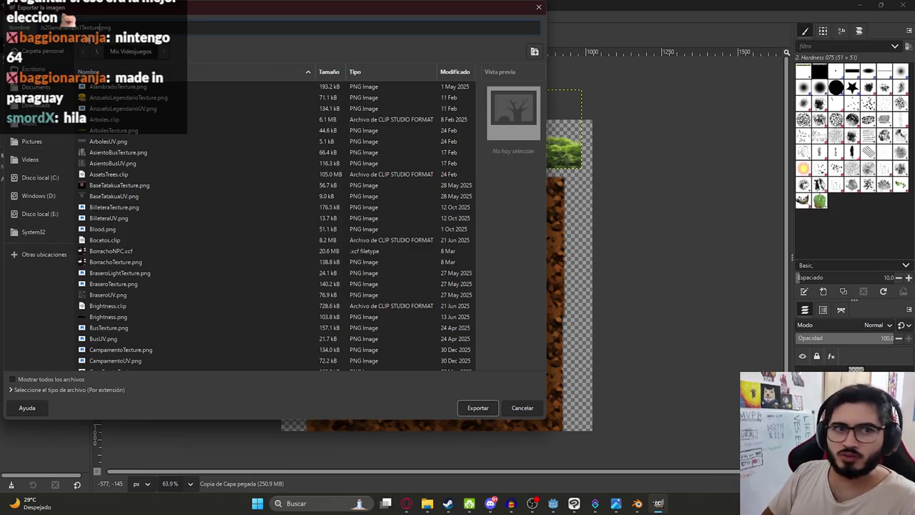
key("Return")
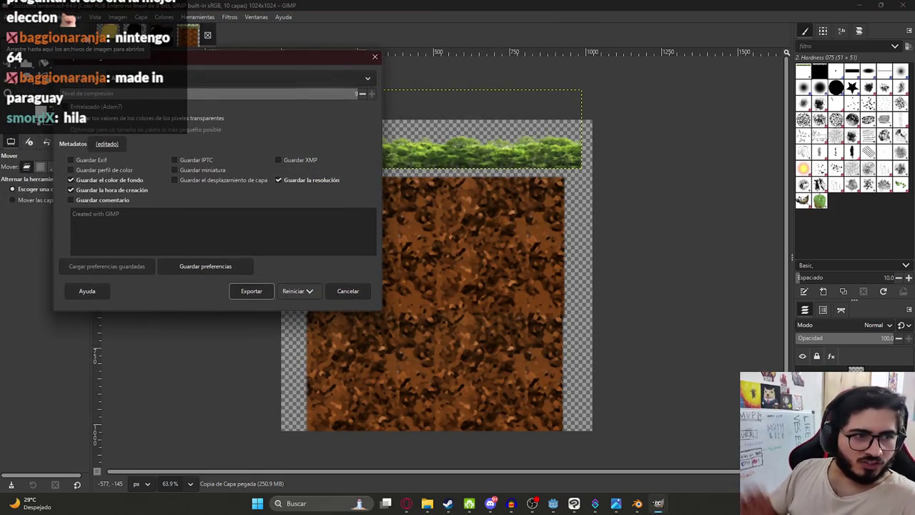
left_click(251, 290)
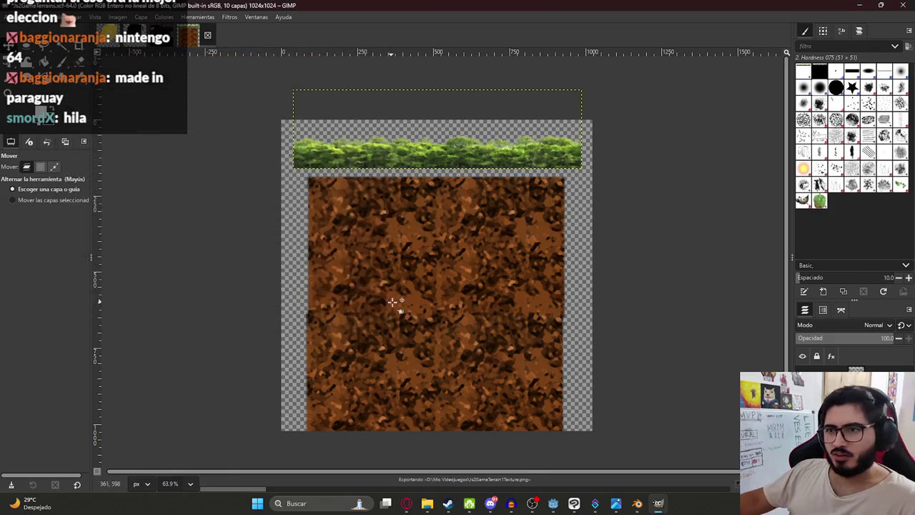
scroll(414, 292, "down", 3, "ctrl")
scroll(414, 291, "up", 4, "ctrl")
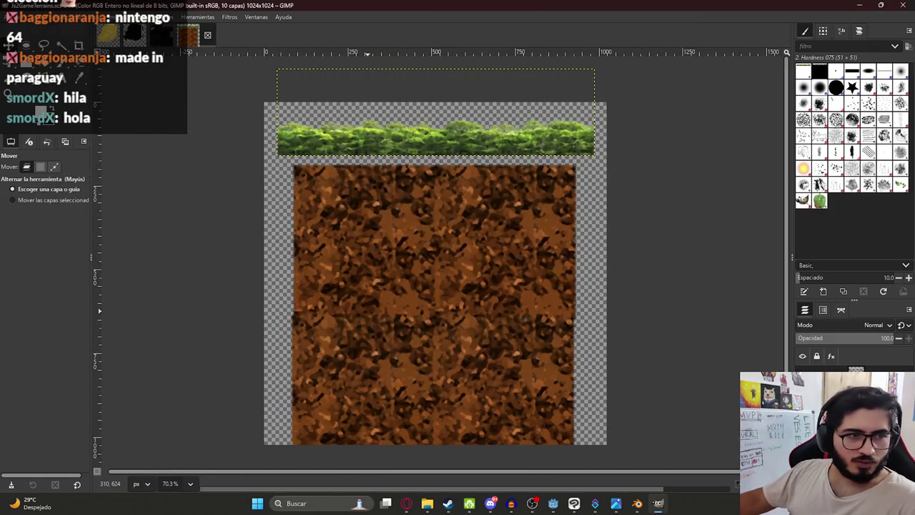
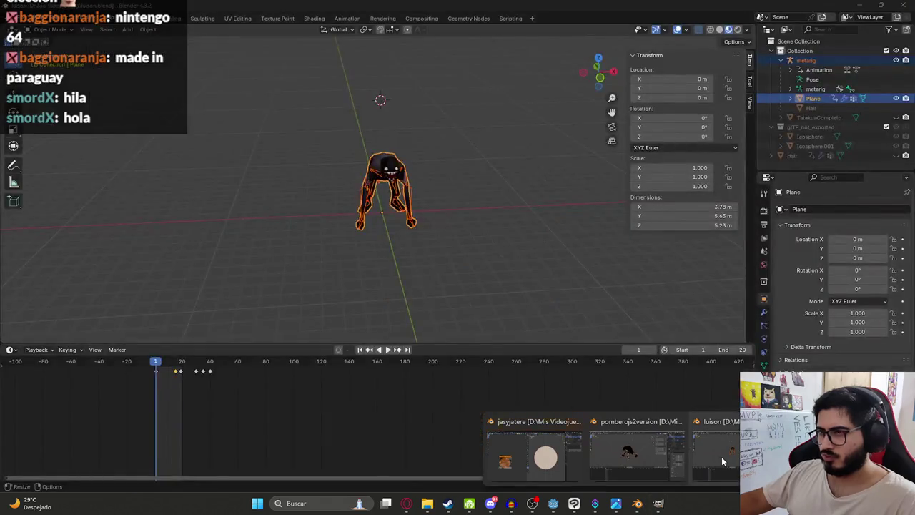
- Return the cylinder to object mode in the jasyjatere project and save it
left_click(534, 450)
middle_click_drag(565, 214, 541, 266)
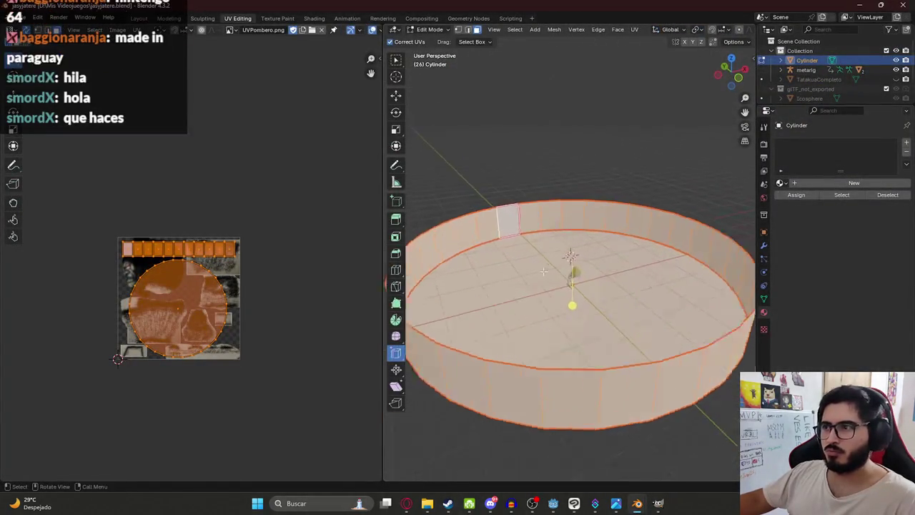
key("Tab")
scroll(547, 254, "up", 5)
scroll(557, 286, "down", 5)
key("ctrl+s")
middle_click_drag(561, 302, 530, 318)
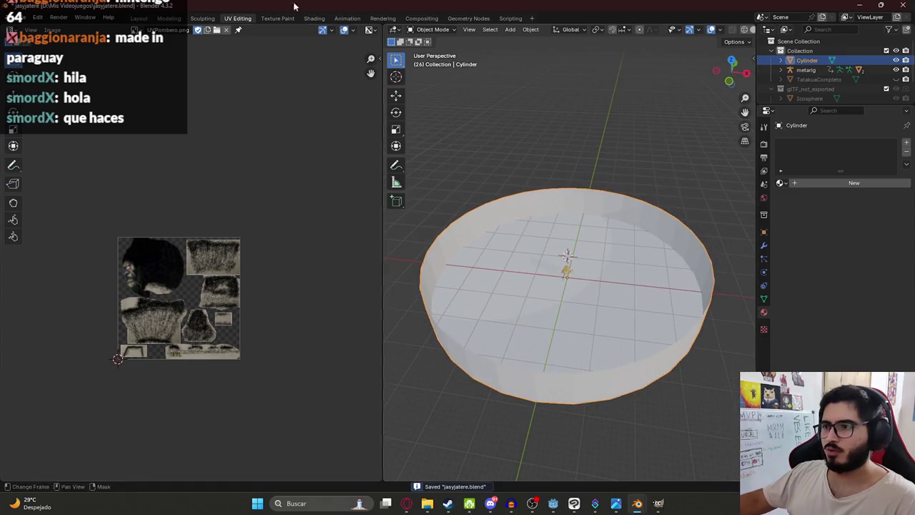
- Give the cylinder a new material with Js2GameTerrain1Texture.png as its Base Color image texture
left_click(315, 18)
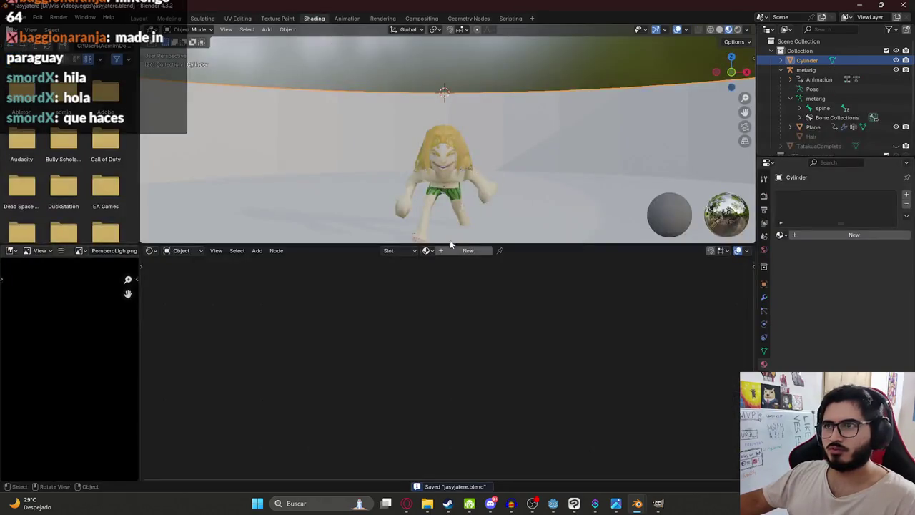
left_click(468, 250)
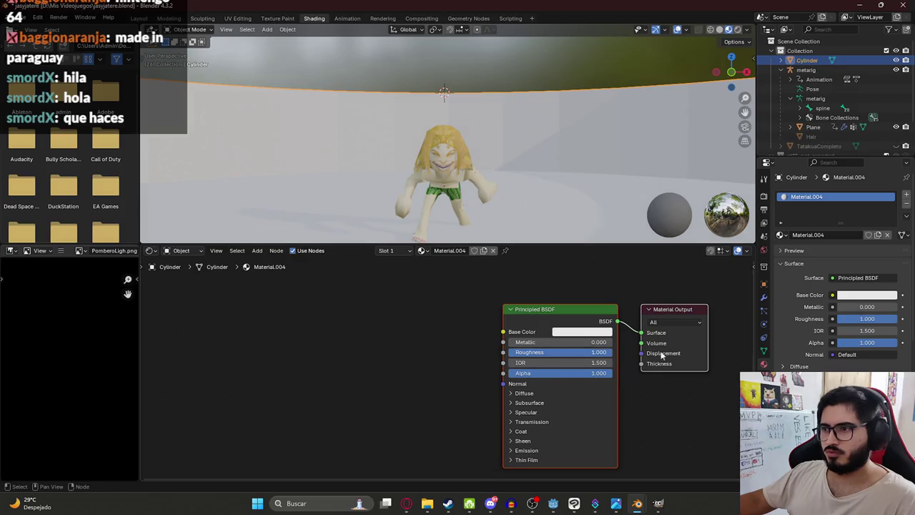
left_click_drag(503, 331, 310, 338)
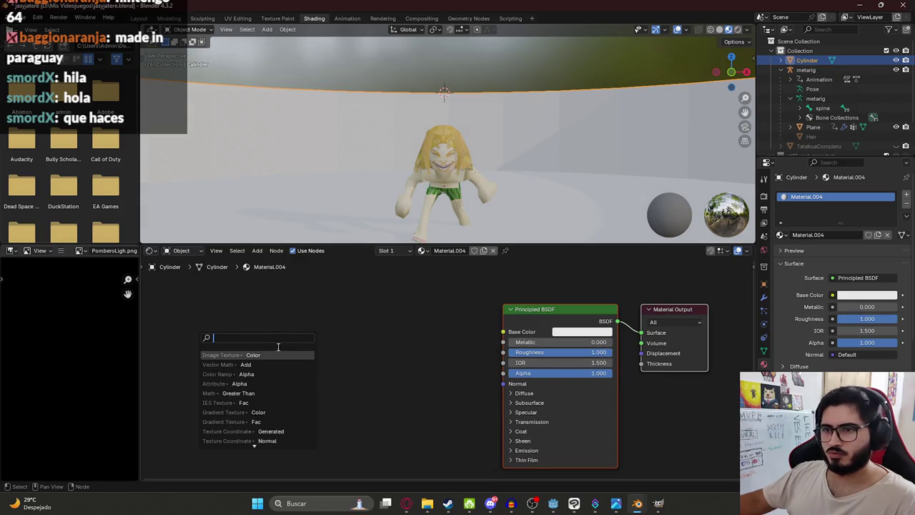
left_click(271, 354)
left_click(286, 359)
scroll(524, 261, "down", 2)
scroll(526, 260, "down", 3)
scroll(527, 259, "down", 3)
scroll(530, 255, "down", 2)
scroll(533, 253, "down", 3)
scroll(528, 251, "down", 3)
scroll(481, 248, "down", 3)
scroll(500, 257, "up", 3)
left_click(517, 270)
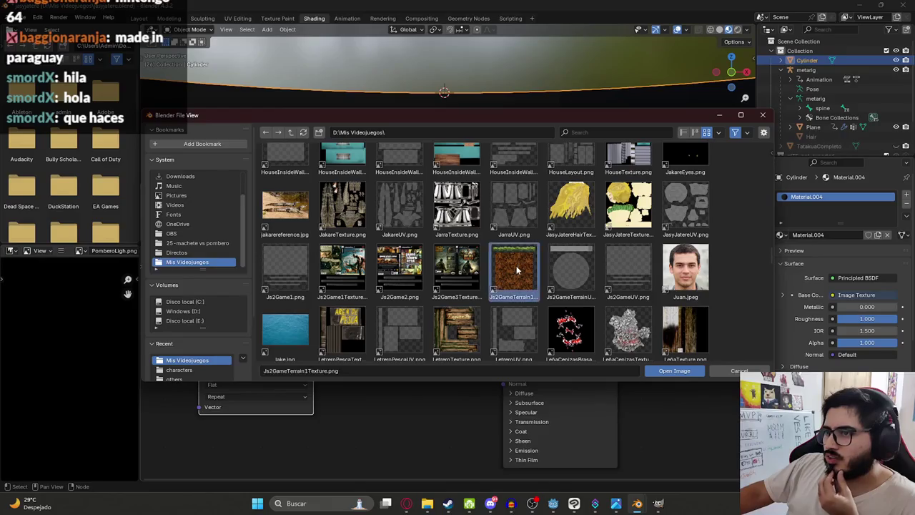
double_click(518, 270)
- Connect the texture's Alpha to the material's Alpha, inspect the hedge walls, and save
scroll(506, 173, "down", 3)
scroll(421, 142, "down", 3)
scroll(408, 164, "down", 3)
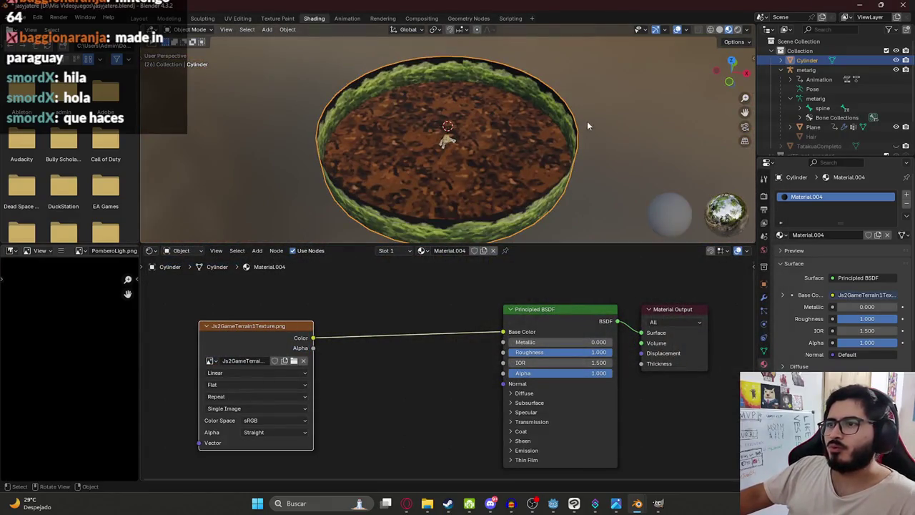
left_click(585, 128)
middle_click_drag(347, 113, 505, 413)
left_click_drag(504, 377, 313, 347)
middle_click_drag(386, 179, 385, 126)
scroll(445, 110, "up", 5)
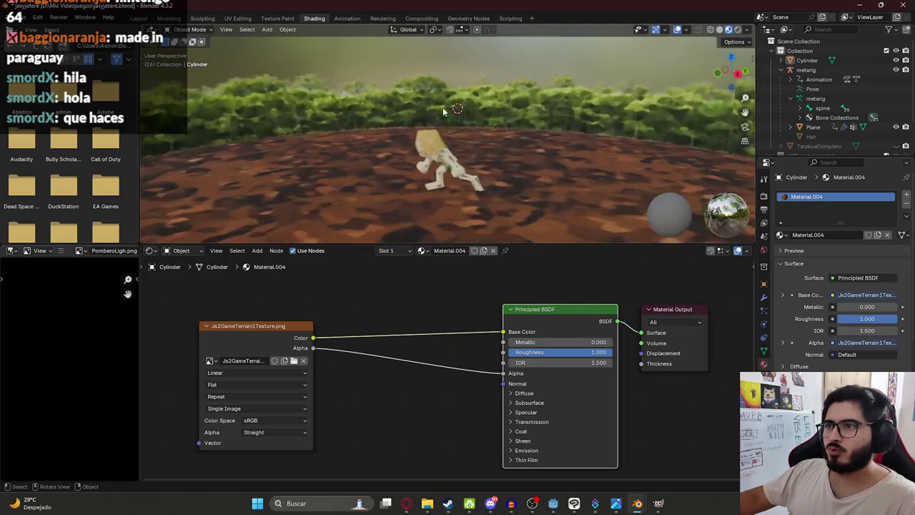
scroll(444, 109, "up", 3)
mouse_move(388, 81)
middle_mouse_down()
mouse_move(354, 114)
mouse_move(489, 114)
middle_mouse_up()
key("ctrl+z")
key("ctrl+s")
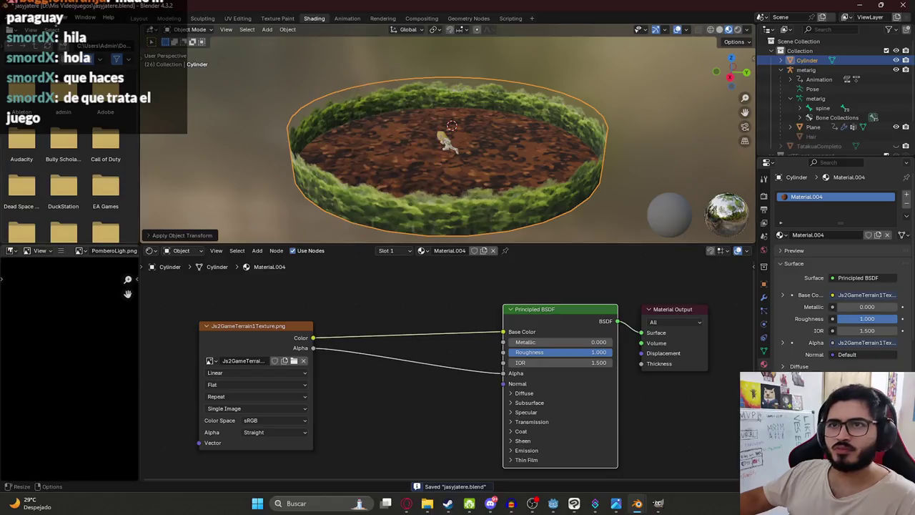
- Start a glTF 2.0 export and create a new terrains folder inside assets
left_click(24, 18)
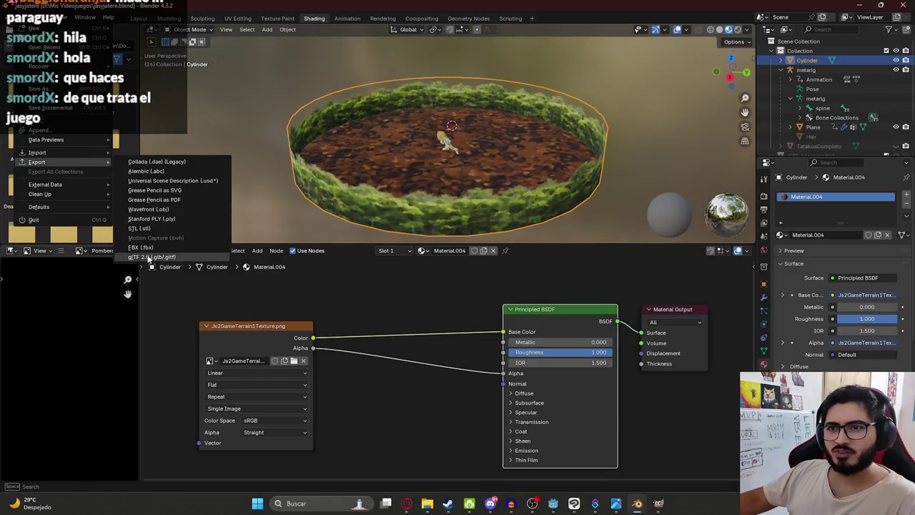
left_click(148, 257)
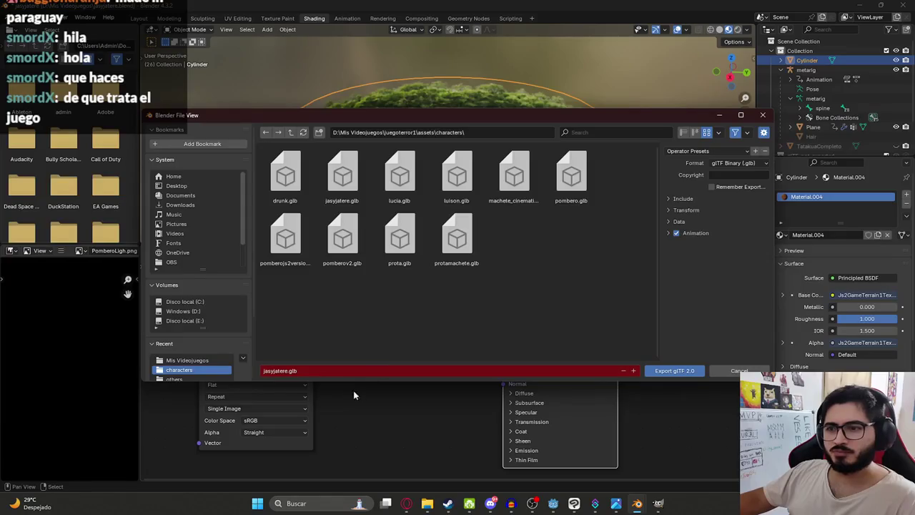
left_click(291, 133)
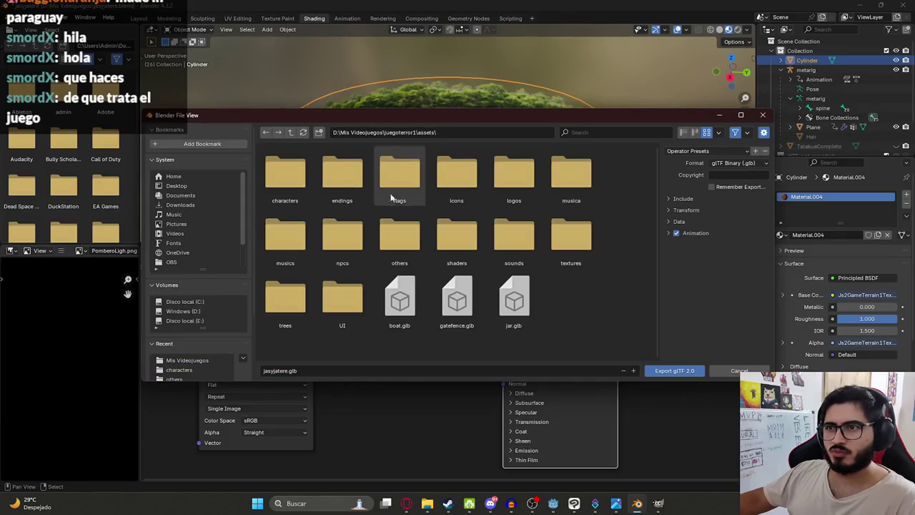
right_click(356, 350)
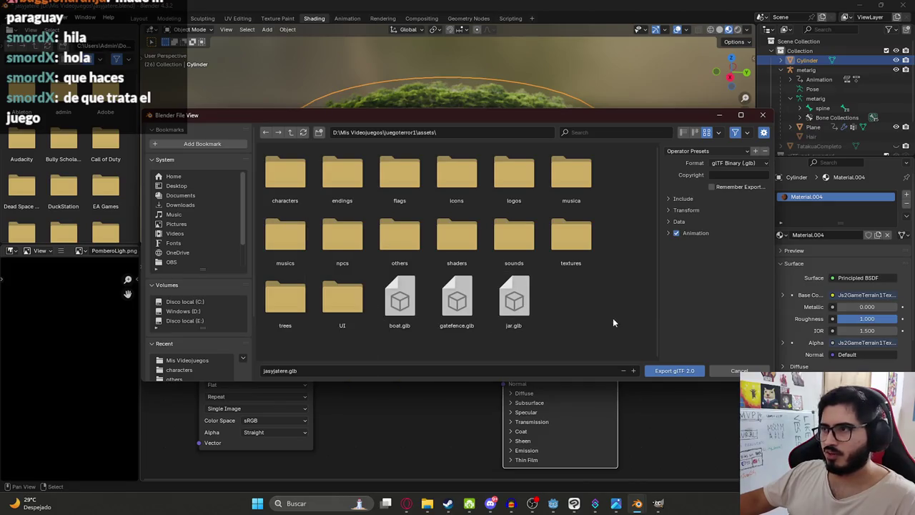
right_click(593, 310)
left_click(588, 323)
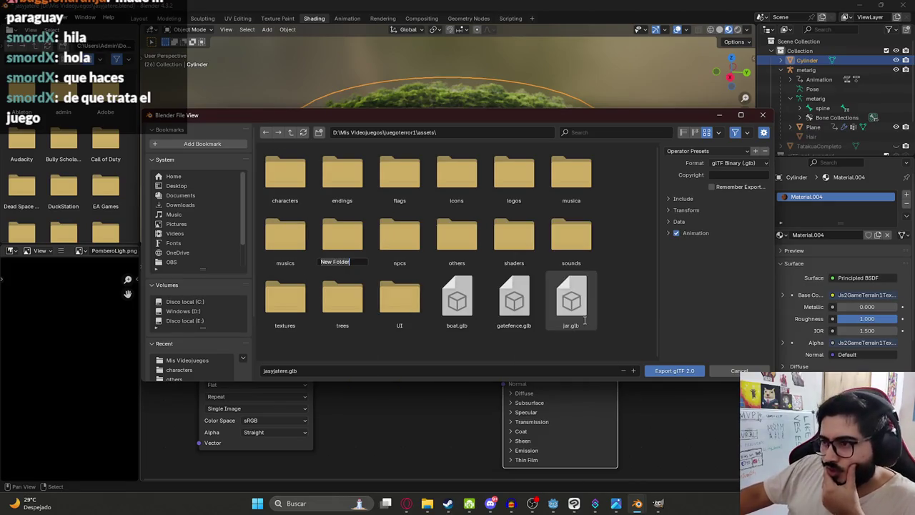
type("terrains")
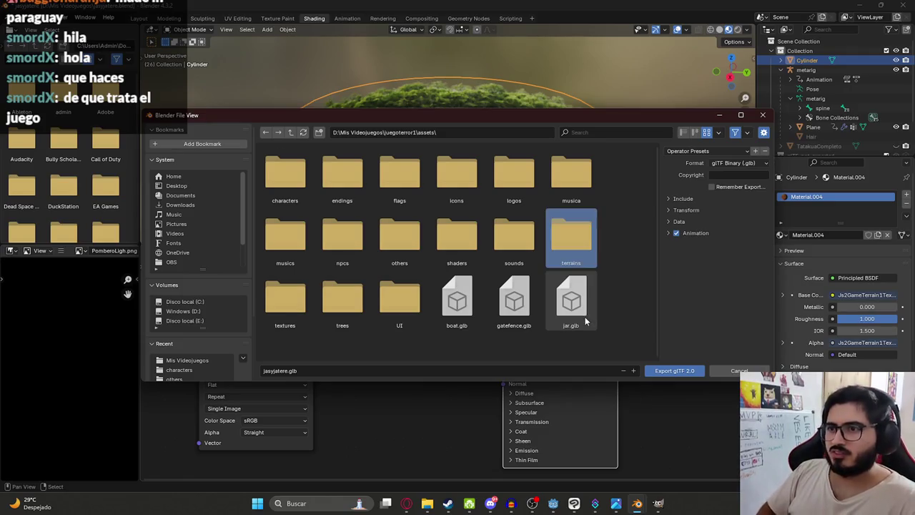
key("Return")
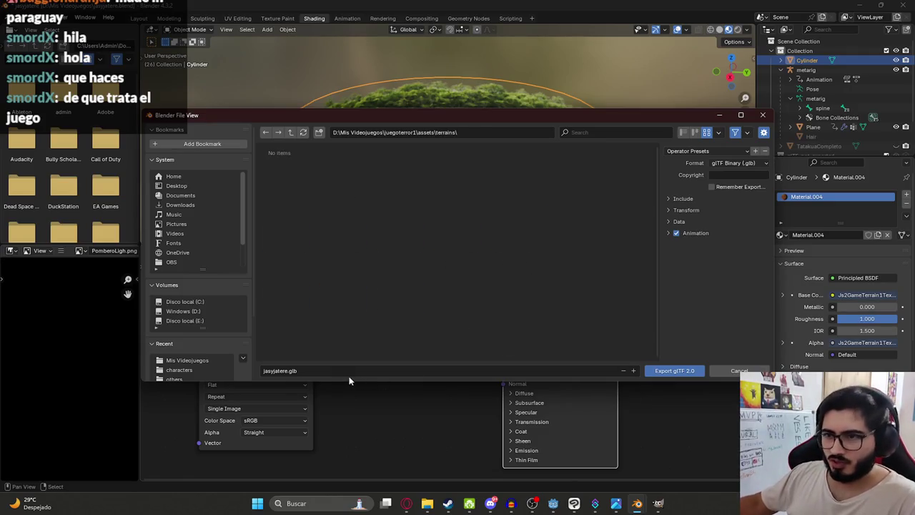
- Export the cylinder as Js2GameTerrain1.glb into the terrains folder
left_click(348, 376)
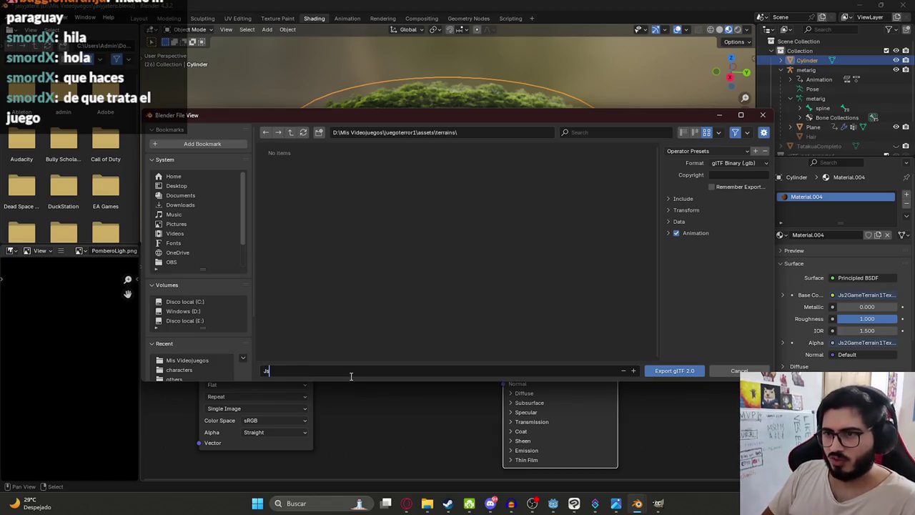
type("Js2GameTerrain1")
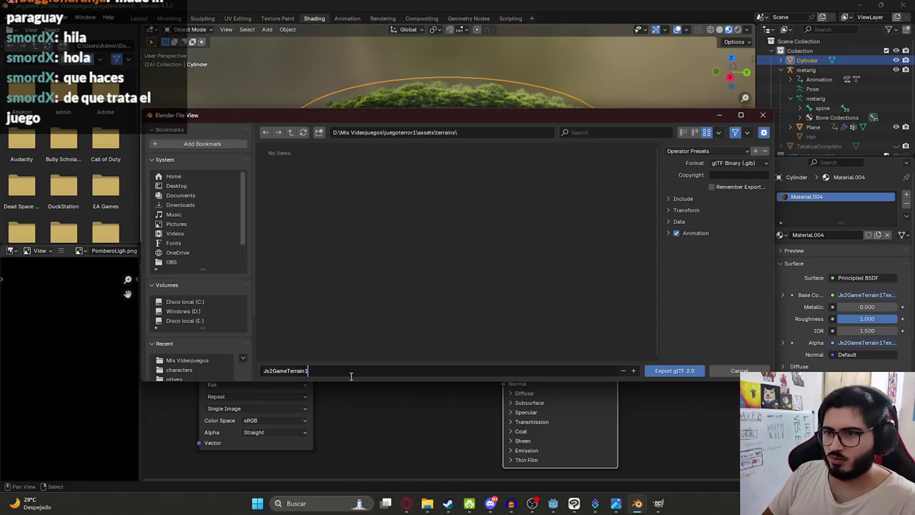
key("Return")
left_click(690, 200)
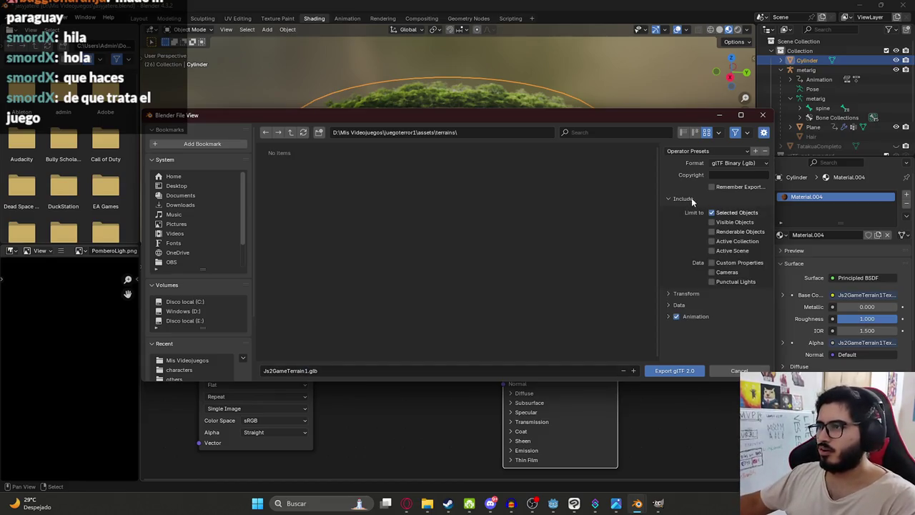
left_click(670, 377)
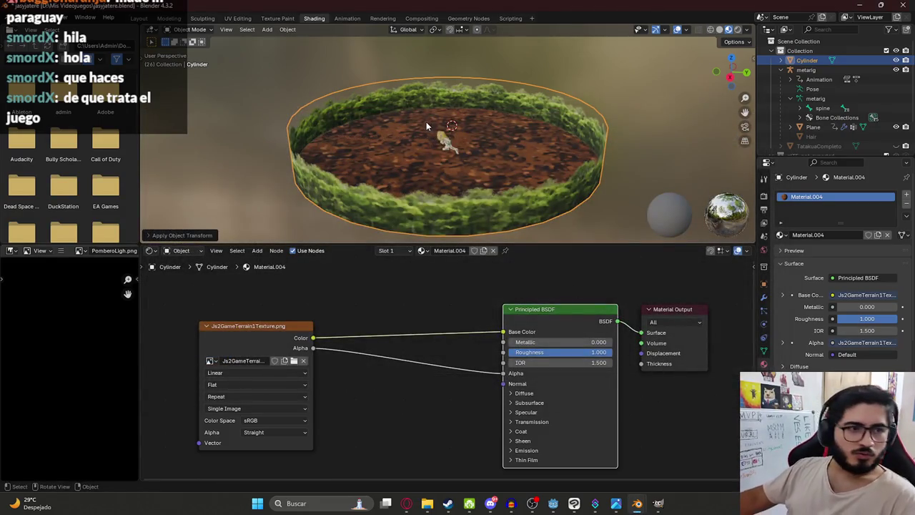
- View the arena from directly above in orthographic and save the Blender project
scroll(426, 126, "down", 2)
scroll(426, 126, "up", 5)
scroll(429, 166, "up", 2)
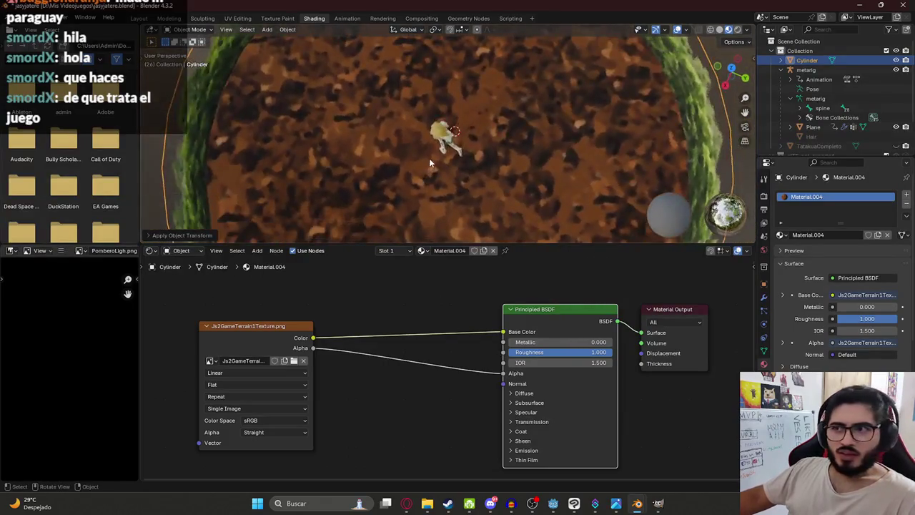
scroll(429, 166, "down", 4)
key("KP_5")
scroll(487, 108, "up", 3)
scroll(509, 136, "up", 2)
key("KP_7")
key("ctrl+s")
scroll(524, 154, "down", 4)
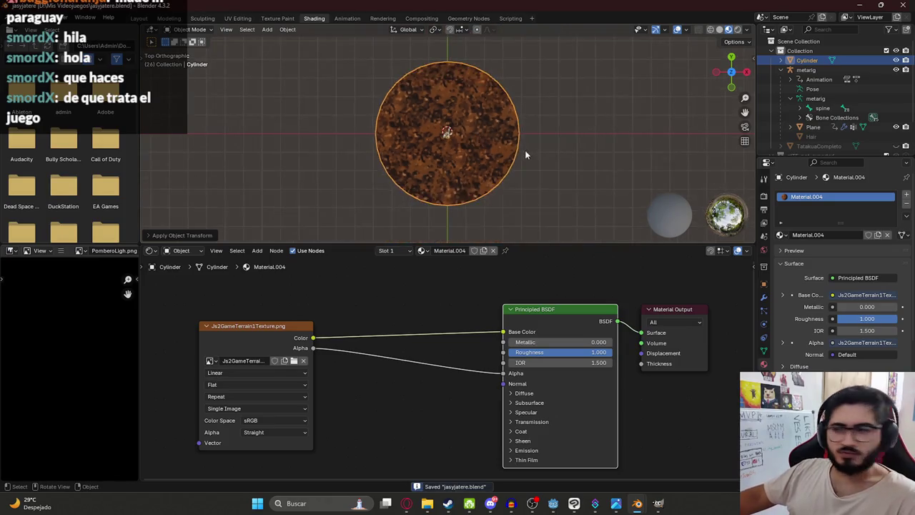
left_click(559, 505)
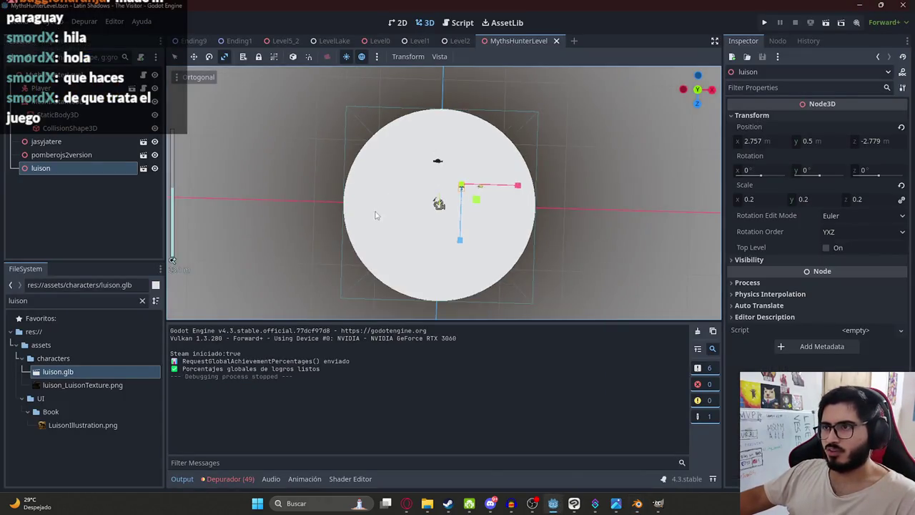
- Filter the FileSystem dock by 'js' and then 'terra' to look for the terrain files
double_click(80, 300)
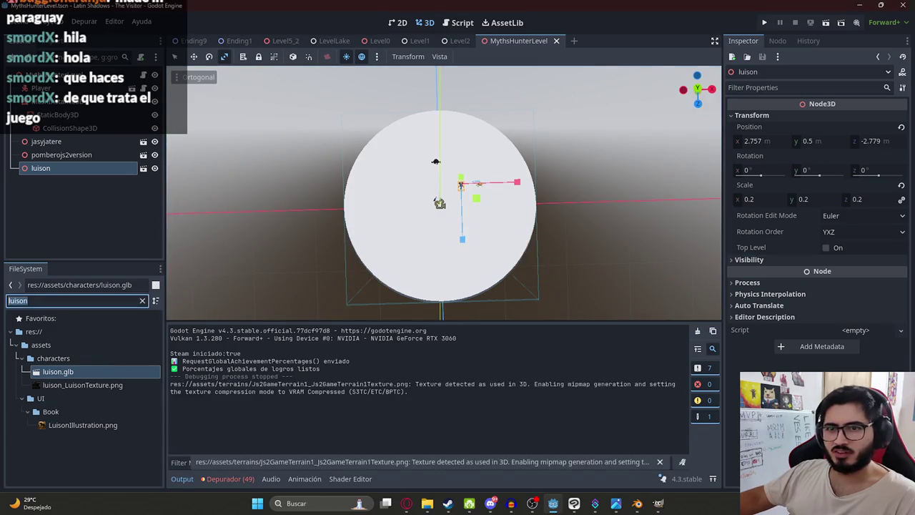
type("js2")
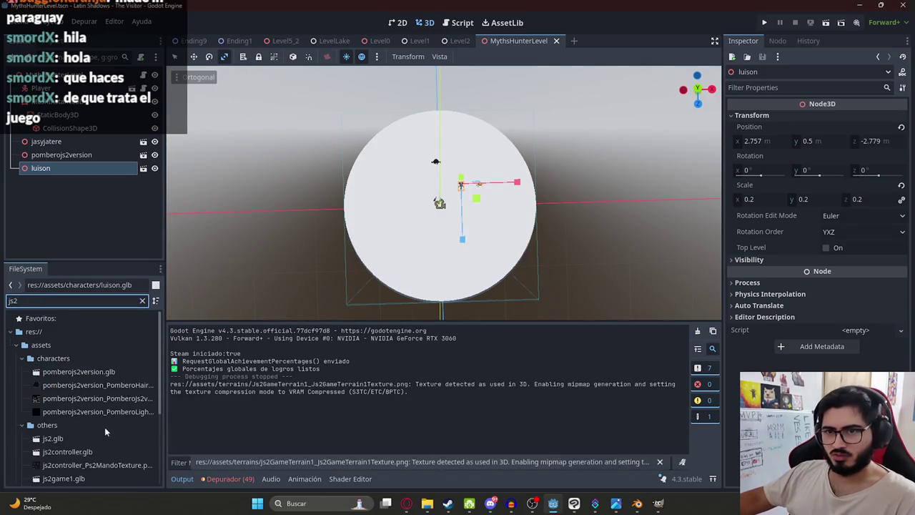
scroll(298, 263, "down", 5)
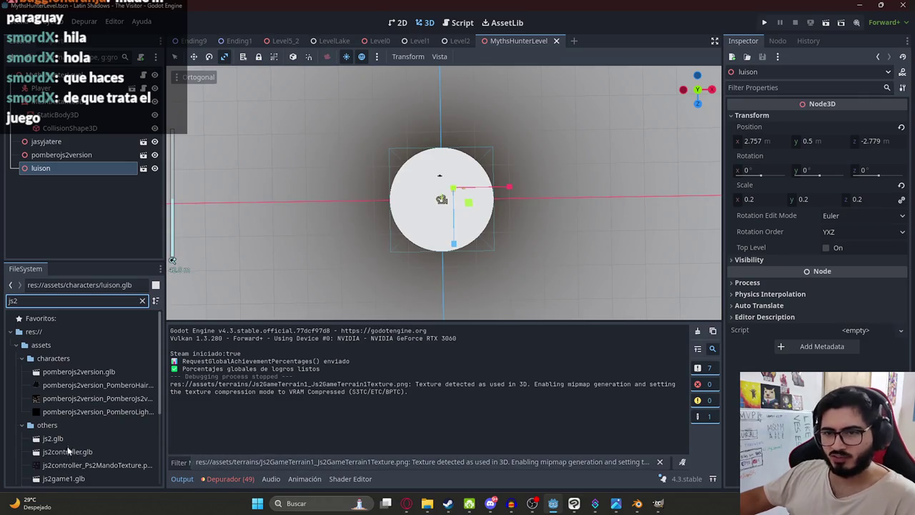
scroll(44, 442, "down", 3)
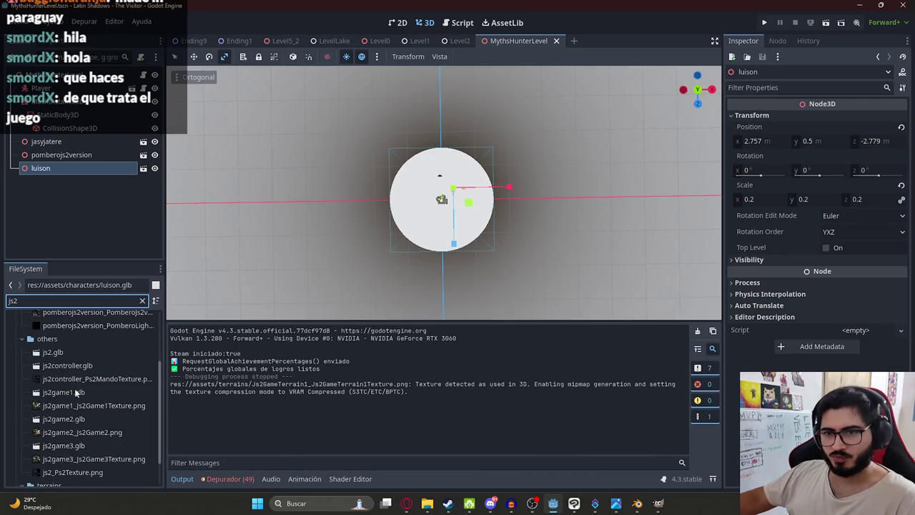
scroll(80, 457, "down", 2)
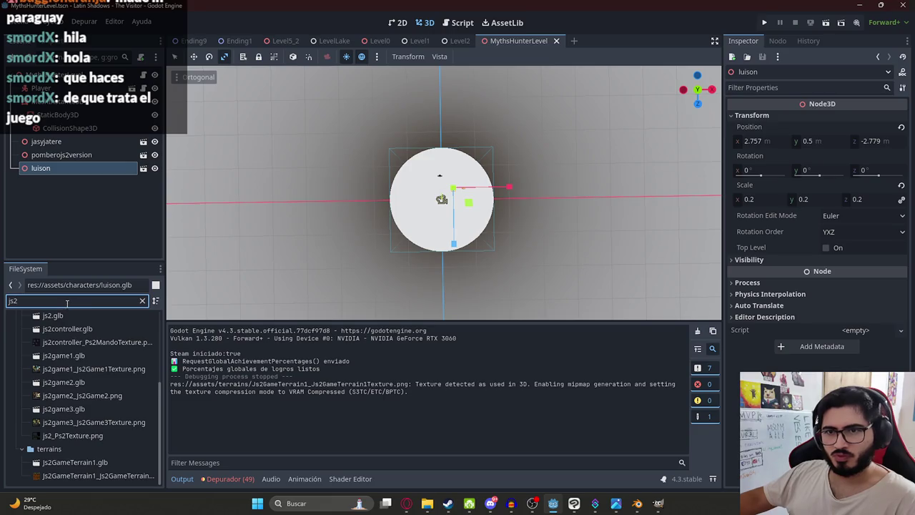
type("te")
key("ctrl+a")
type("terra")
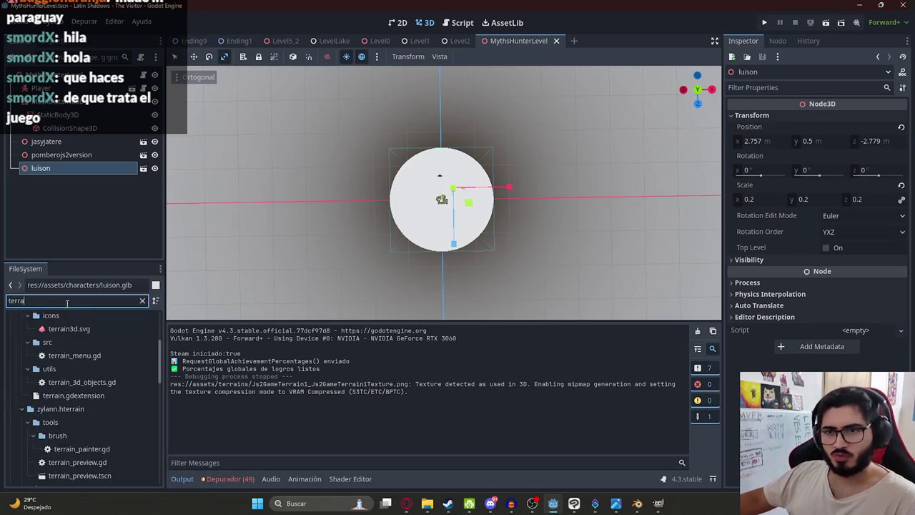
scroll(104, 386, "down", 3)
scroll(104, 386, "down", 3)
scroll(105, 400, "down", 2)
- Filter by 'js2gameter' and drag Js2GameTerrain1.glb into the level viewport
left_click(426, 504)
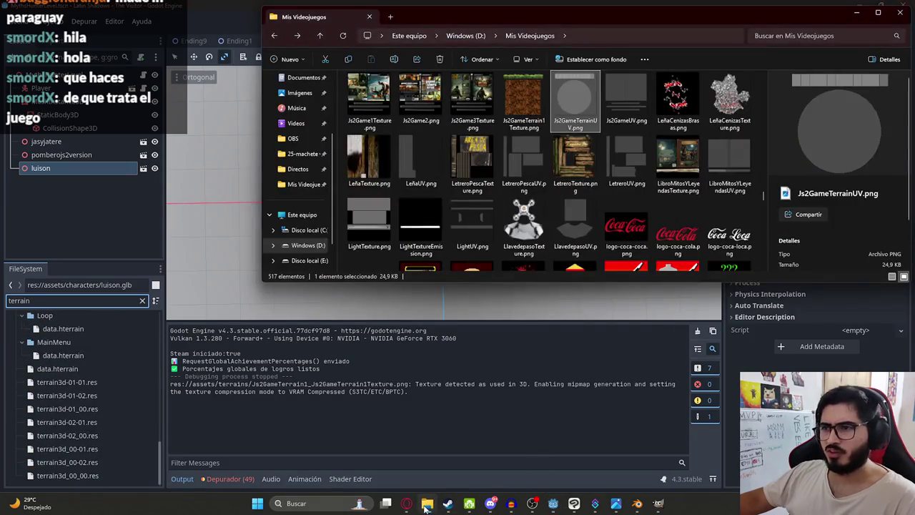
left_click(426, 504)
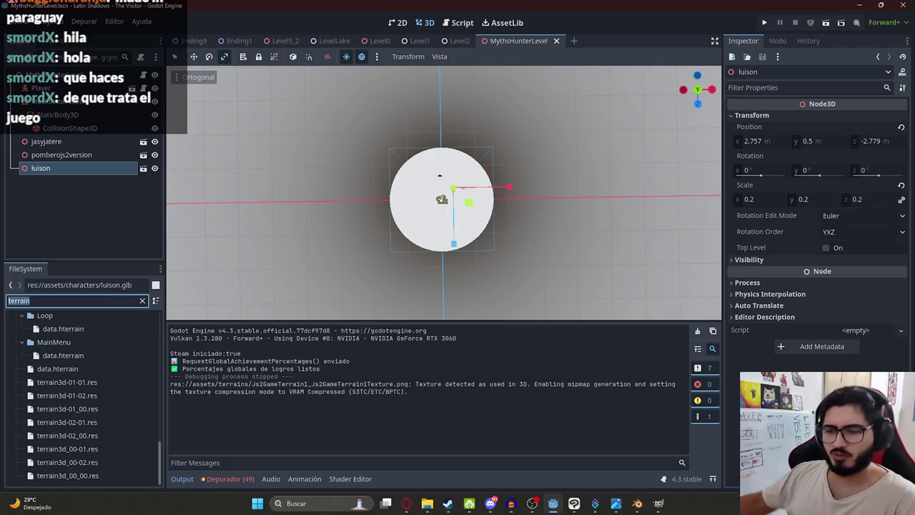
type("js2game")
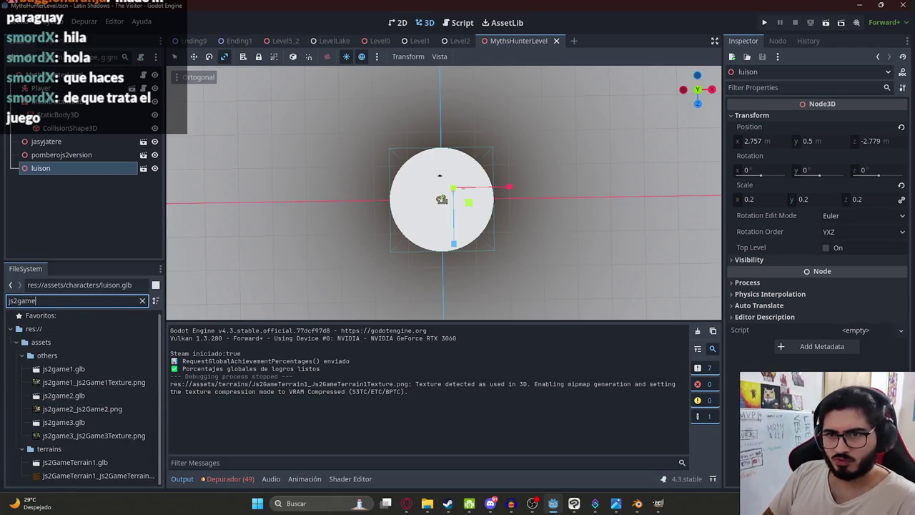
type("ter")
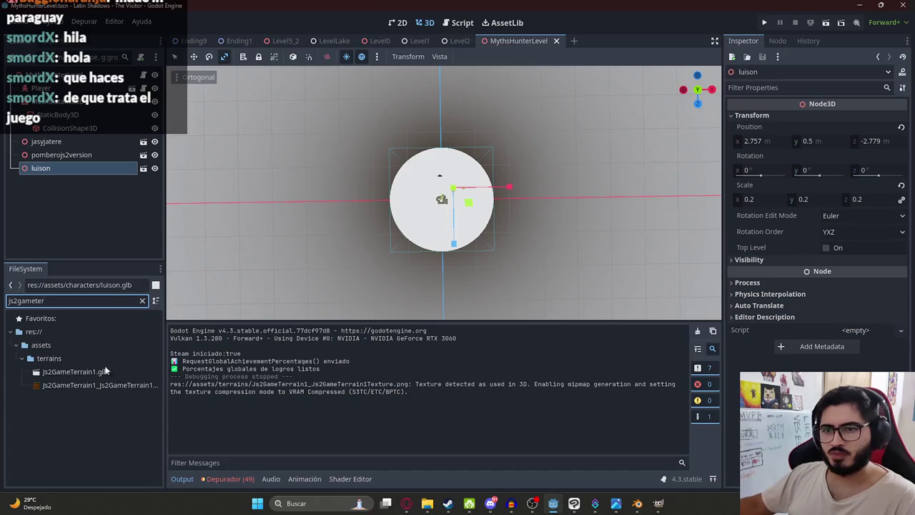
left_click_drag(112, 368, 440, 214)
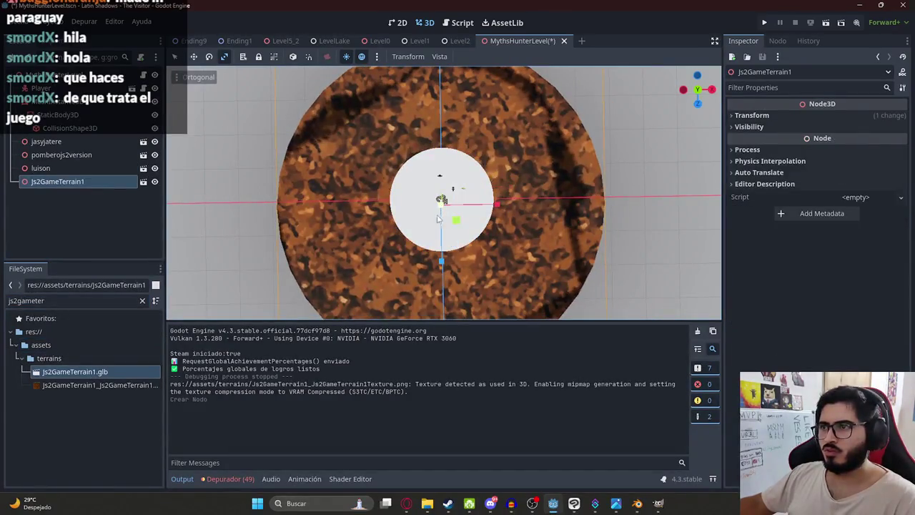
- Reset the terrain's position to the origin and set its scale to 0.17
left_click(751, 115)
left_click(902, 127)
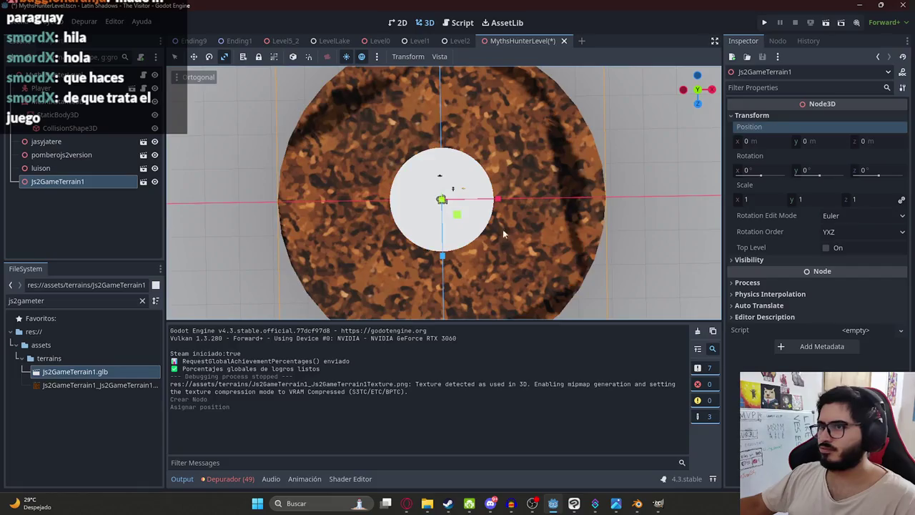
middle_click_drag(500, 214, 496, 102)
scroll(628, 136, "up", 5)
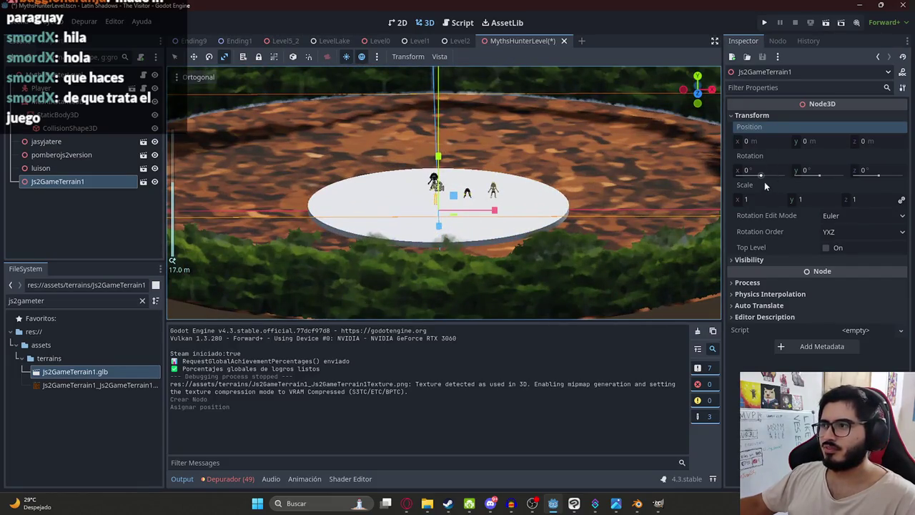
left_click(769, 200)
type("0.17")
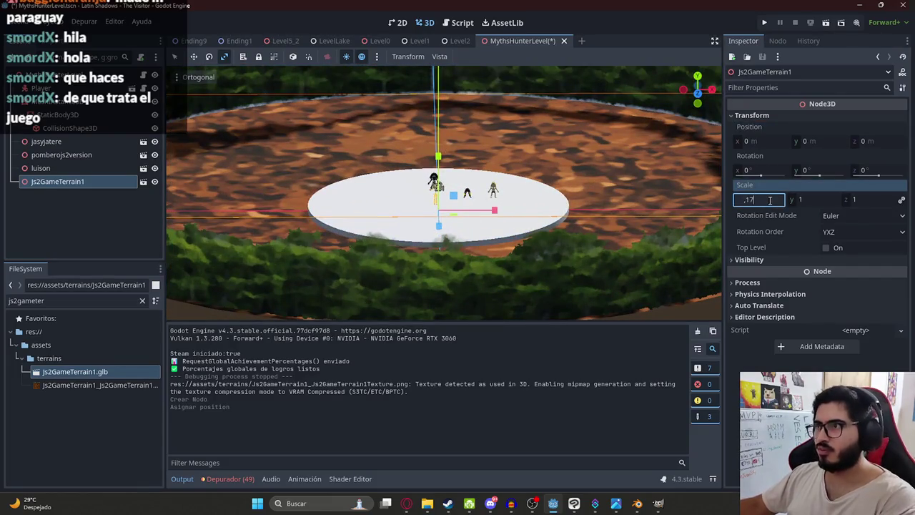
key("Return")
scroll(572, 228, "up", 5)
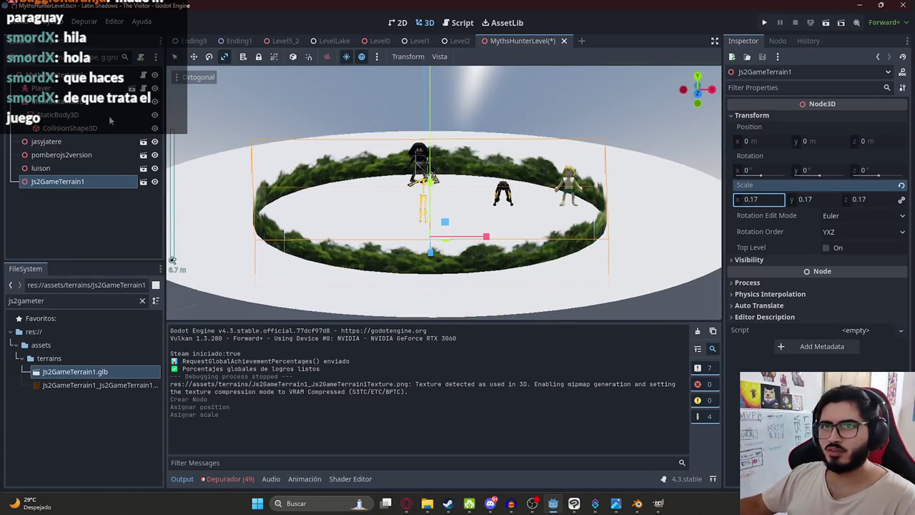
- Delete the old floor body and save the level scene
left_click(155, 115)
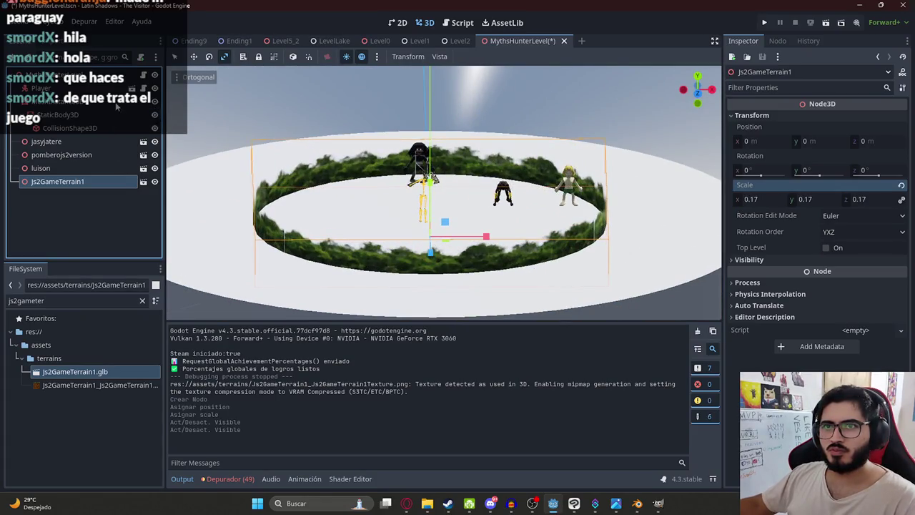
right_click(116, 106)
left_click(164, 410)
key("Return")
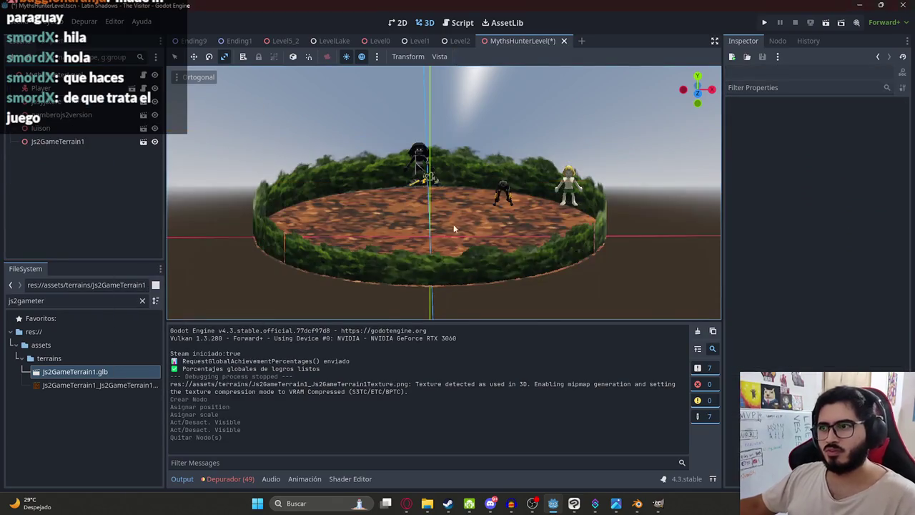
scroll(458, 226, "down", 3)
mouse_move(458, 226)
middle_mouse_down()
mouse_move(494, 298)
mouse_move(449, 215)
mouse_move(472, 179)
mouse_move(508, 238)
mouse_move(507, 188)
mouse_move(493, 200)
mouse_move(507, 184)
mouse_move(488, 225)
mouse_move(526, 249)
mouse_move(561, 247)
mouse_move(460, 164)
mouse_move(461, 209)
middle_mouse_up()
left_click(449, 216)
key("ctrl+s")
- Change the terrain's scale to 0.2
left_click(774, 200)
type("0.2")
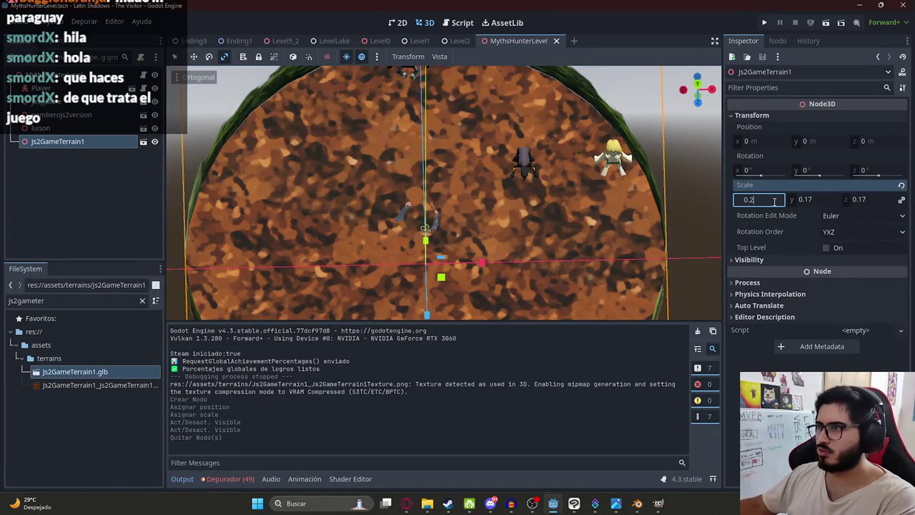
key("Return")
middle_click_drag(458, 214, 451, 137)
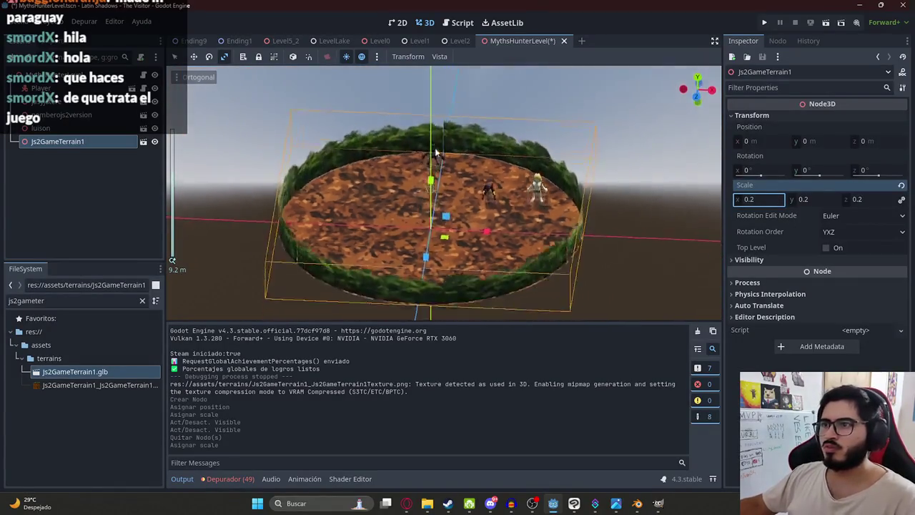
scroll(451, 137, "down", 2)
- Lower the Player and the other characters onto the arena floor and save
left_click(43, 88)
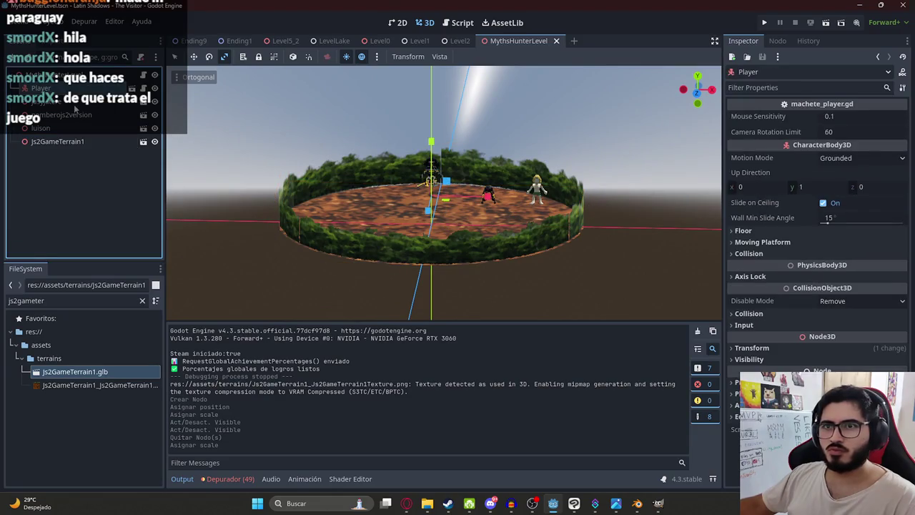
left_click(43, 128, "shift")
scroll(303, 124, "up", 3)
left_click(175, 56)
scroll(507, 206, "up", 5)
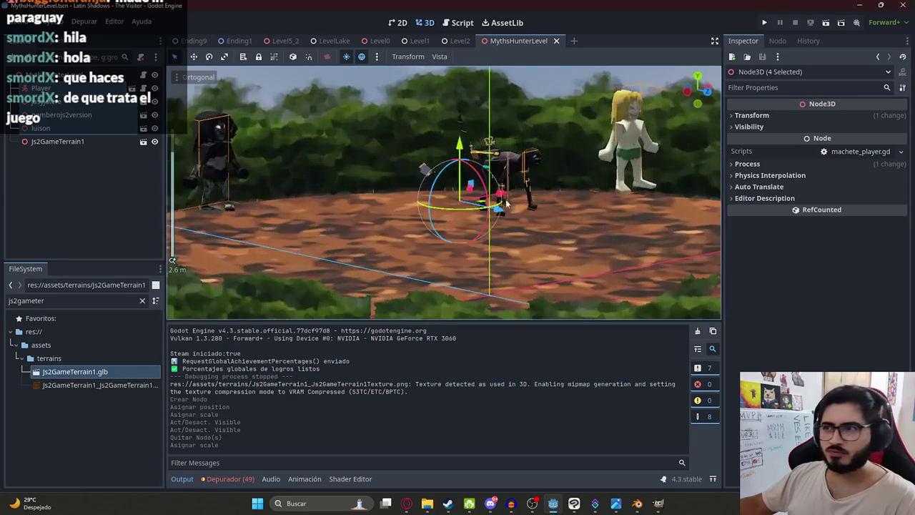
mouse_move(457, 146)
left_mouse_down()
mouse_move(465, 189)
mouse_move(469, 177)
left_mouse_up()
key("ctrl+s")
- Select the Player and run the game to playtest the arena
mouse_move(465, 129)
middle_mouse_down()
mouse_move(501, 168)
mouse_move(549, 180)
mouse_move(514, 151)
mouse_move(572, 163)
mouse_move(493, 105)
middle_mouse_up()
left_click(525, 175)
right_click(516, 41)
left_click(583, 111)
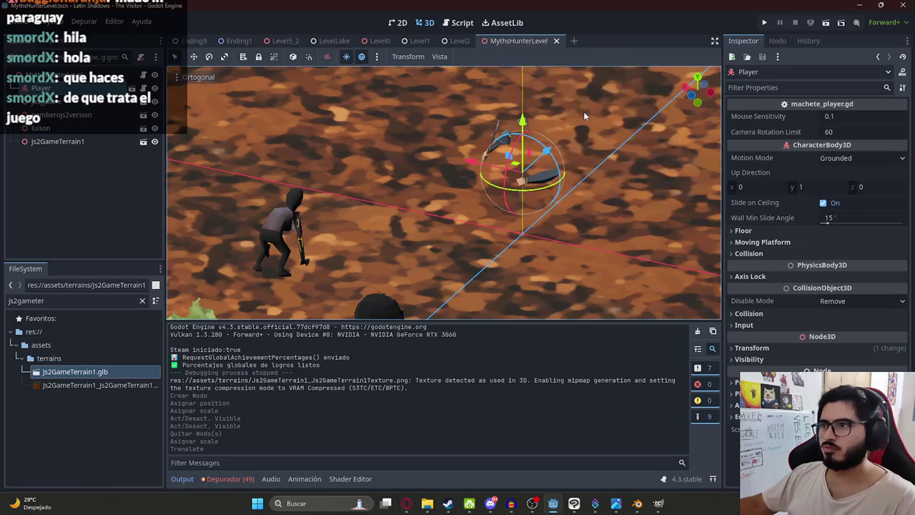
key("F6")
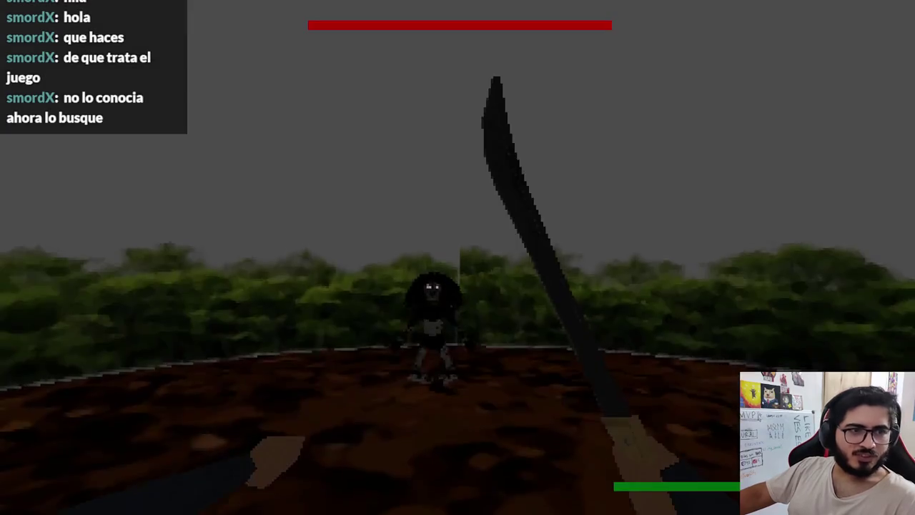
- Stop the playtest and open the import settings for Js2GameTerrain1.glb
key("F8")
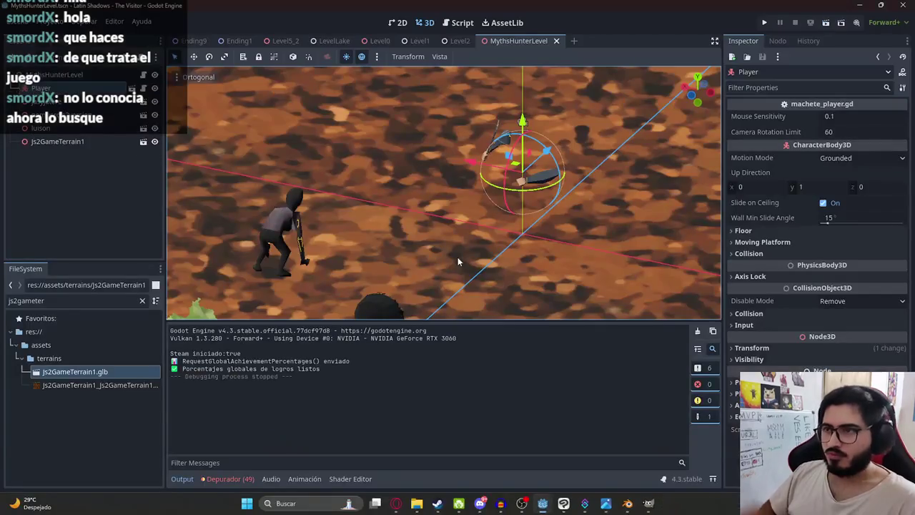
left_click(48, 142)
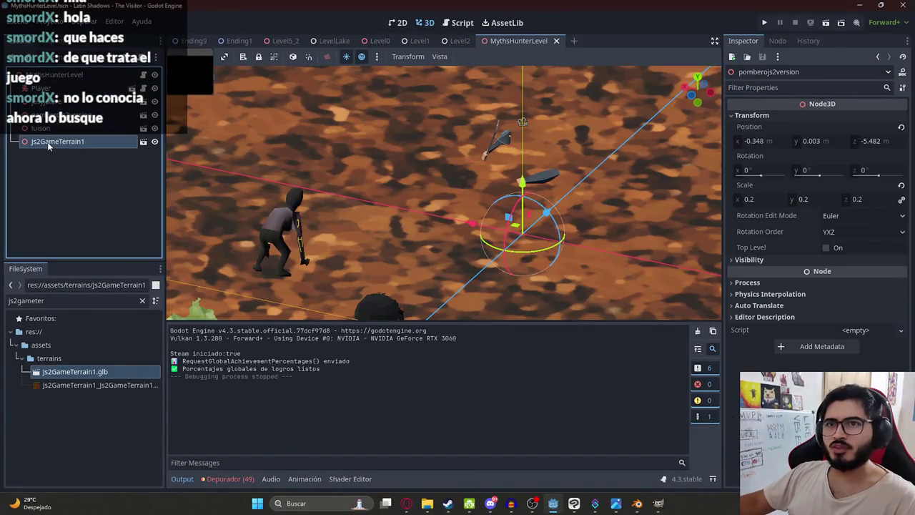
double_click(83, 374)
- Save the Js2GameTerrain1_Cylinder mesh to a file in the terrains folder and reimport
left_click(145, 78)
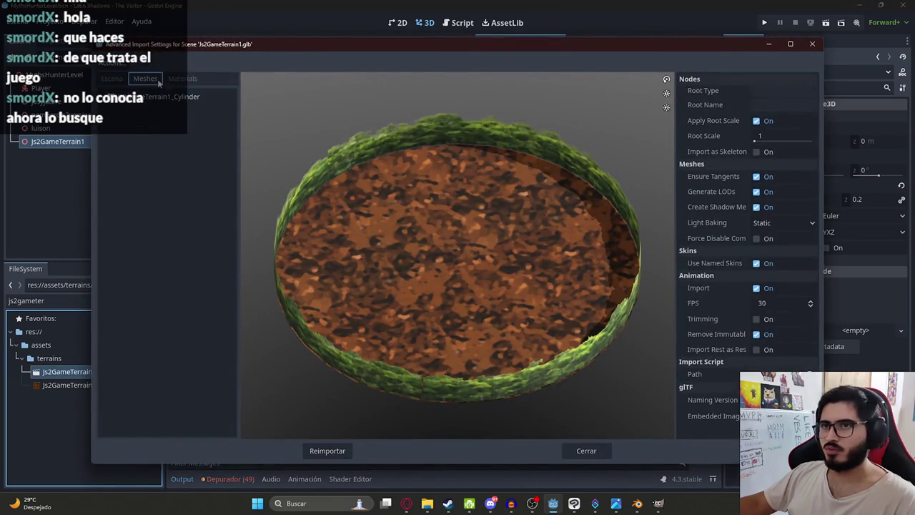
left_click(184, 99)
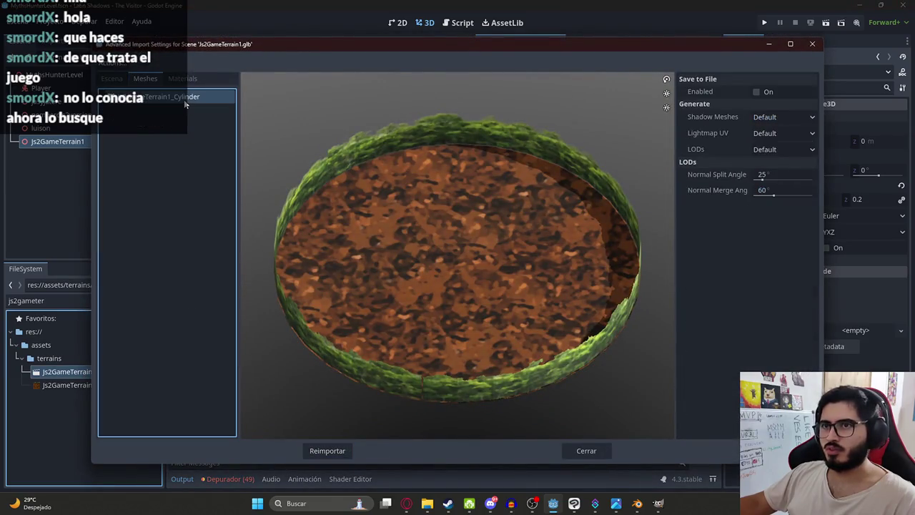
left_click(757, 92)
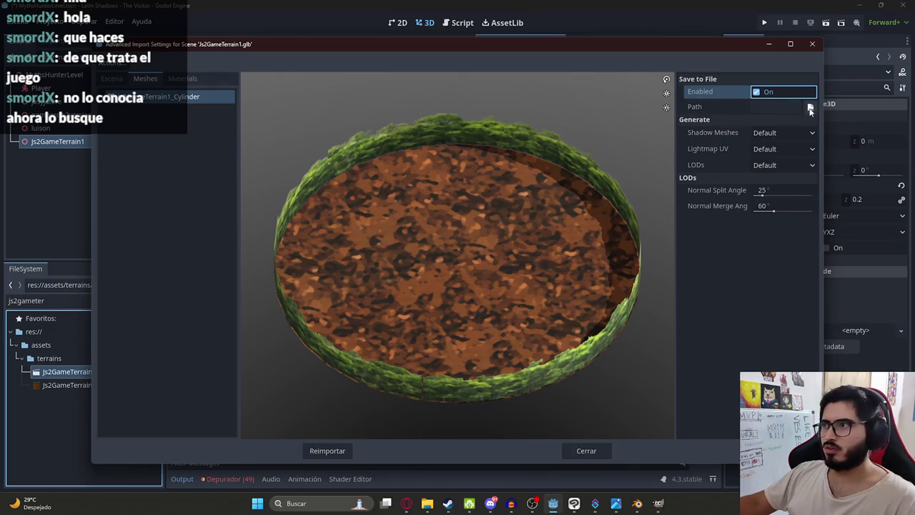
left_click(810, 107)
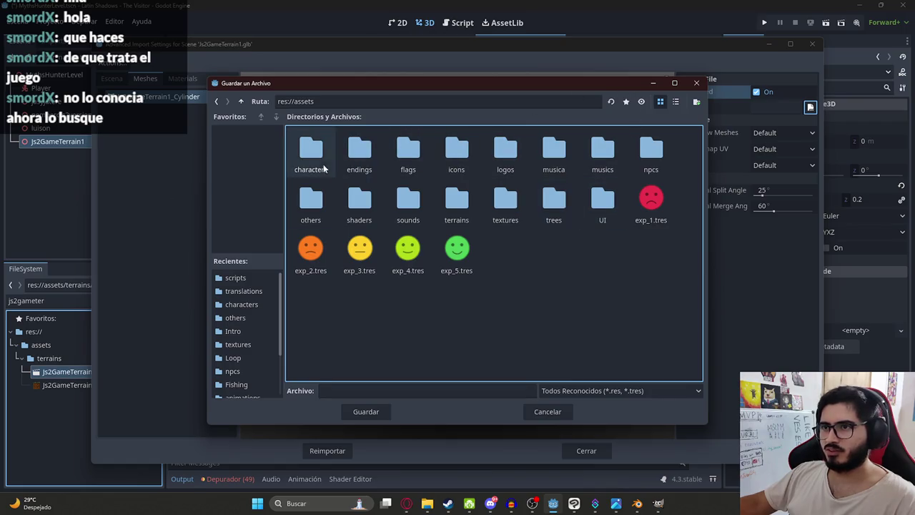
double_click(468, 207)
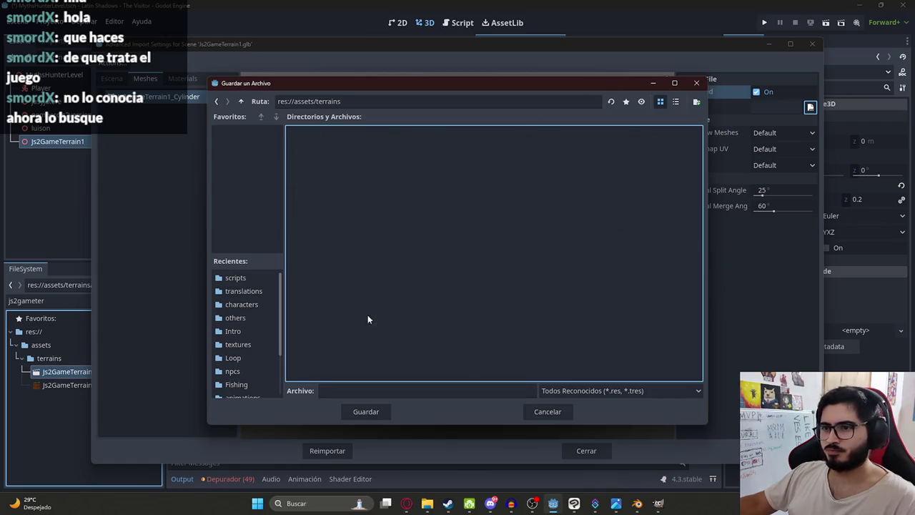
left_click(360, 391)
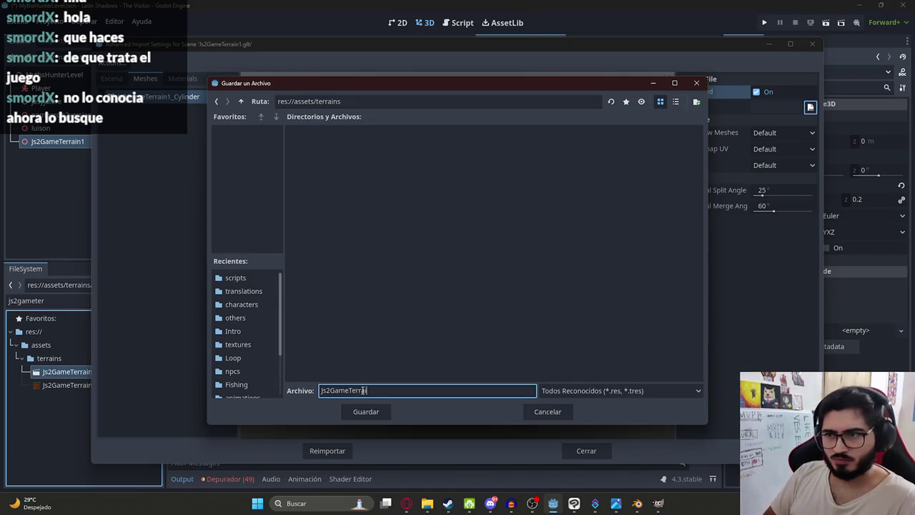
key("Return")
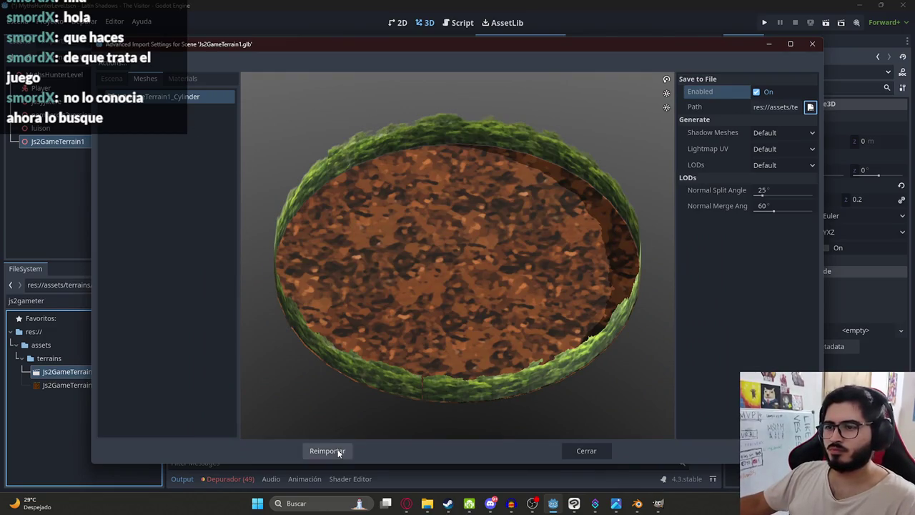
left_click(327, 450)
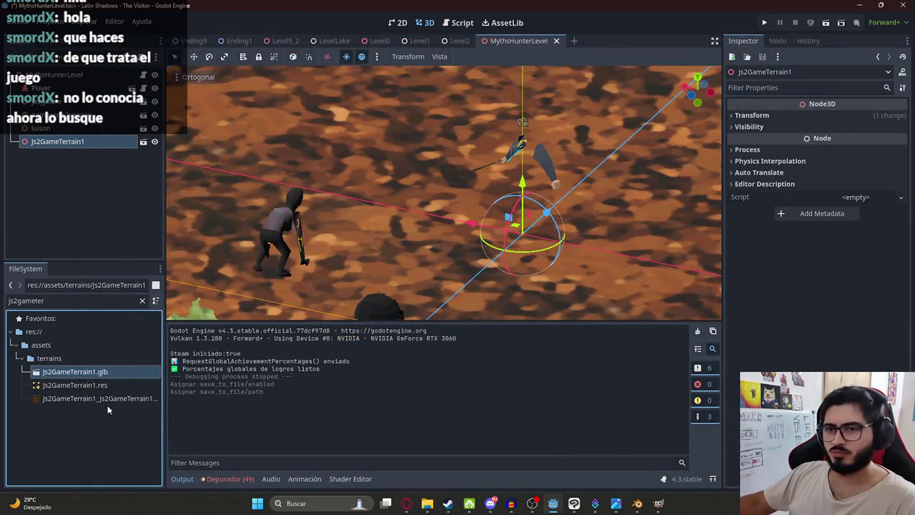
- Replace the old Js2GameTerrain1 node with the saved mesh as Js2GameTerrain2, nudged down, and save
left_click_drag(74, 385, 418, 224)
key("f")
middle_click_drag(444, 227, 445, 286)
right_click(45, 140)
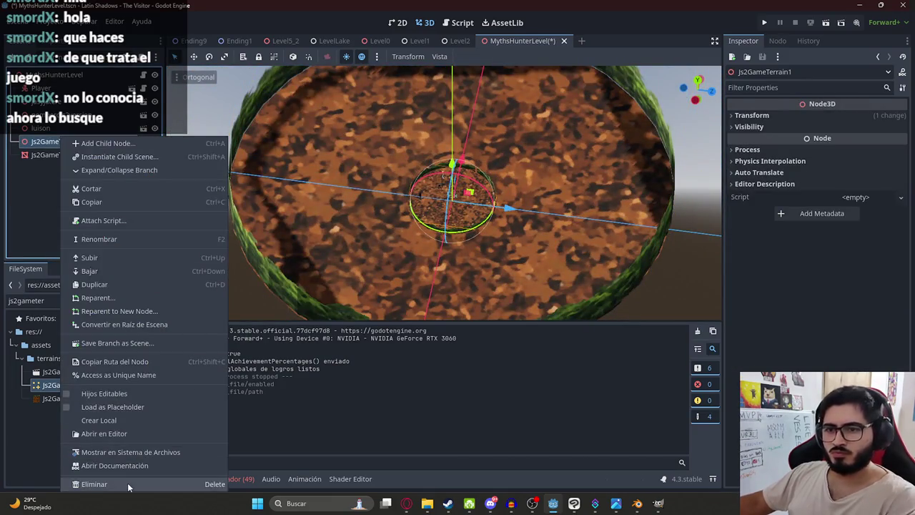
left_click(128, 483)
key("Return")
left_click(101, 140)
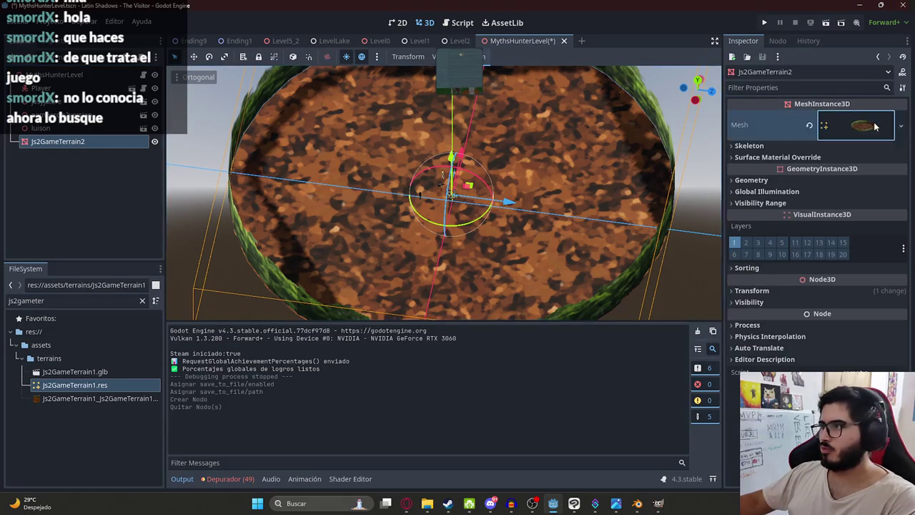
left_click(875, 126)
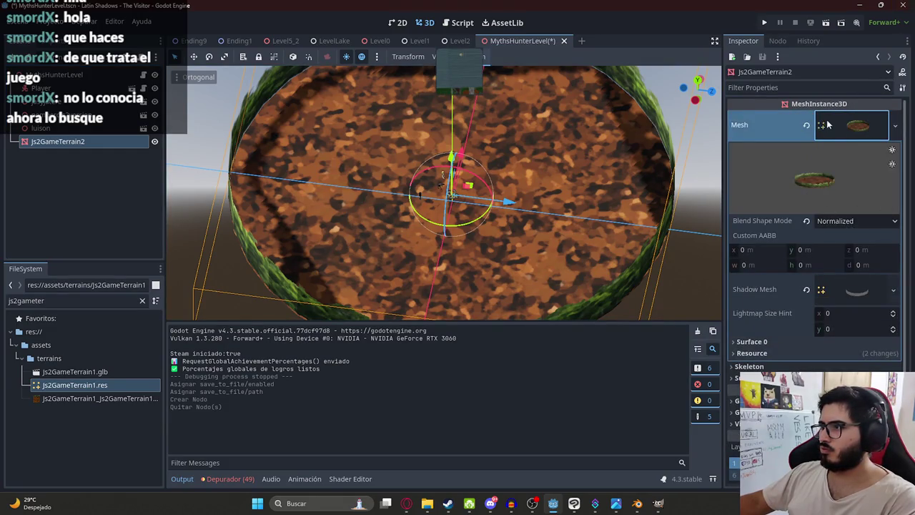
scroll(764, 330, "down", 4)
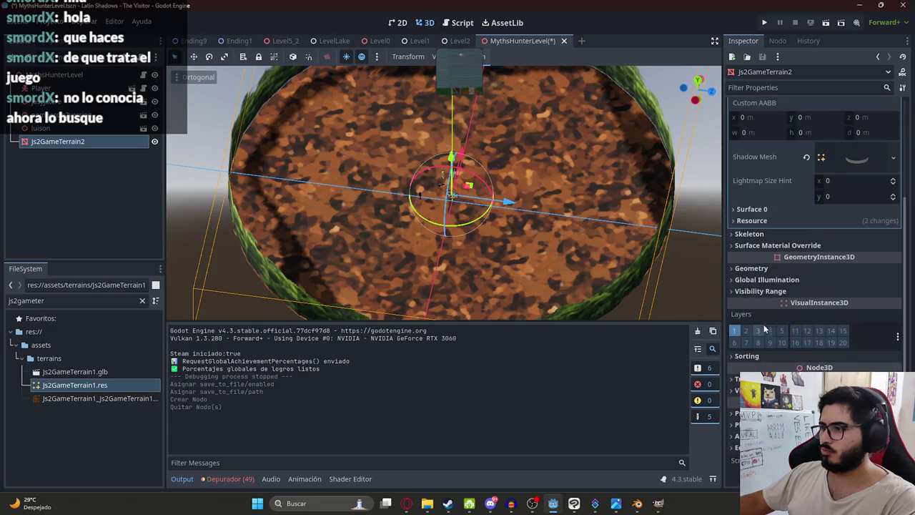
left_click_drag(451, 159, 486, 241)
key("ctrl+s")
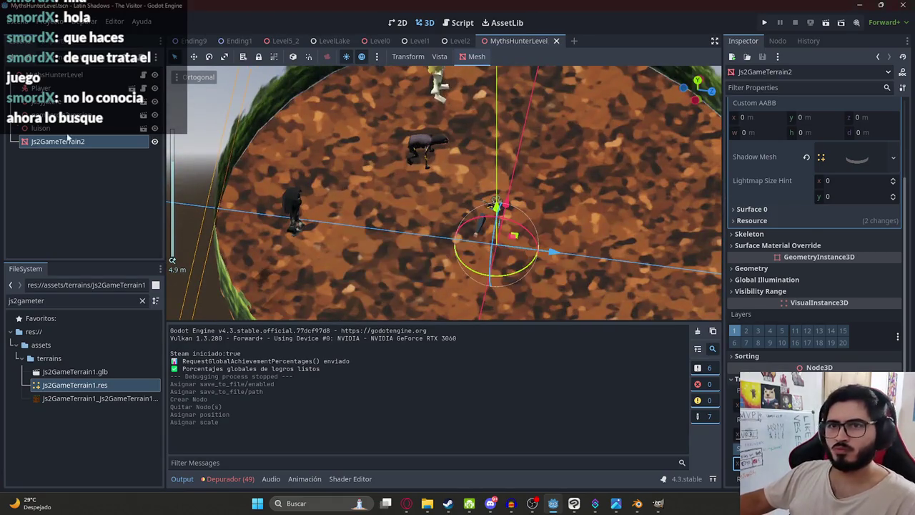
- Create a trimesh static-body collision shape for Js2GameTerrain2 and save the scene
left_click(475, 57)
left_click(515, 71)
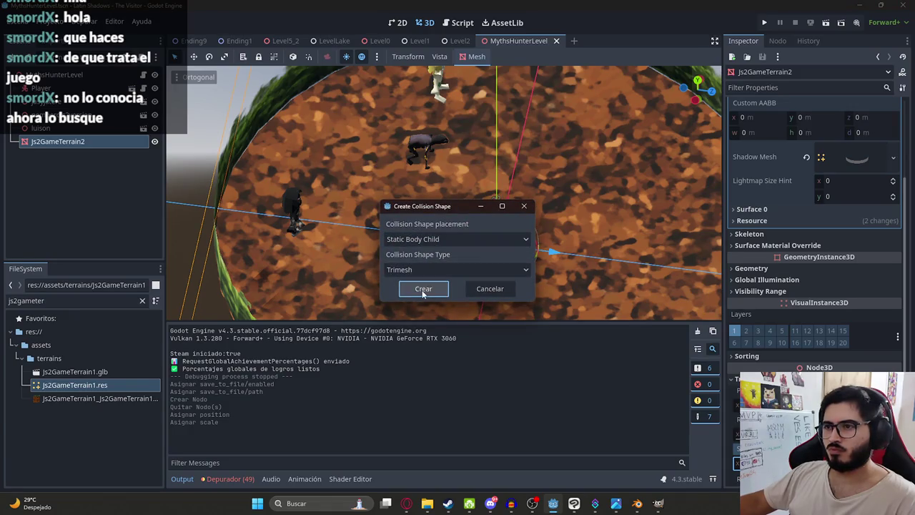
left_click(423, 288)
middle_click_drag(443, 235, 406, 154)
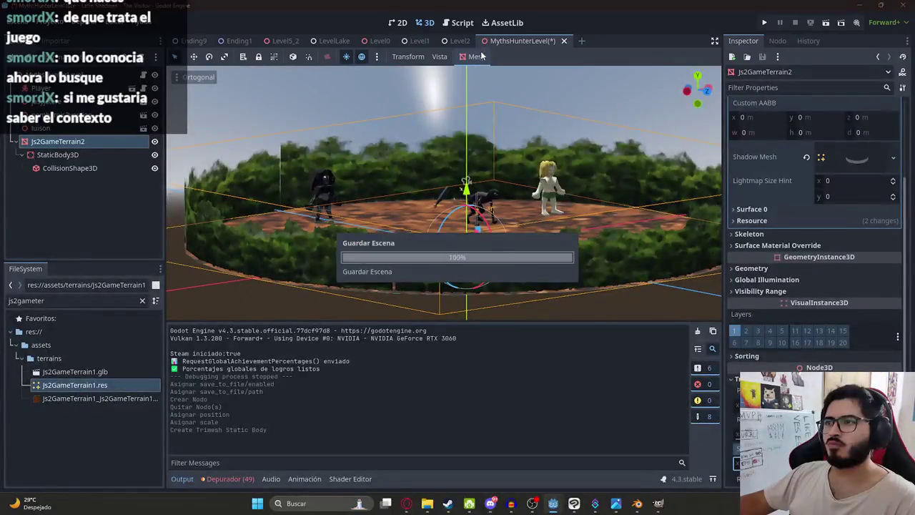
right_click(506, 41)
left_click(567, 118)
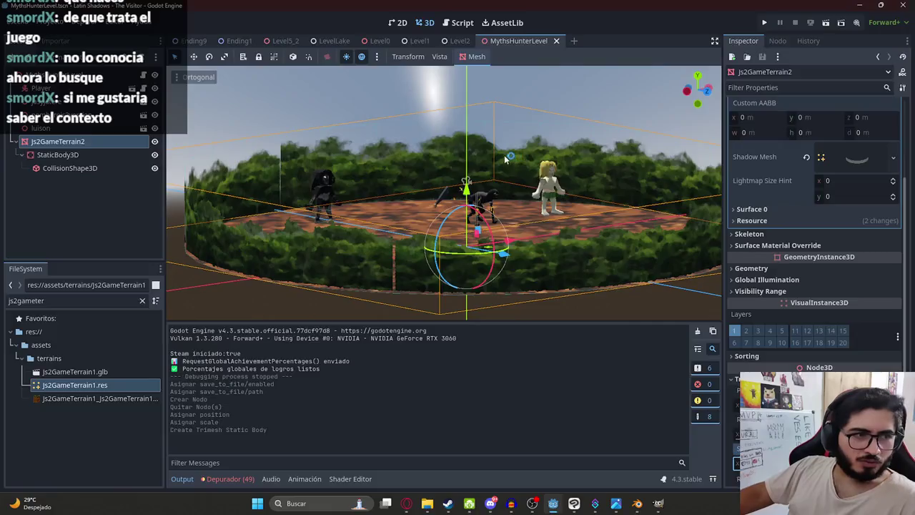
- Playtest the current level briefly, raising the machete, then stop it
key("F6")
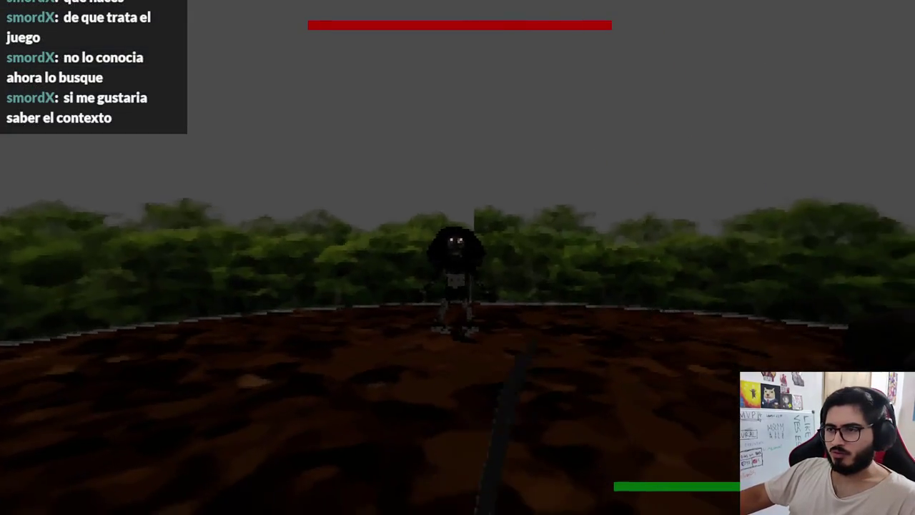
left_click(457, 257)
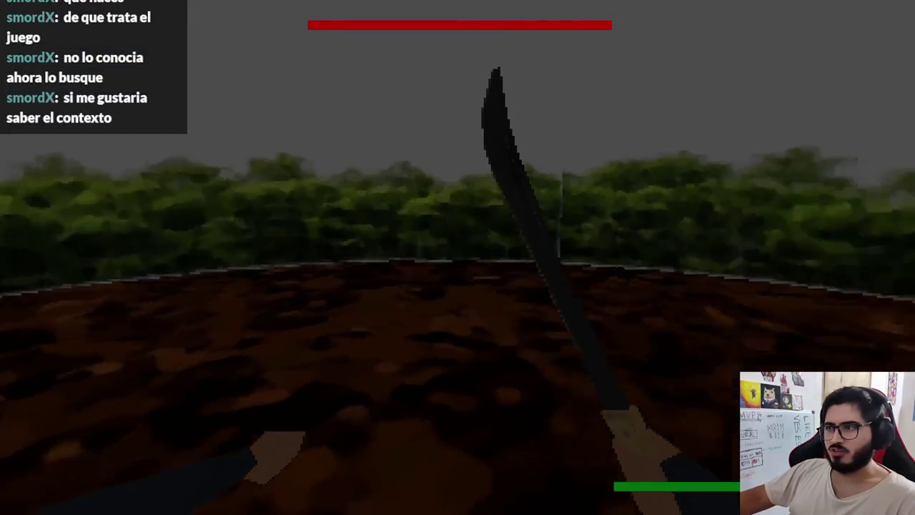
key("Escape")
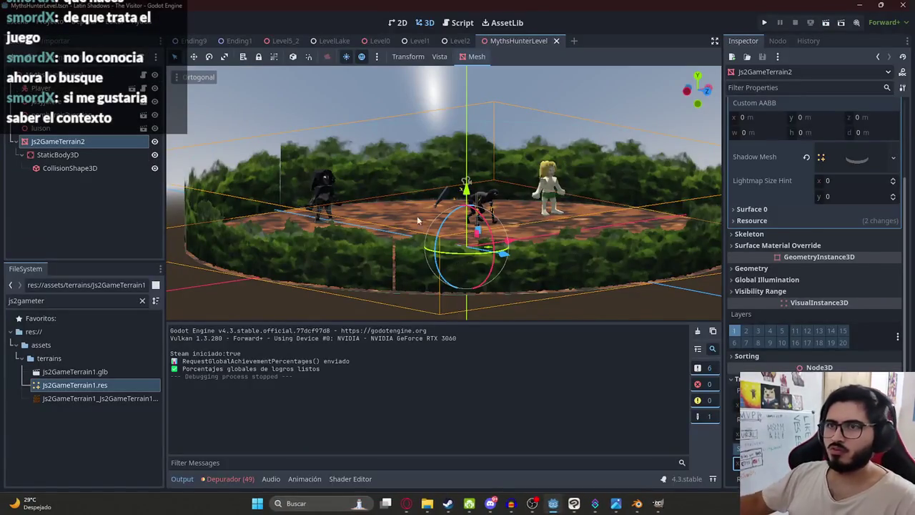
- Scale Js2GameTerrain2 to 0.3 and set its height to about -0.467
scroll(782, 339, "down", 4)
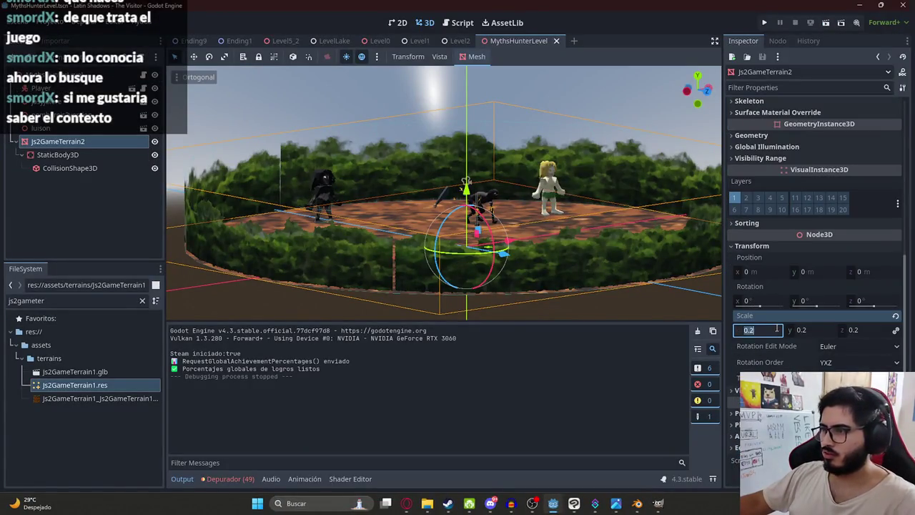
type("0.3")
key("Return")
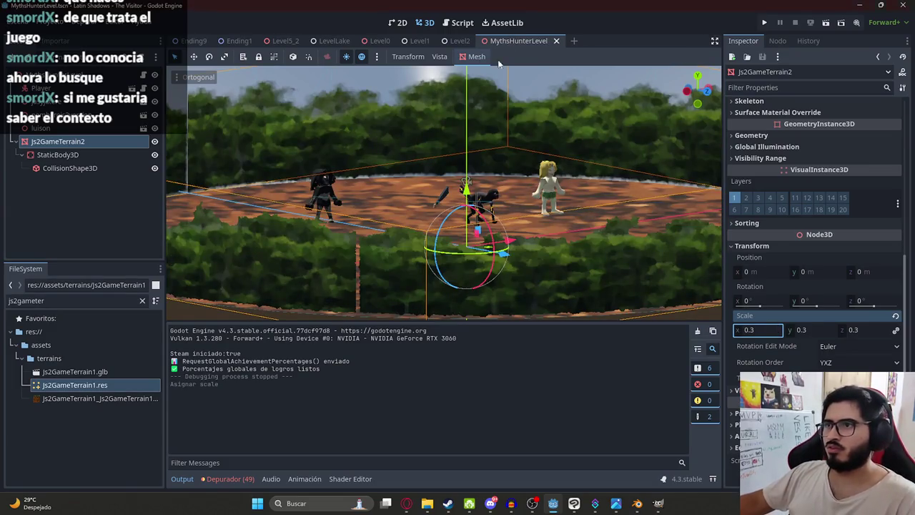
left_click_drag(466, 187, 490, 237)
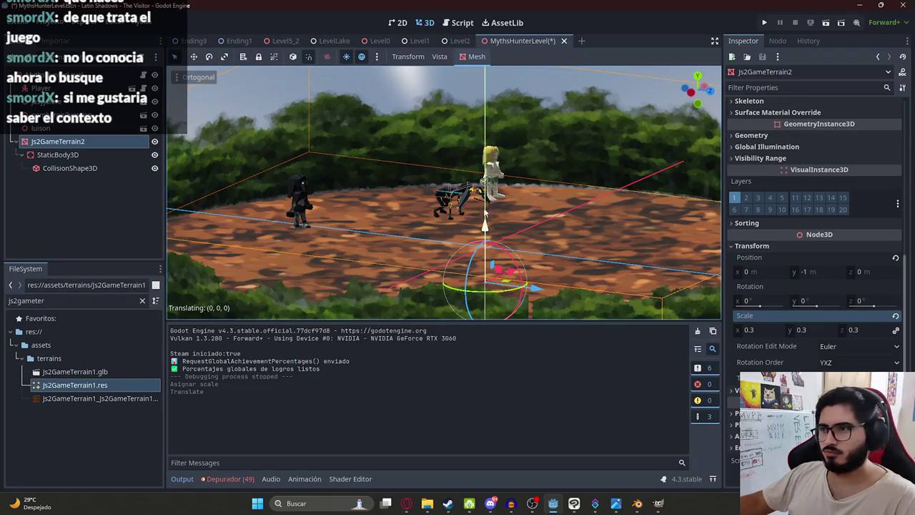
left_click_drag(490, 229, 488, 212)
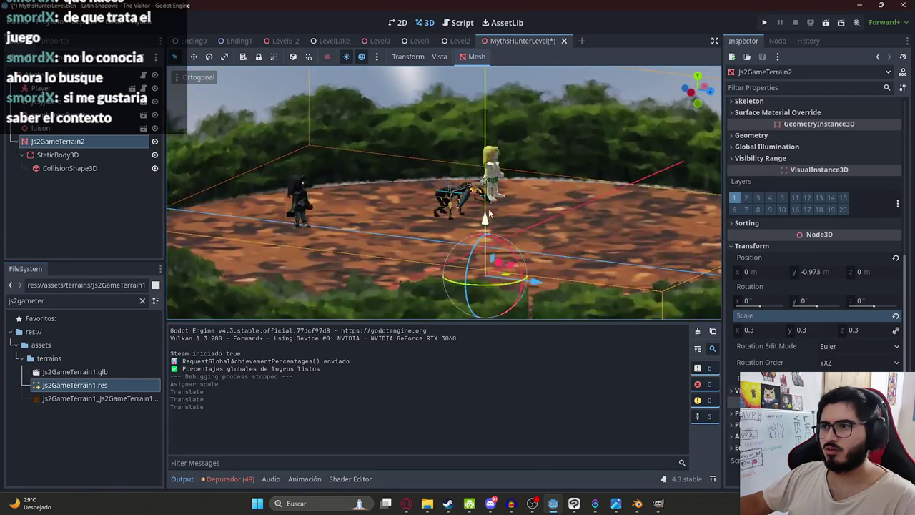
scroll(488, 212, "down", 3)
middle_click_drag(489, 212, 453, 208)
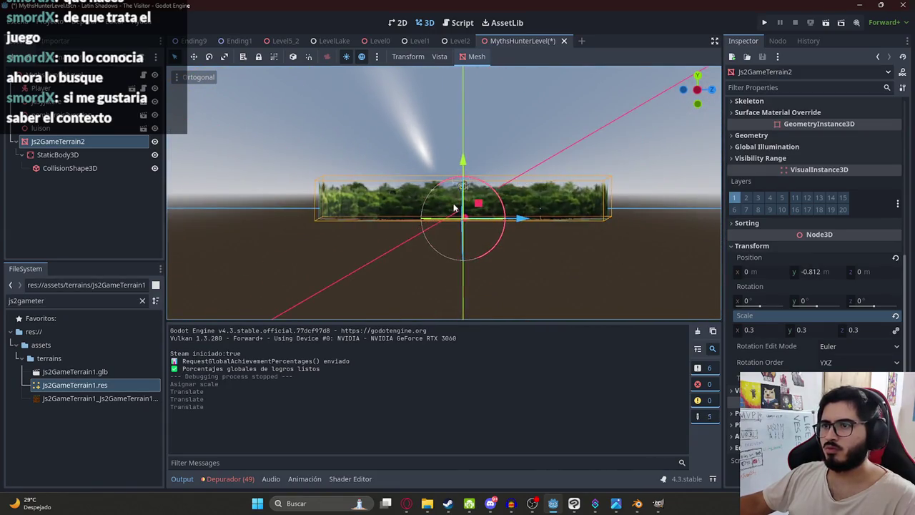
left_click_drag(467, 171, 467, 154)
middle_click_drag(467, 153, 455, 196)
- Save the level scene and playtest it again
right_click(454, 196)
right_click(518, 40)
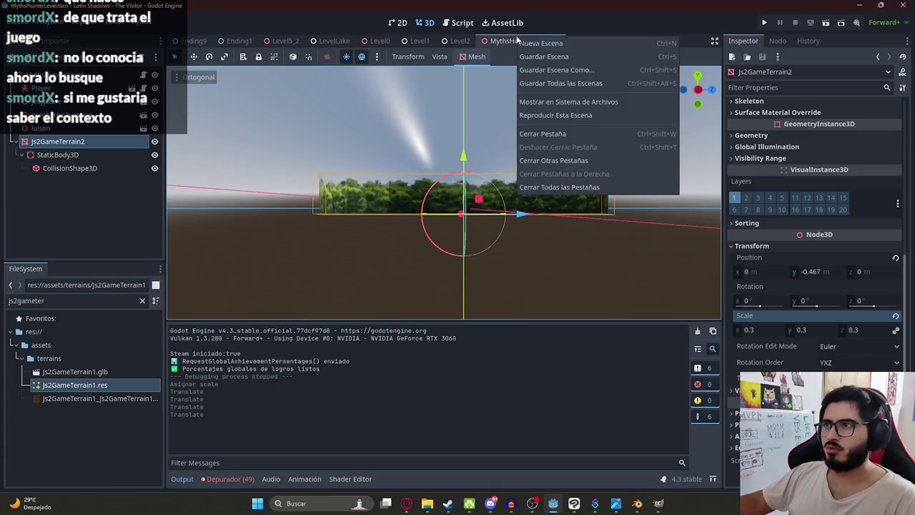
left_click(579, 115)
key("ctrl+s")
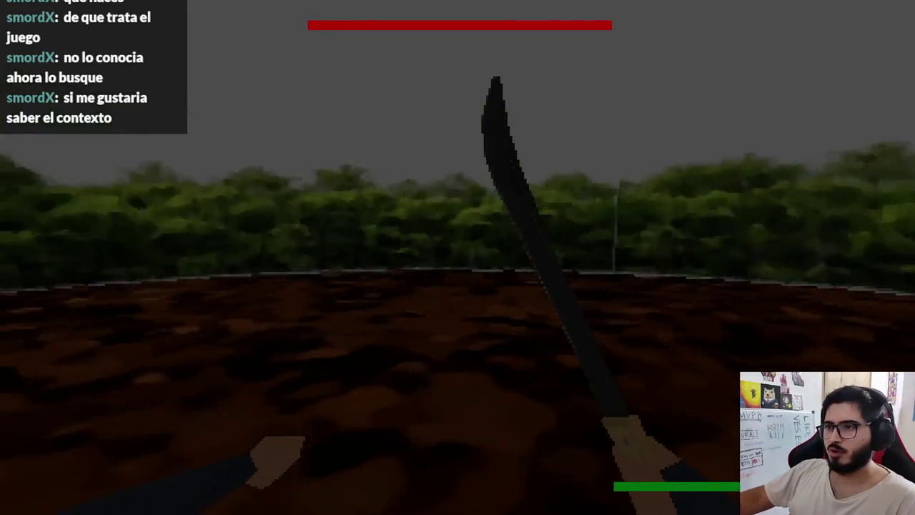
key("F8")
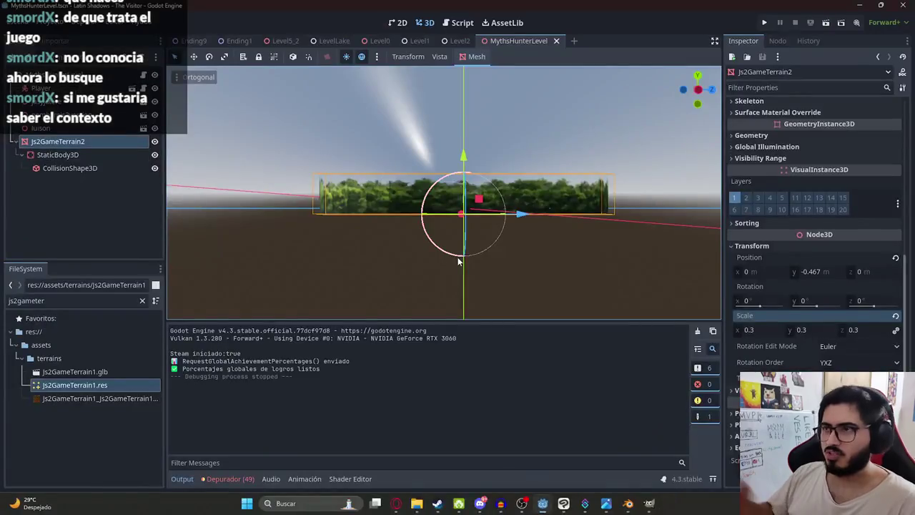
- Delete the terrain's StaticBody3D node and its children
left_click(57, 155)
right_click(80, 155)
left_click(100, 443)
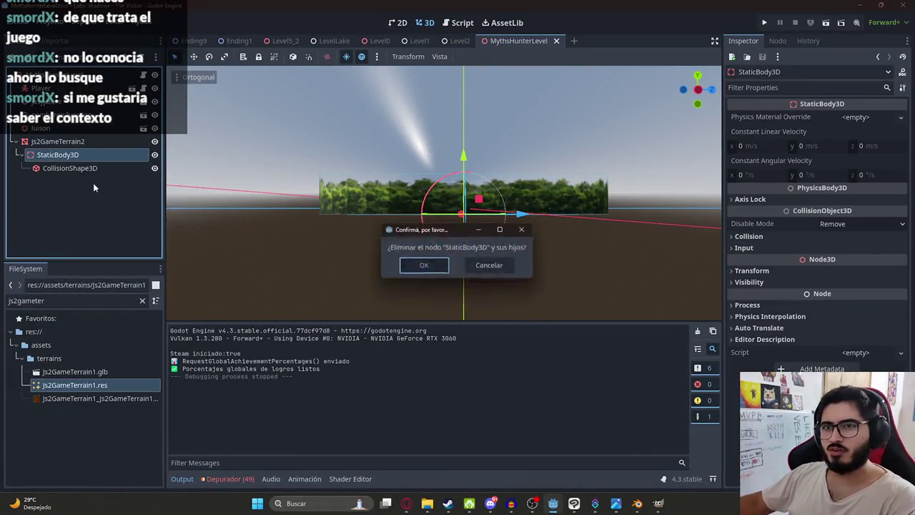
key("Return")
- Give Js2GameTerrain2 a Single Convex collision body, save, and playtest it
left_click(83, 139)
left_click(476, 56)
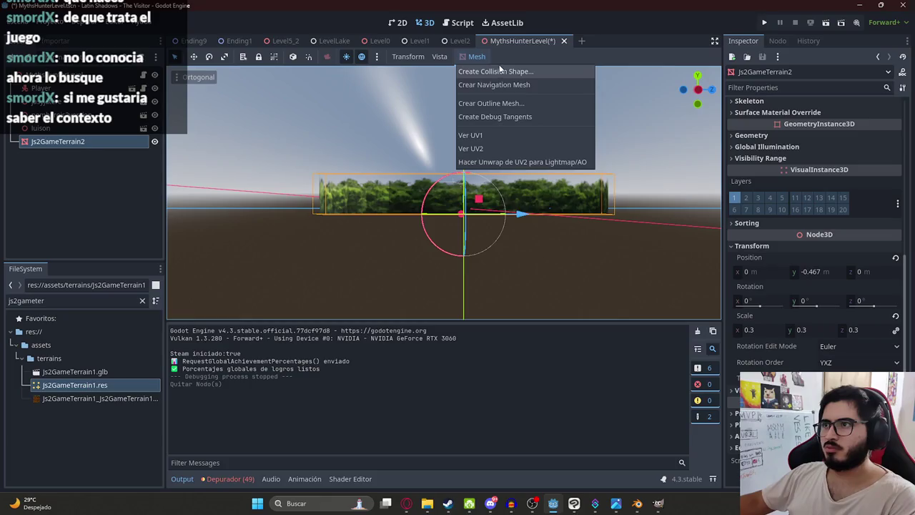
left_click(499, 64)
left_click(414, 272)
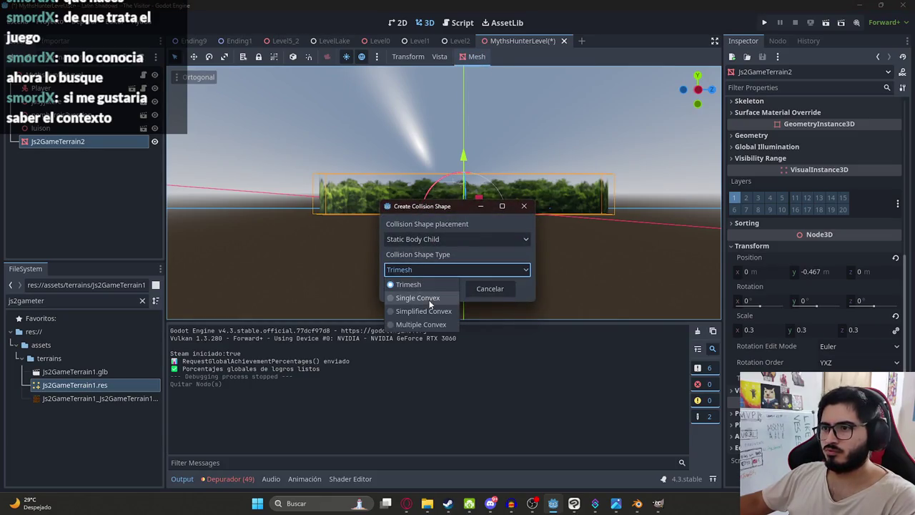
left_click(428, 298)
left_click(430, 288)
middle_click_drag(487, 143, 500, 164)
scroll(503, 169, "up", 5)
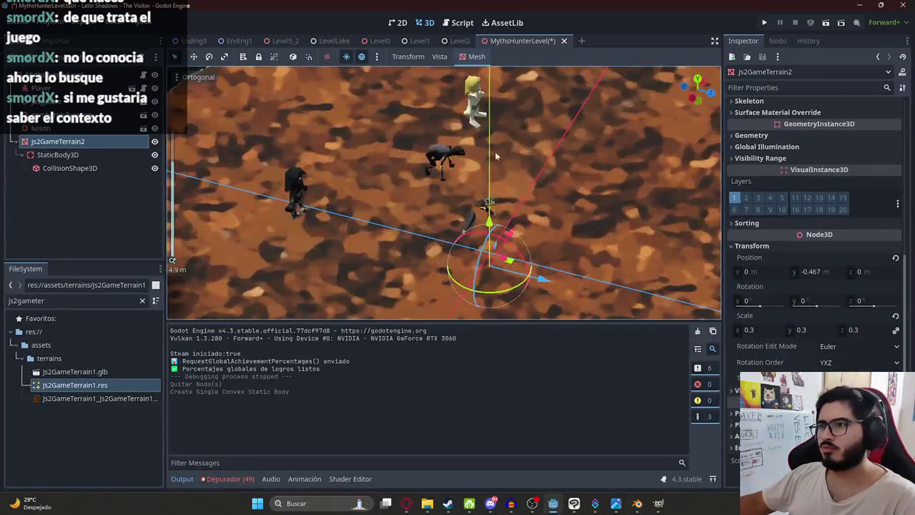
right_click(488, 41)
left_click(556, 125)
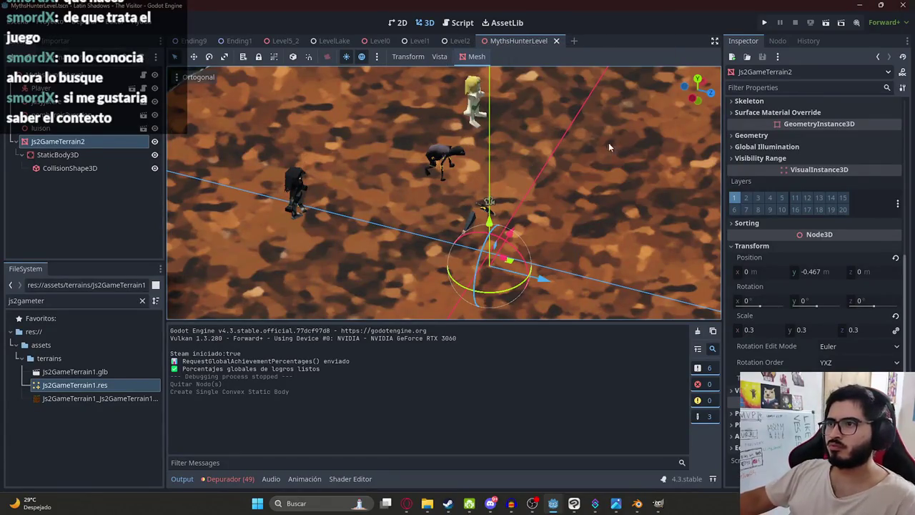
key("F5")
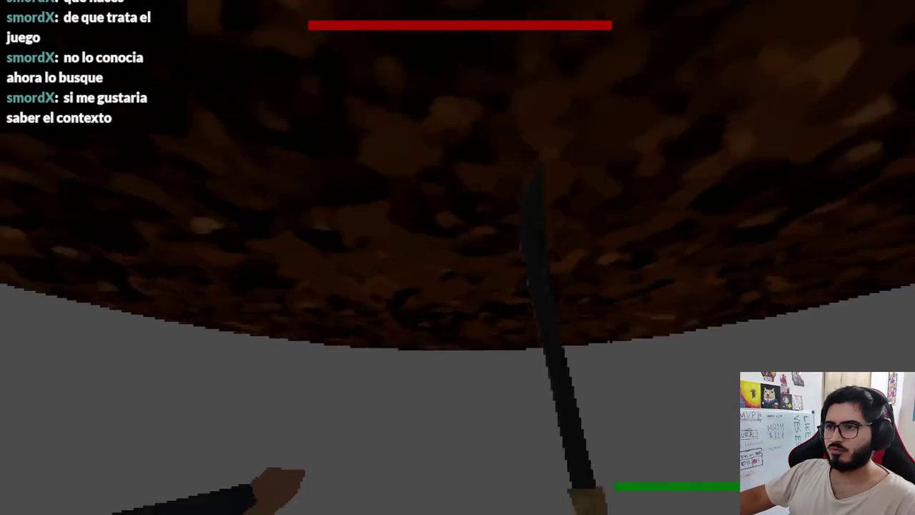
key("alt+F4")
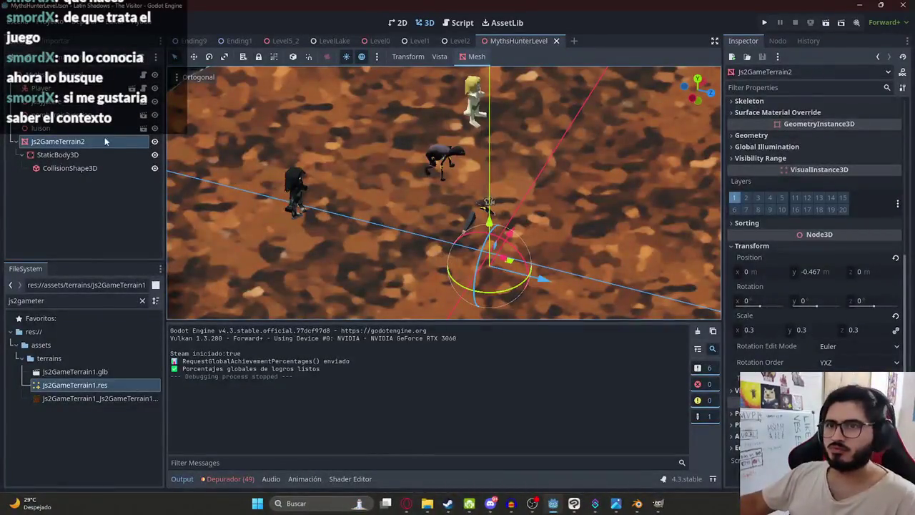
- Undo the single convex body and recreate it as Simplified Convex collision
double_click(57, 142)
middle_click_drag(501, 214, 519, 169)
scroll(476, 187, "up", 2)
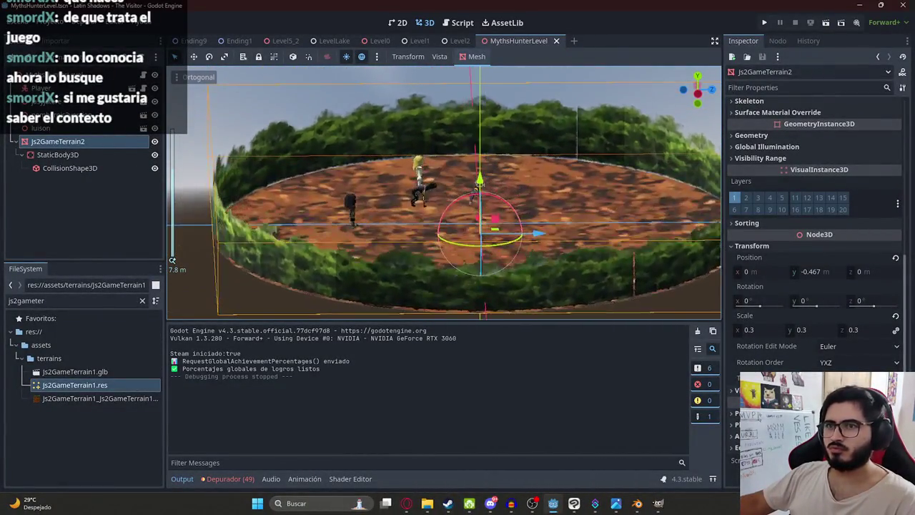
key("ctrl+z")
left_click(477, 57)
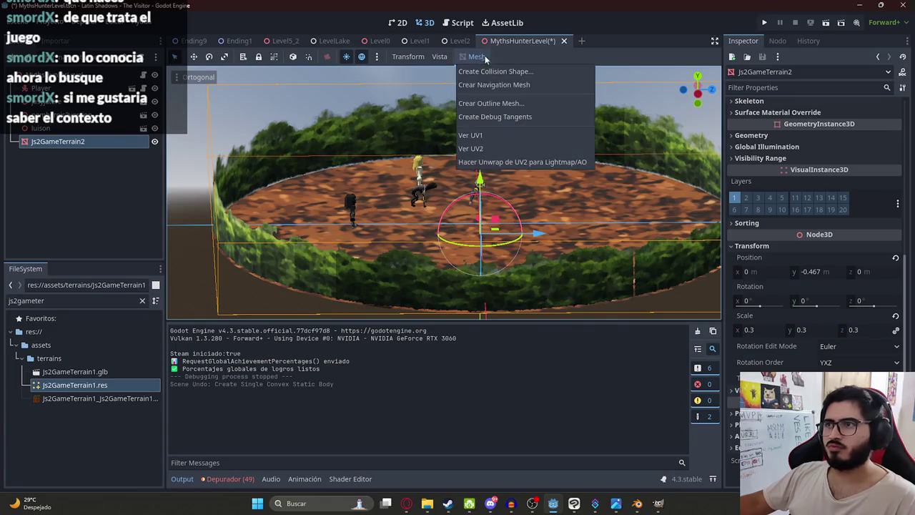
left_click(495, 71)
left_click(450, 269)
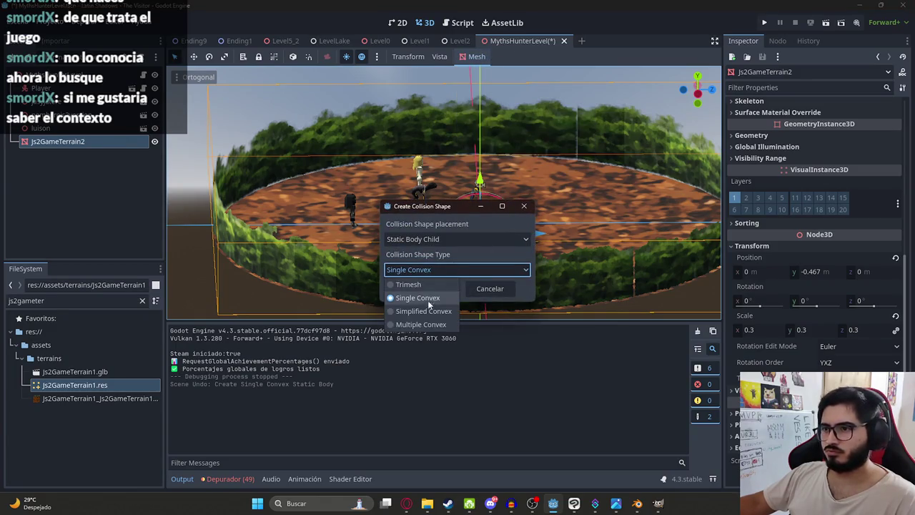
left_click(429, 313)
left_click(427, 288)
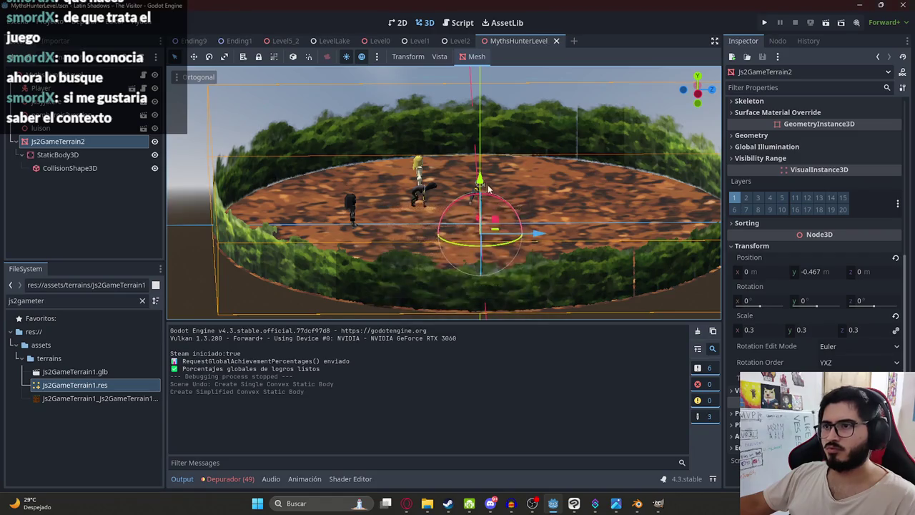
- Toggle the terrain's visibility off and on, then save the level scene
left_click(154, 141)
left_click(154, 142)
right_click(510, 41)
left_click(558, 109)
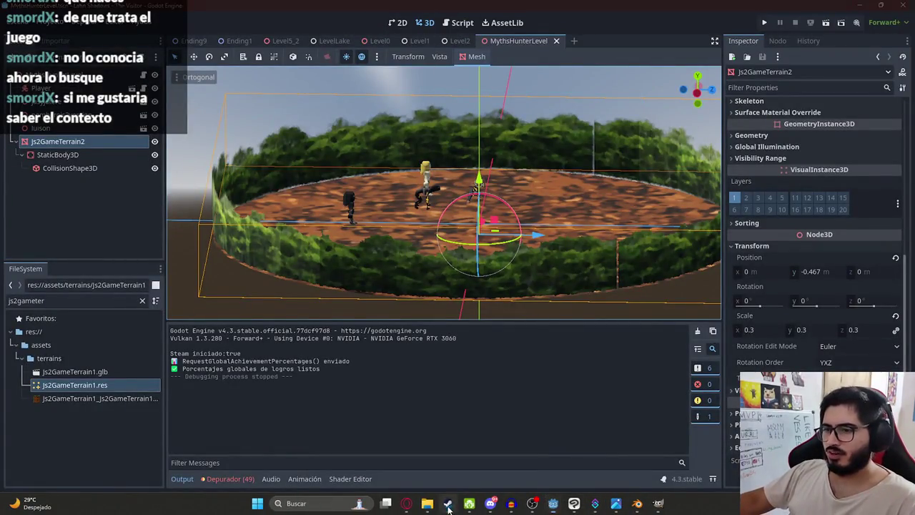
left_click(448, 505)
- Show the Latin Shadows - The Visitor store page and play its trailer, then glance at GIMP
left_click(180, 234)
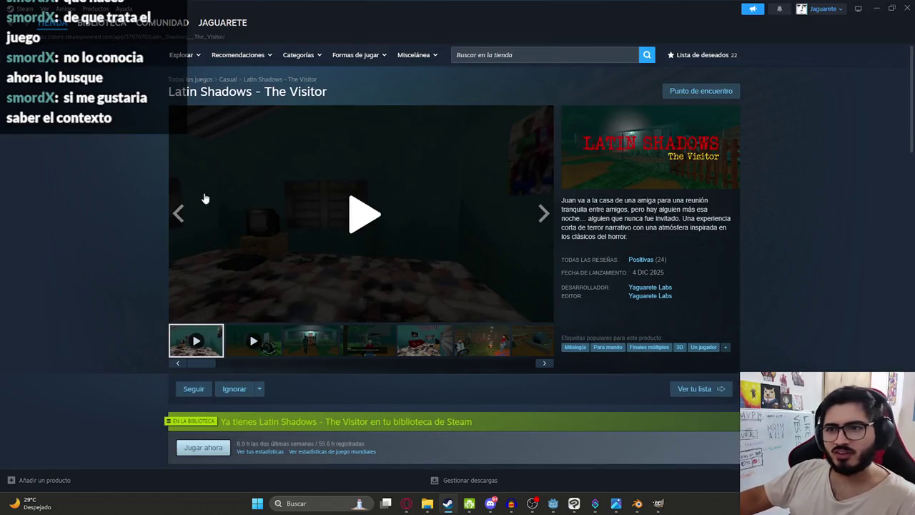
left_click(324, 231)
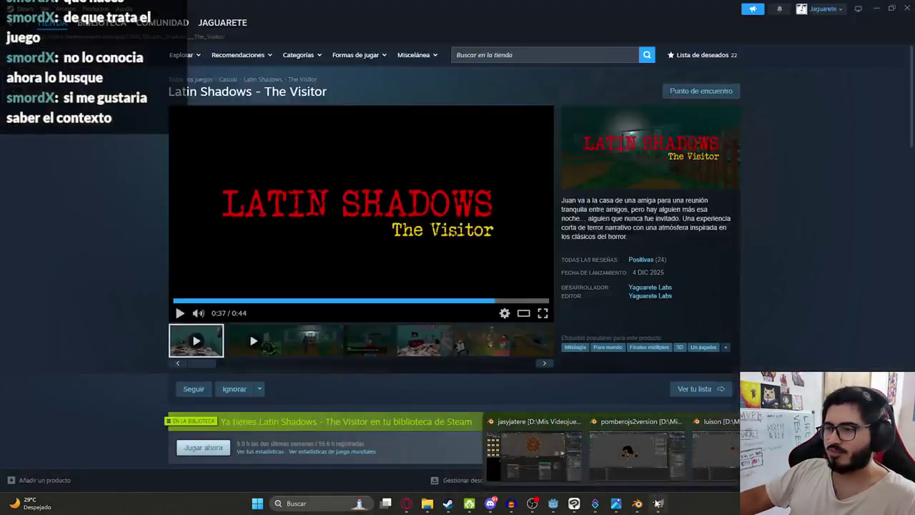
left_click(658, 504)
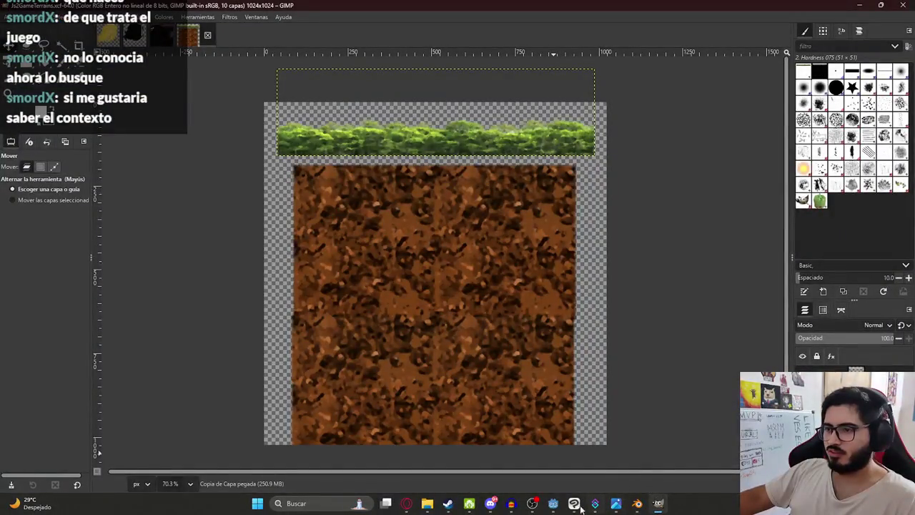
mouse_move(552, 503)
left_click(569, 463)
mouse_move(423, 130)
middle_mouse_down()
mouse_move(397, 227)
mouse_move(415, 229)
middle_mouse_up()
- Undo the visibility change and the earlier collision body creation
key("ctrl+z")
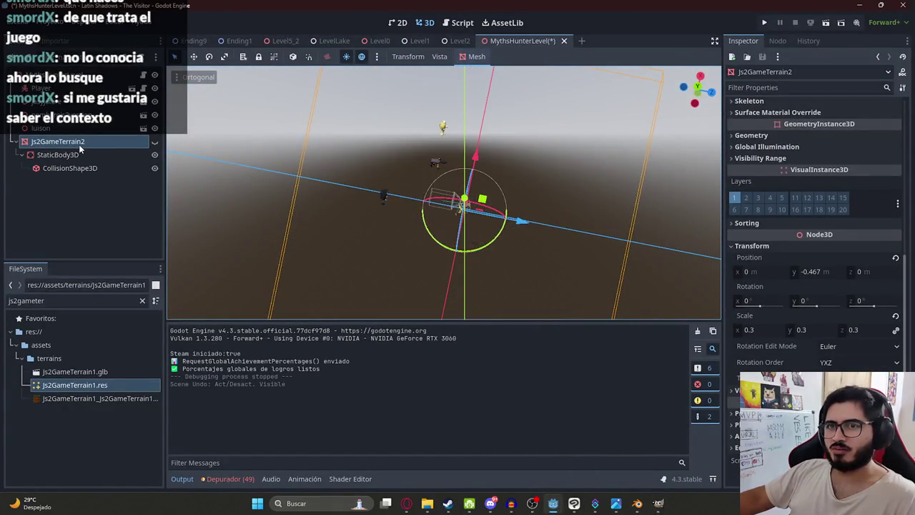
key("ctrl+z")
key("ctrl+z")
mouse_move(512, 180)
middle_mouse_down()
mouse_move(515, 313)
mouse_move(506, 317)
middle_mouse_up()
scroll(506, 317, "up", 2)
- Build Multiple Convex static-body collision for the terrain and run the level scene
left_click(475, 56)
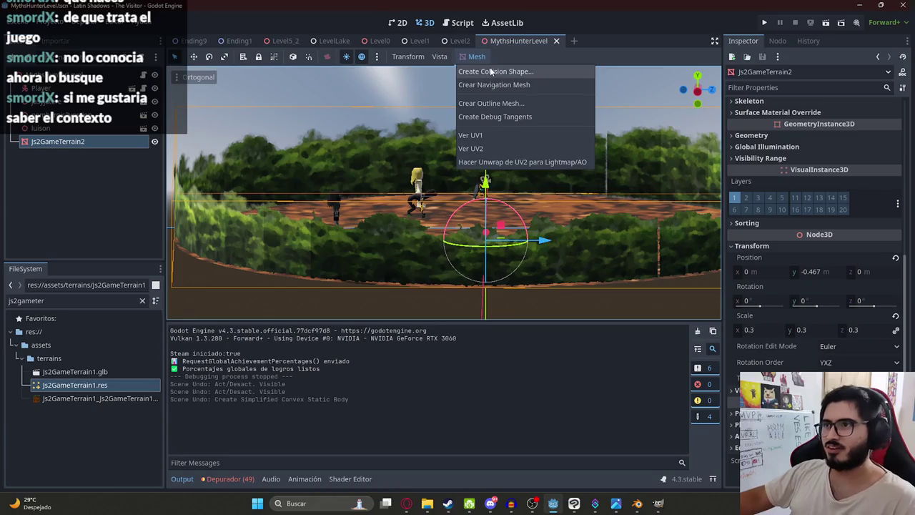
left_click(492, 72)
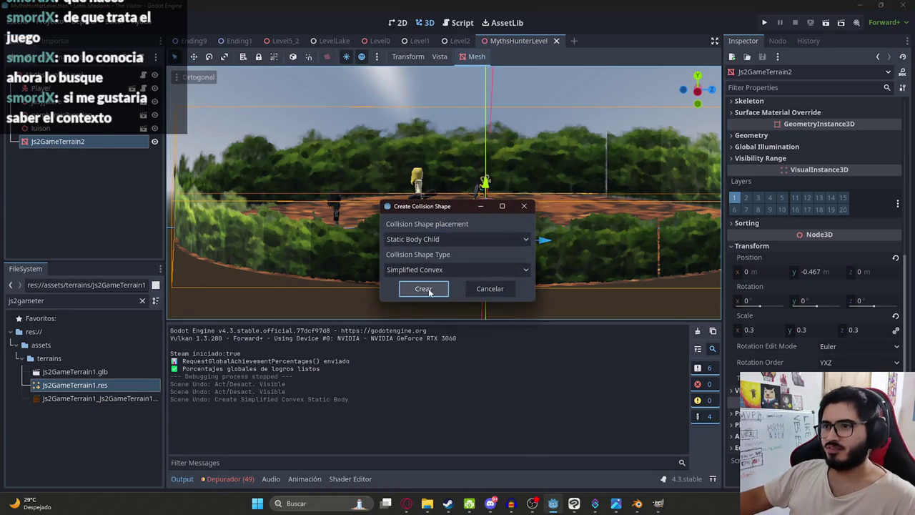
left_click(430, 271)
left_click(435, 296)
mouse_move(435, 296)
middle_mouse_down()
mouse_move(463, 125)
mouse_move(482, 131)
mouse_move(450, 173)
mouse_move(465, 146)
middle_mouse_up()
right_click(522, 41)
left_click(572, 118)
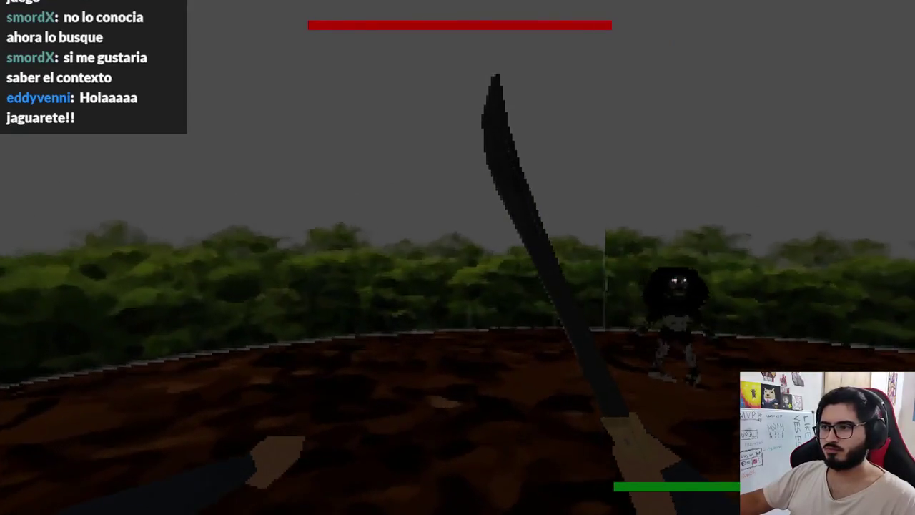
- Walk around the hedge-walled dirt arena in first person, then stop the game
key("F8")
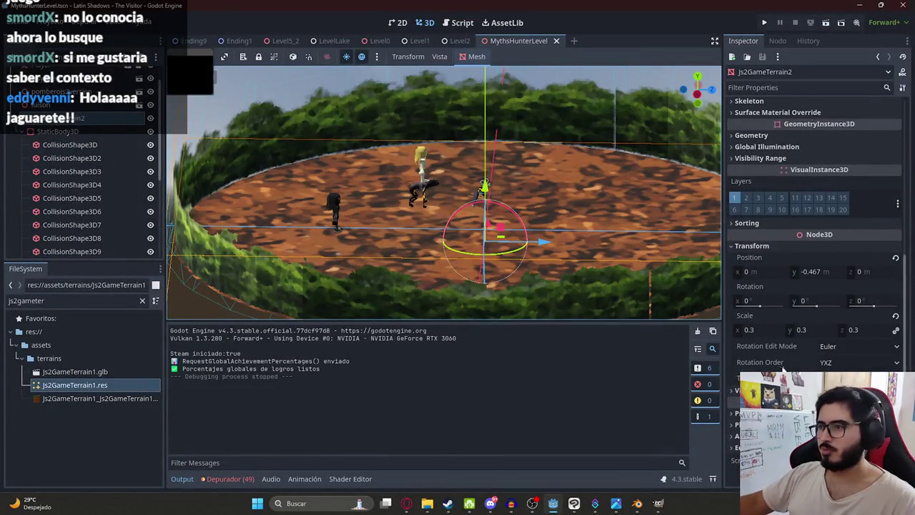
- Set the terrain's scale to 1, then to 0.5 on all axes
key("Return")
scroll(457, 175, "down", 5)
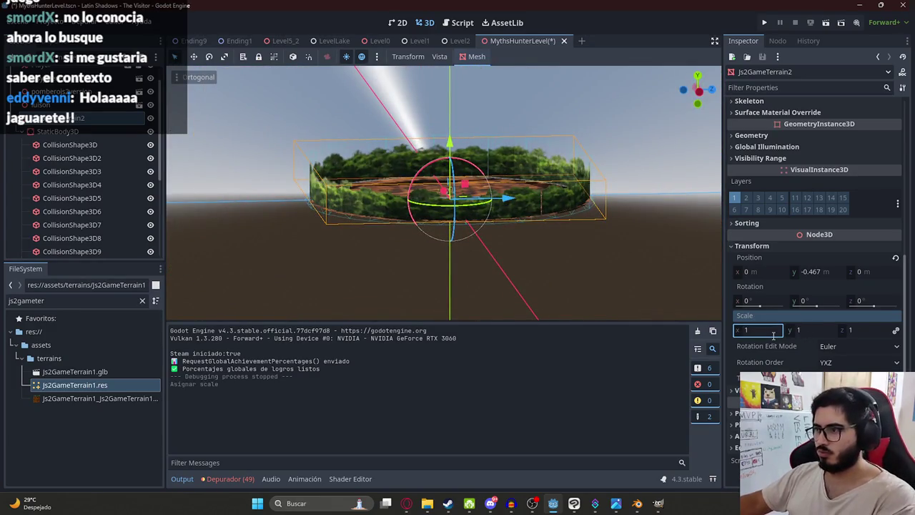
type("0.5")
key("Return")
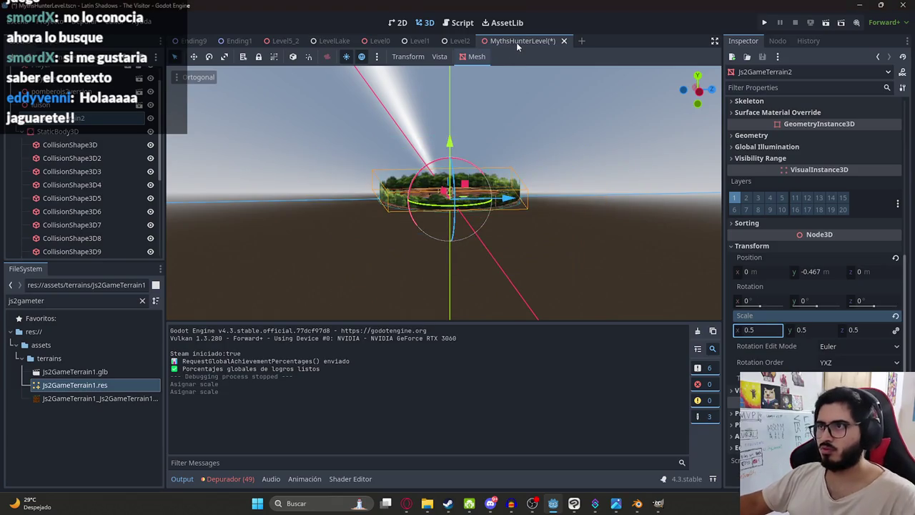
- Save and run the resized level, then stop the playtest
right_click(520, 41)
left_click(544, 120)
key("F5")
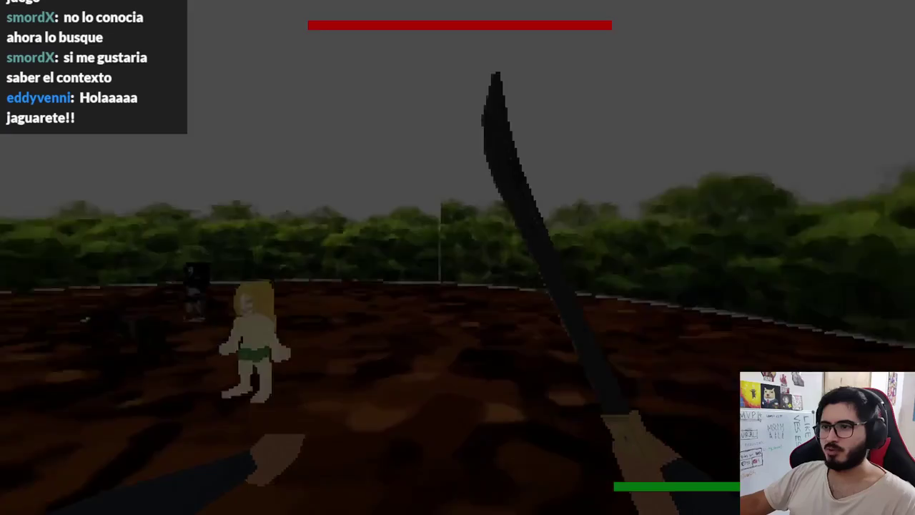
key("F8")
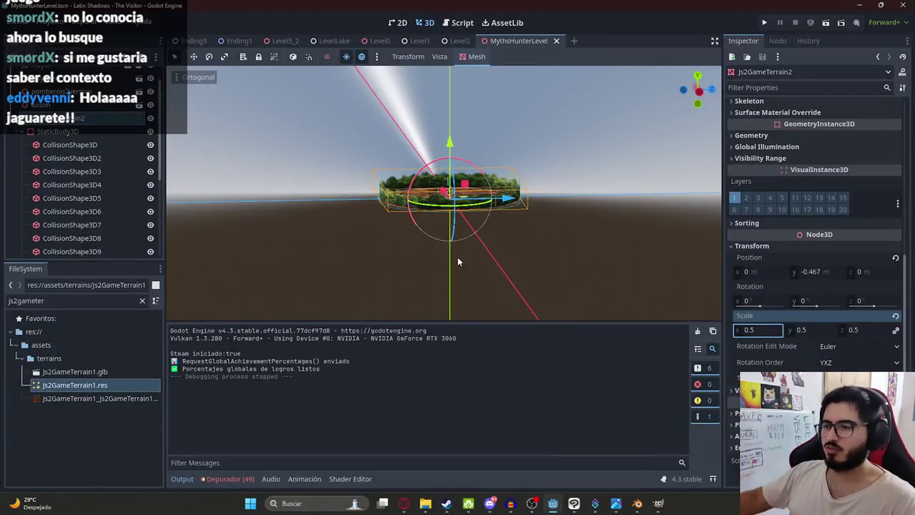
mouse_move(532, 503)
left_click(722, 449)
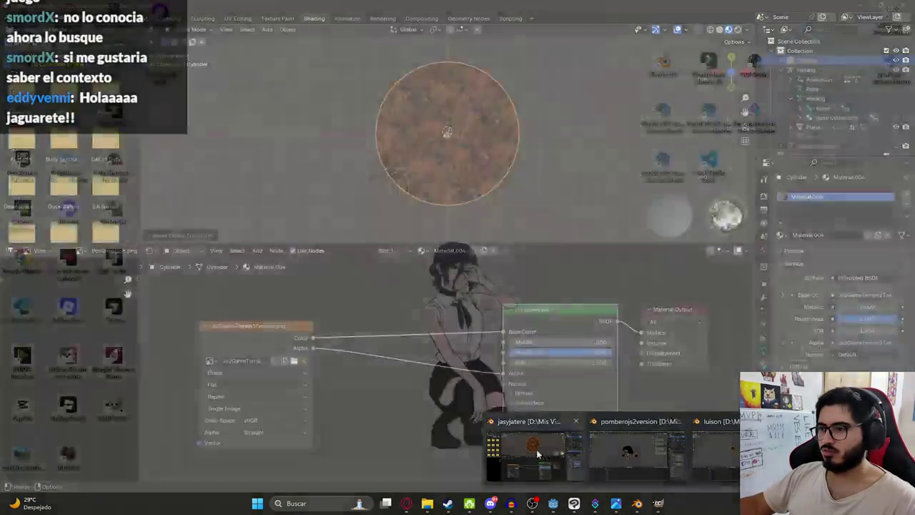
- Stretch the hedge strip slightly taller with the Unified Transform tool
mouse_move(436, 172)
middle_mouse_down()
mouse_move(438, 100)
mouse_move(424, 109)
middle_mouse_up()
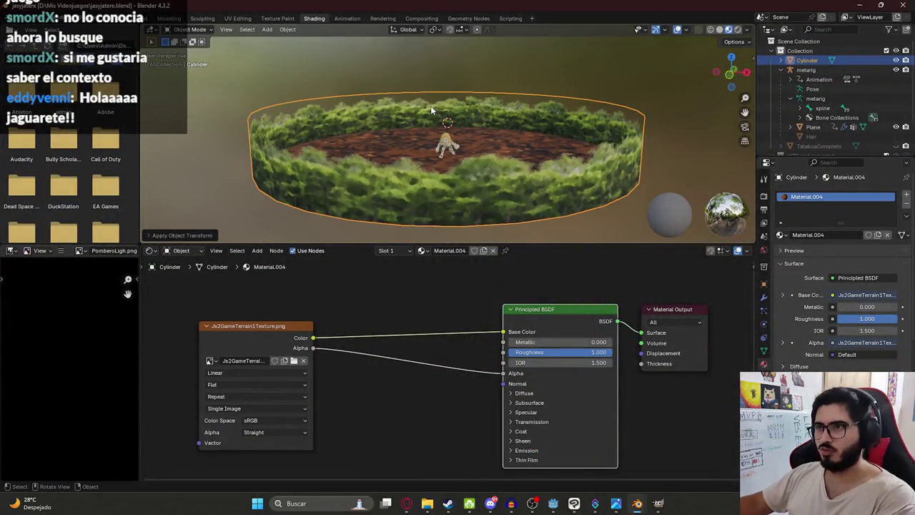
mouse_move(657, 503)
left_click(657, 457)
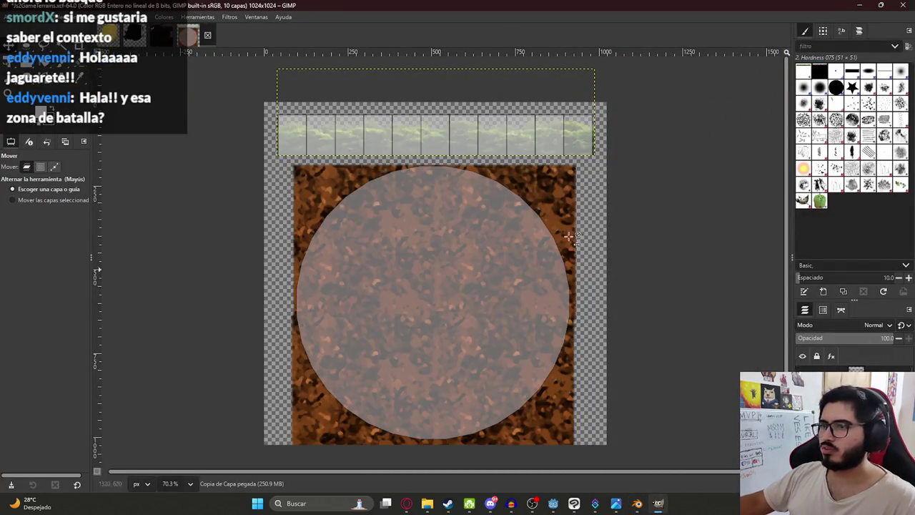
scroll(408, 131, "up", 3, "ctrl")
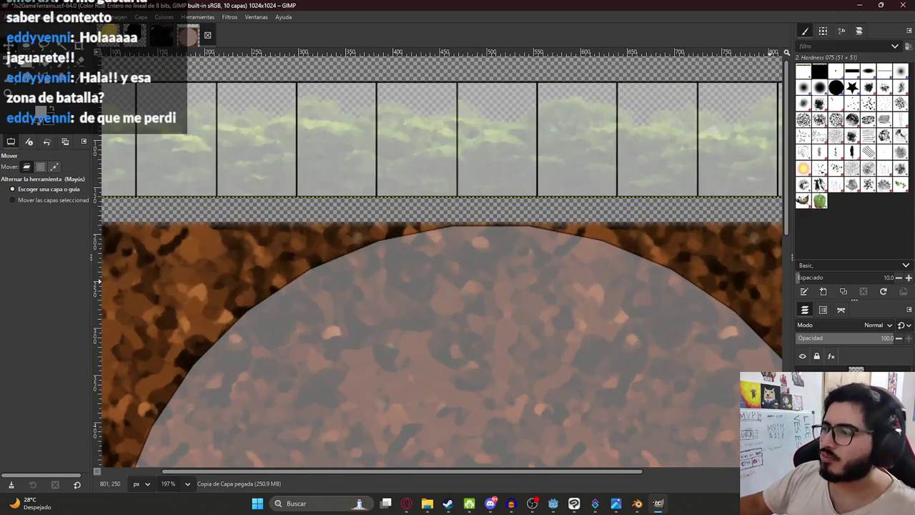
key("shift+t")
left_click(485, 194)
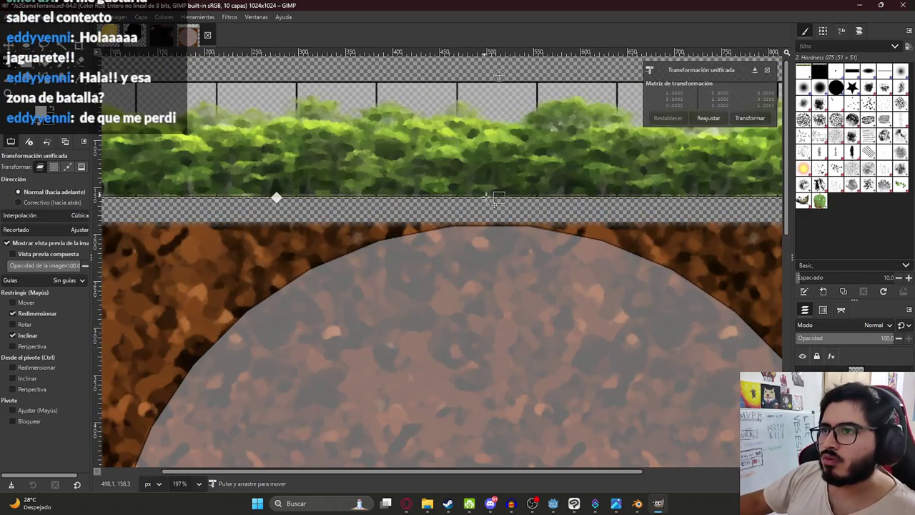
left_click_drag(498, 198, 499, 204)
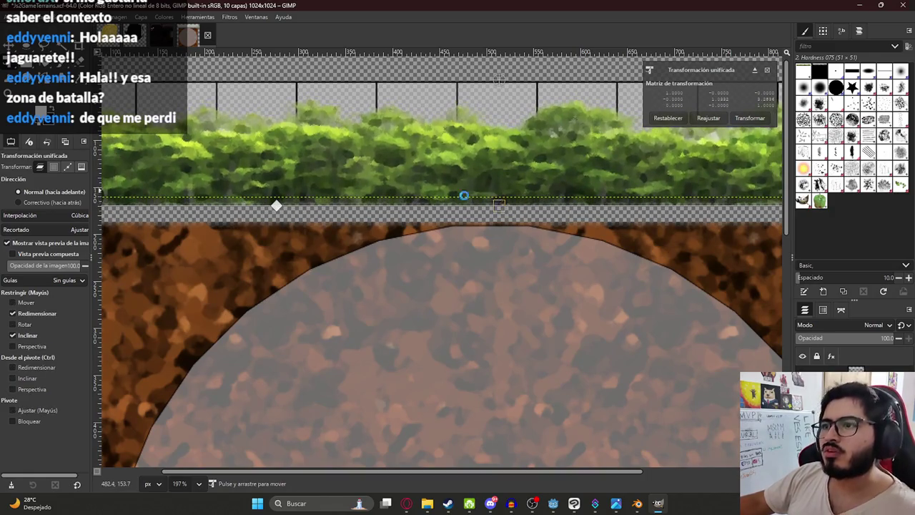
key("Return")
- Export the texture over Js2GameTerrain1Texture.png
scroll(463, 192, "down", 5, "ctrl")
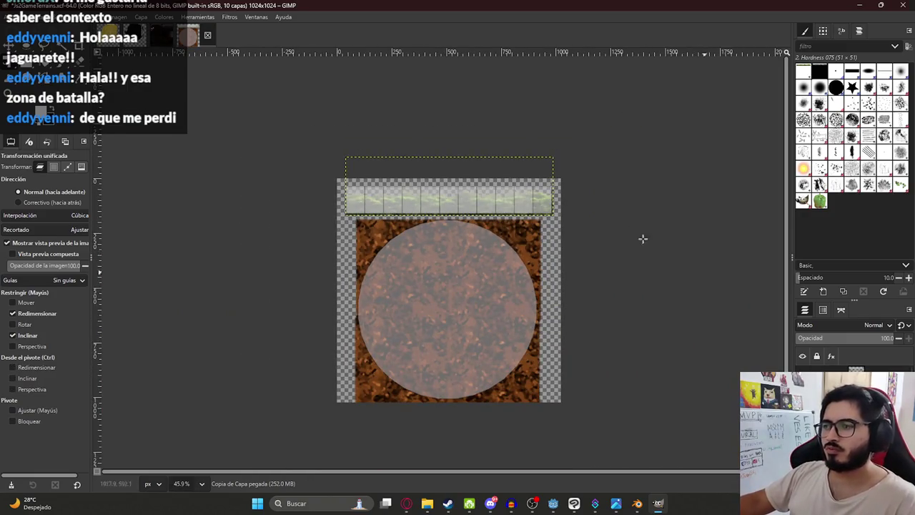
left_click(13, 17)
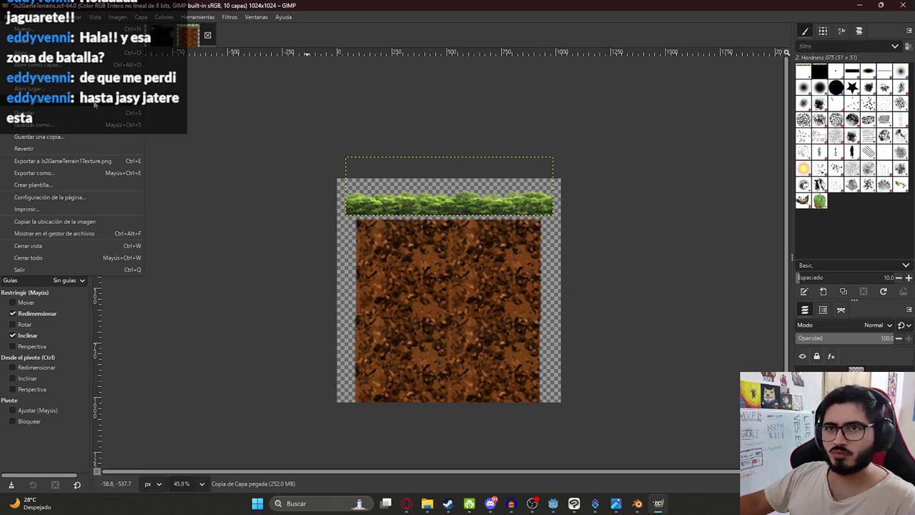
left_click(86, 161)
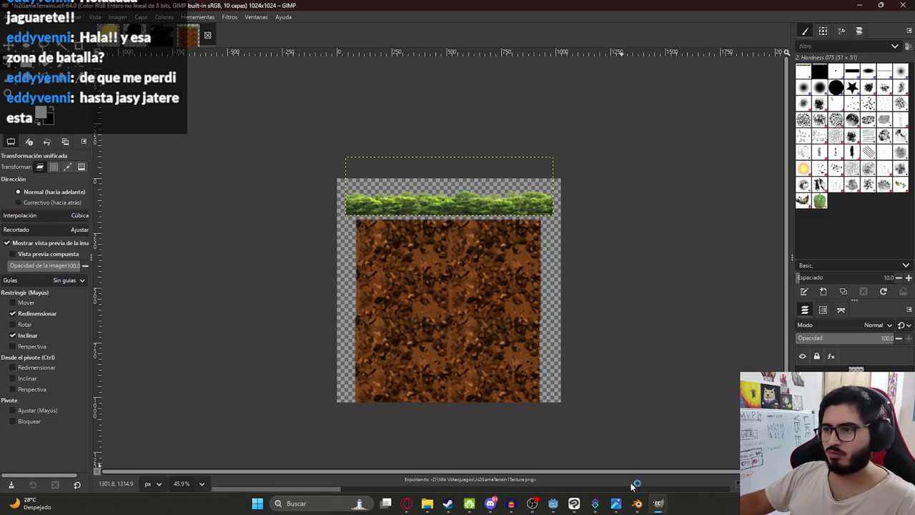
left_click(553, 463)
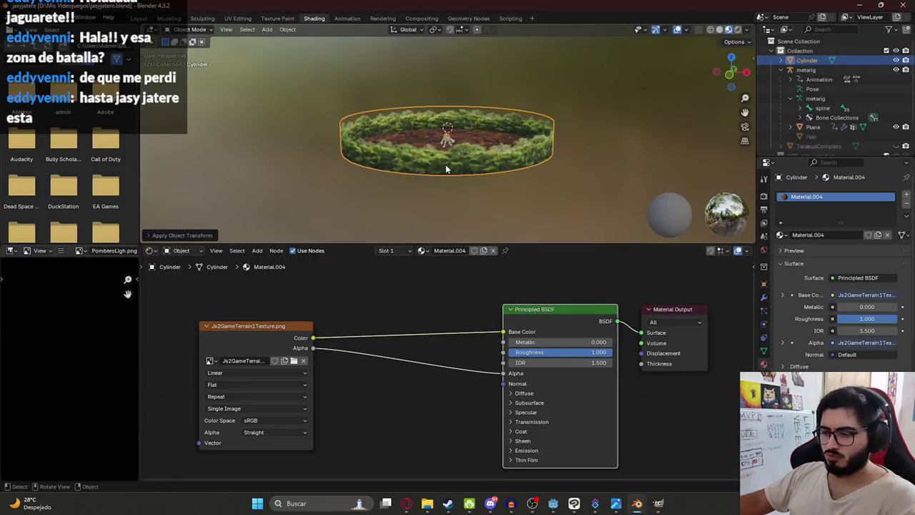
- Scale the arena cylinder down to 0.5 of its size
key("KP_7")
key("s")
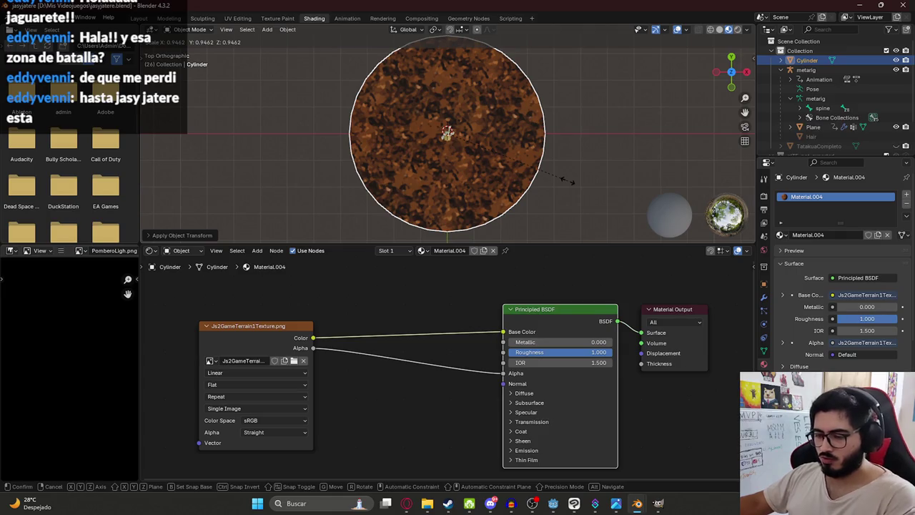
left_click(568, 180)
middle_click_drag(554, 180, 412, 126)
scroll(429, 143, "up", 8)
scroll(450, 161, "down", 4)
type("s")
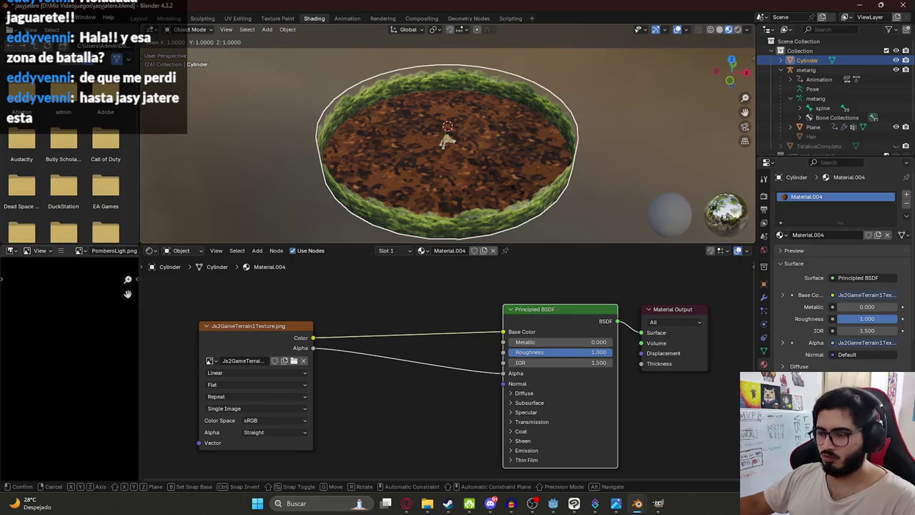
type(".5")
key("Return")
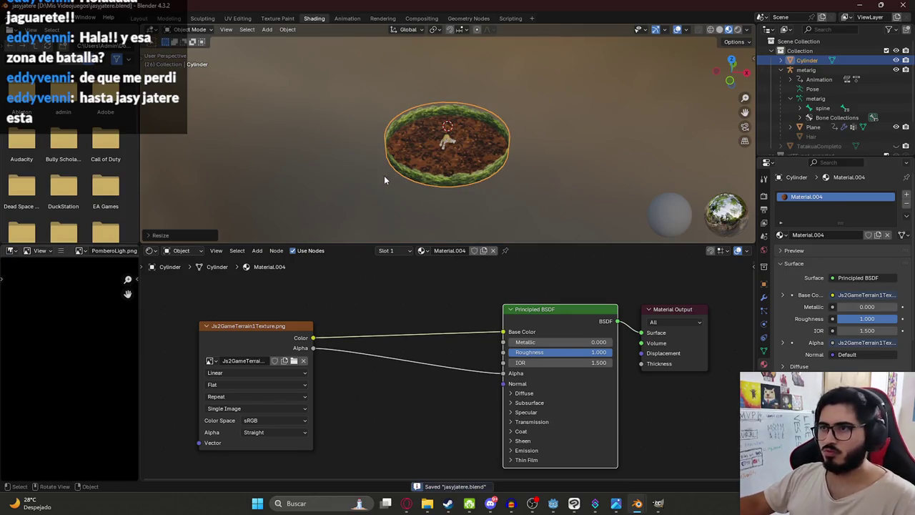
- Reload the updated Js2GameTerrain1Texture.png into the cylinder's Image Texture node
left_click(303, 359)
left_click(286, 359)
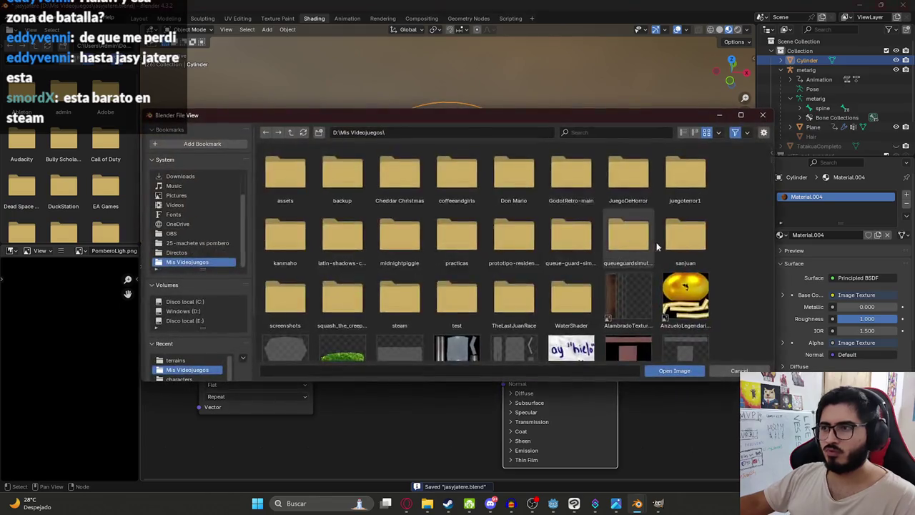
scroll(628, 272, "down", 2)
scroll(629, 271, "down", 5)
scroll(593, 272, "down", 5)
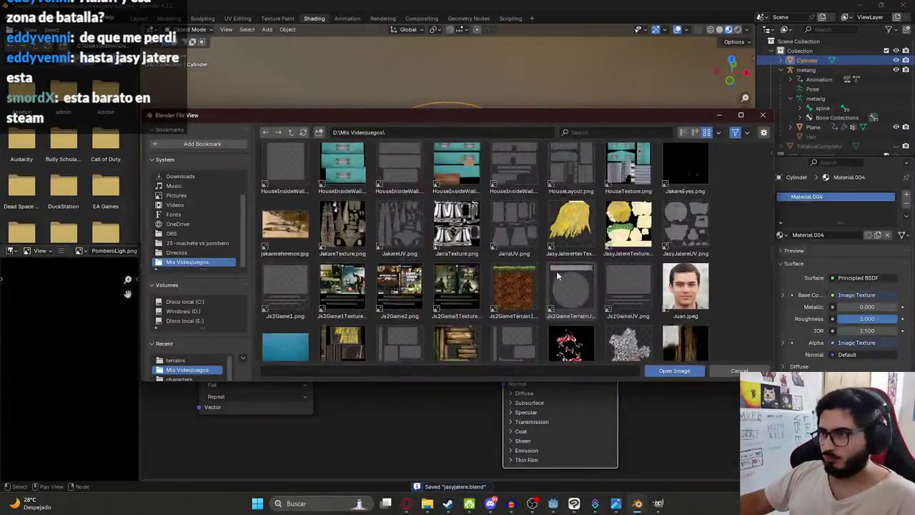
scroll(556, 273, "down", 4)
scroll(548, 216, "down", 2)
scroll(522, 214, "up", 4)
scroll(569, 241, "up", 2)
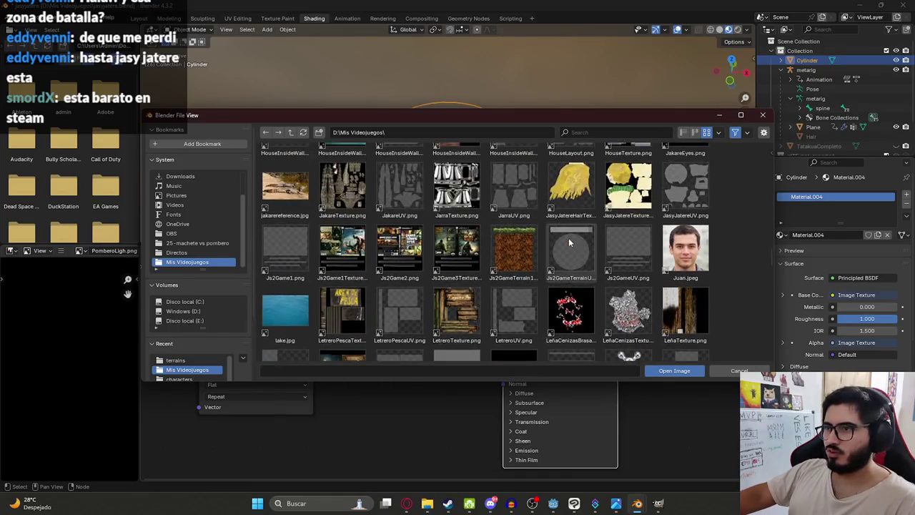
double_click(513, 260)
scroll(443, 136, "up", 5)
middle_click_drag(443, 136, 448, 81)
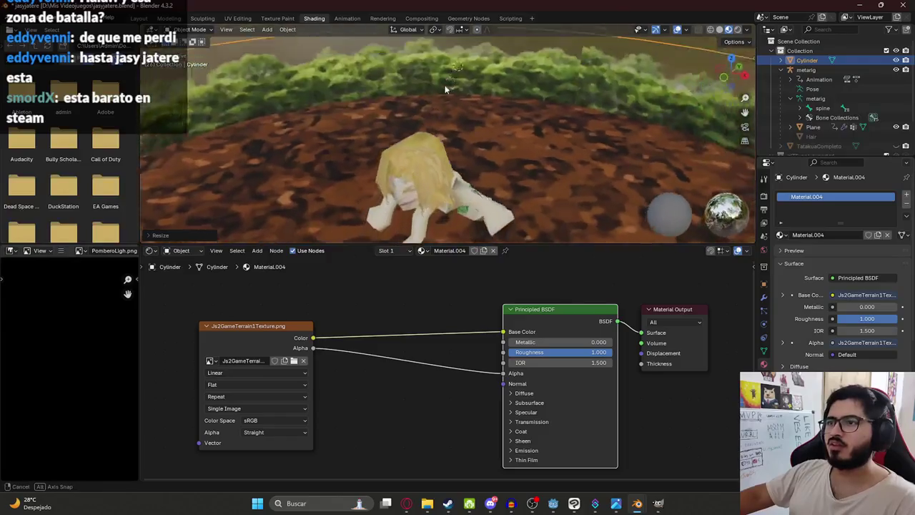
scroll(448, 82, "down", 5)
- Save jasyjatere.blend and apply the cylinder's scale
key("ctrl+s")
left_click(22, 18)
key("ctrl+a")
left_click(257, 89)
left_click(22, 18)
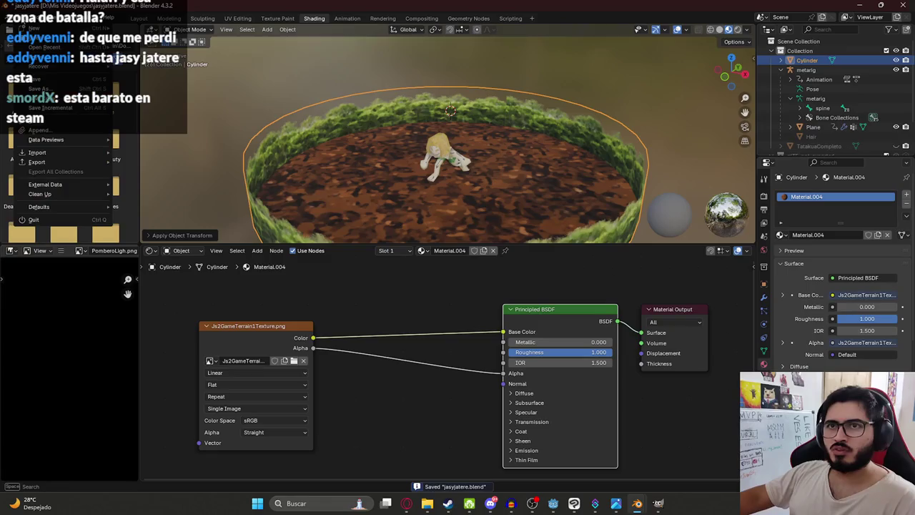
mouse_move(37, 161)
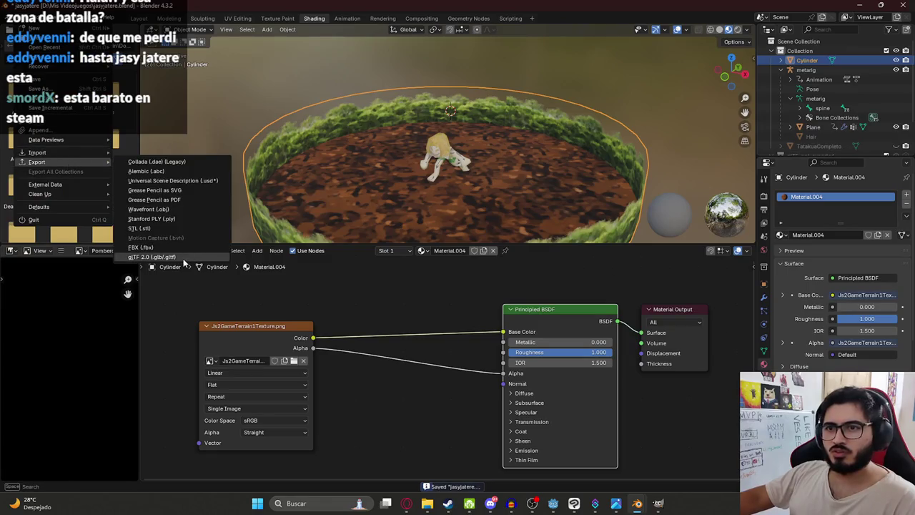
- Export only the selected cylinder as glTF 2.0, overwriting Js2GameTerrain1.glb
left_click(151, 257)
left_click(681, 198)
left_click(711, 213)
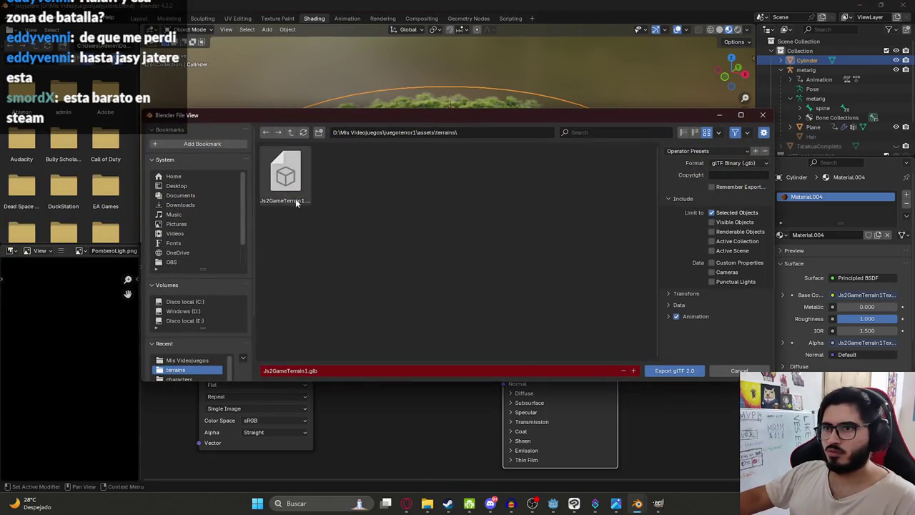
double_click(297, 202)
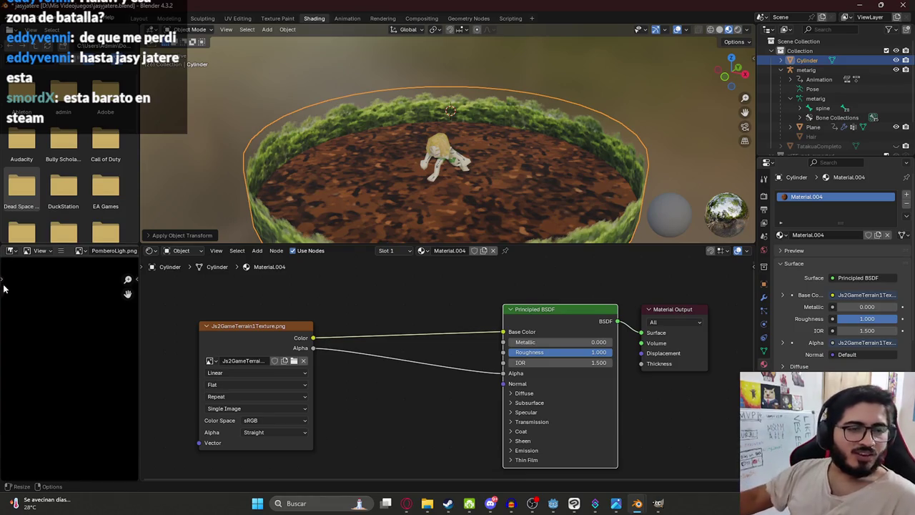
scroll(322, 215, "down", 5)
middle_click_drag(410, 195, 493, 257)
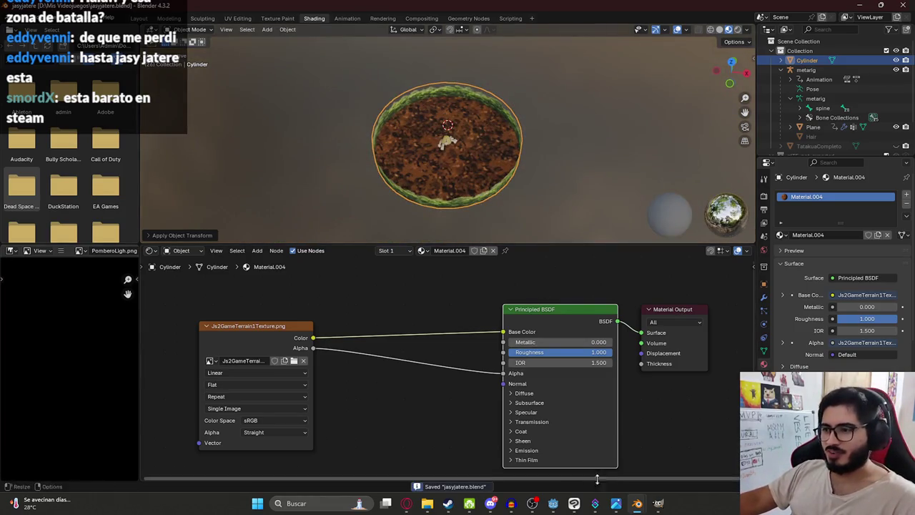
left_click(553, 503)
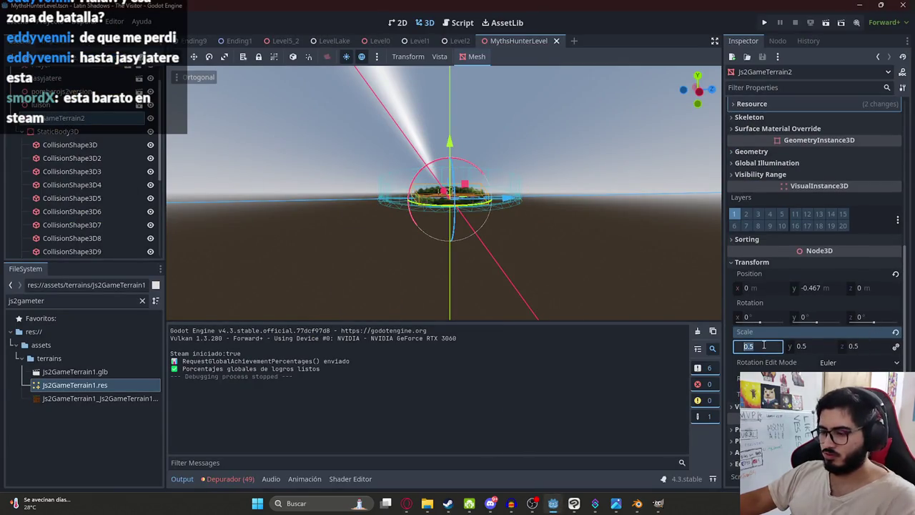
- Set the terrain's scale back to 1 and save the level
key("Return")
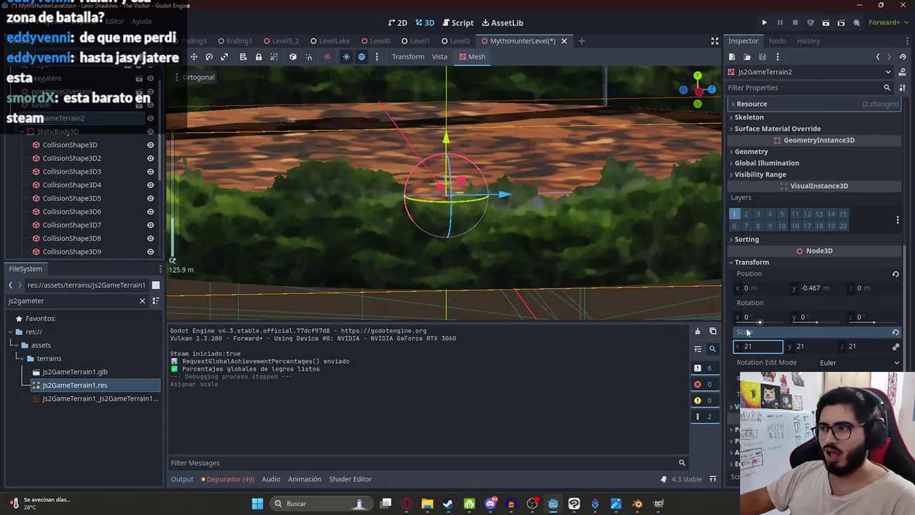
type("1")
key("Return")
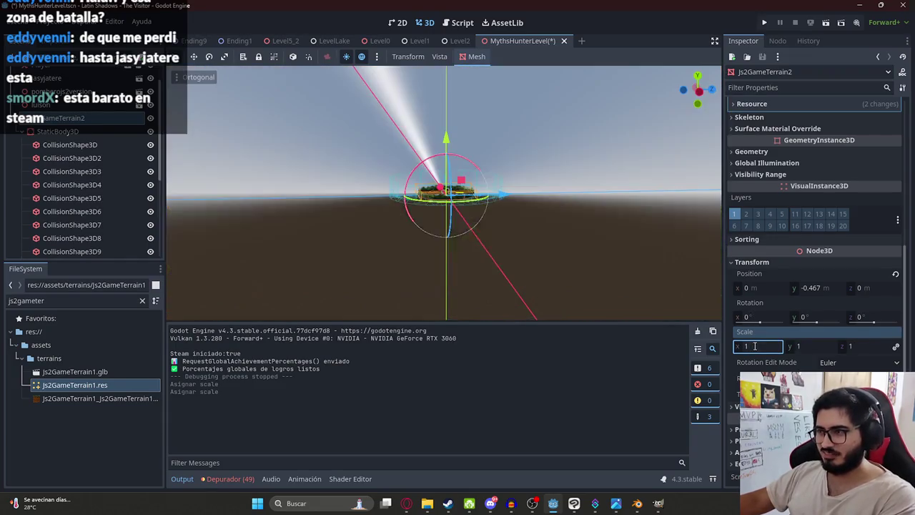
key("f")
key("ctrl+s")
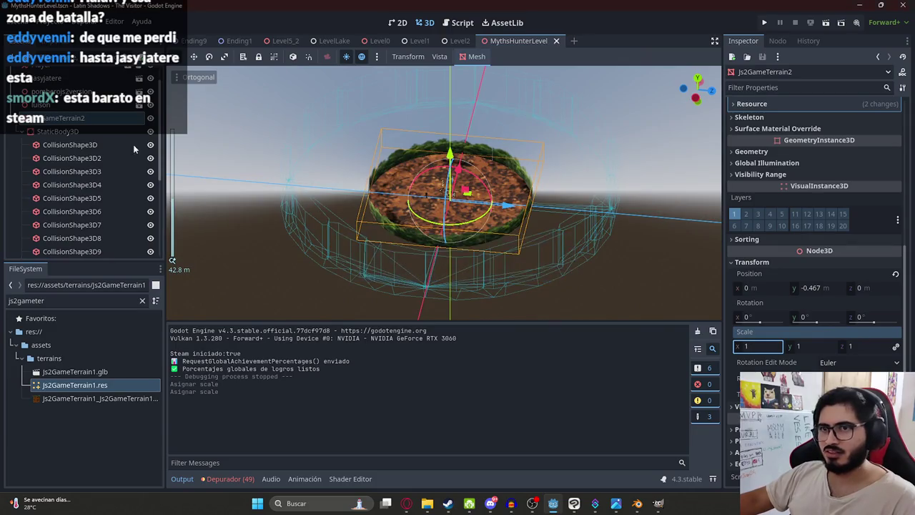
- Replace the old StaticBody3D with new Multiple Convex collision shapes for Js2GameTerrain2
right_click(47, 134)
left_click(61, 419)
left_click(65, 141)
left_click(477, 57)
left_click(495, 71)
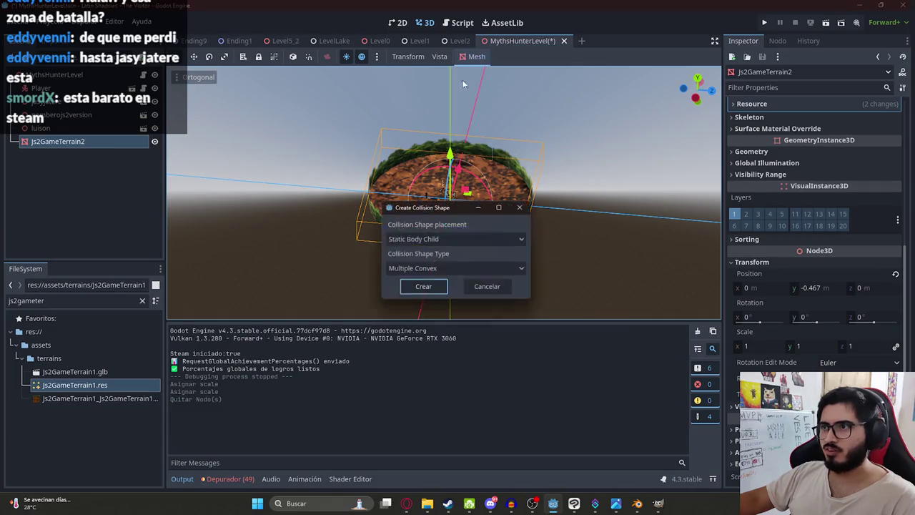
left_click(424, 291)
- Run the arena scene as a playtest
scroll(472, 218, "up", 5)
middle_click_drag(471, 218, 500, 143)
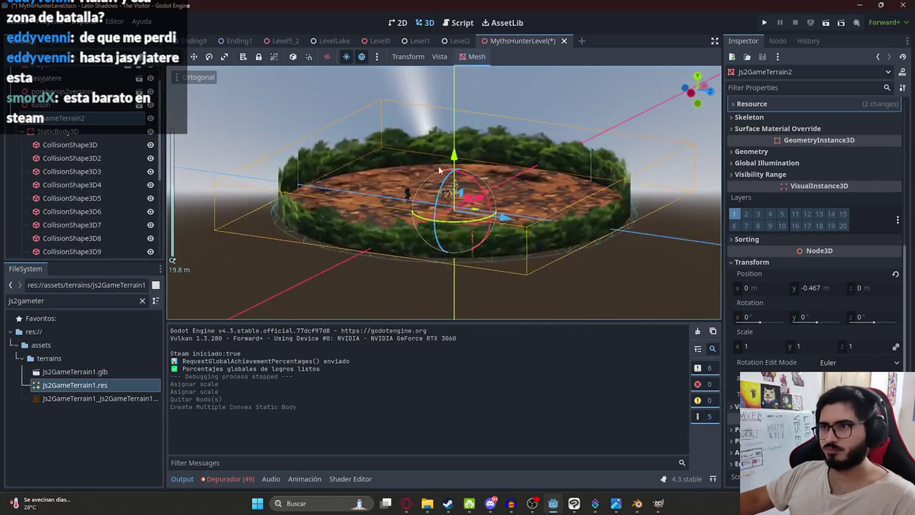
right_click(523, 38)
left_click(558, 117)
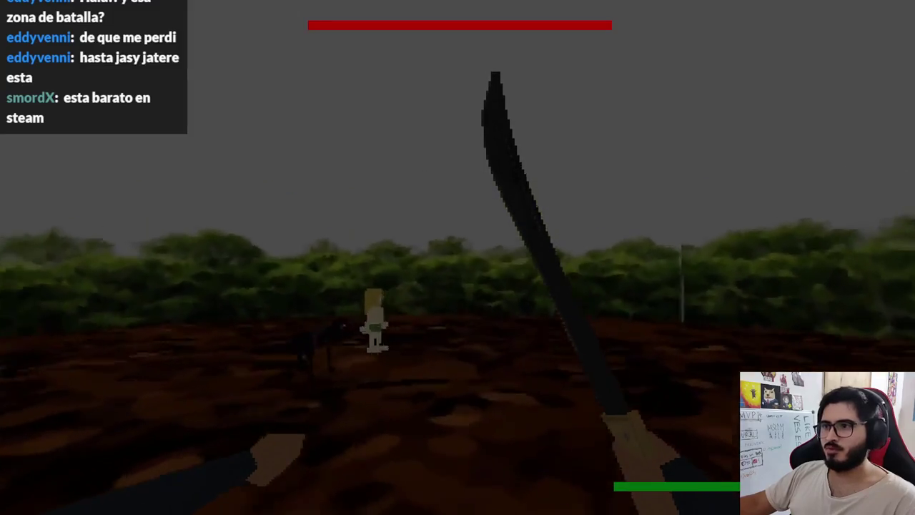
key("w")
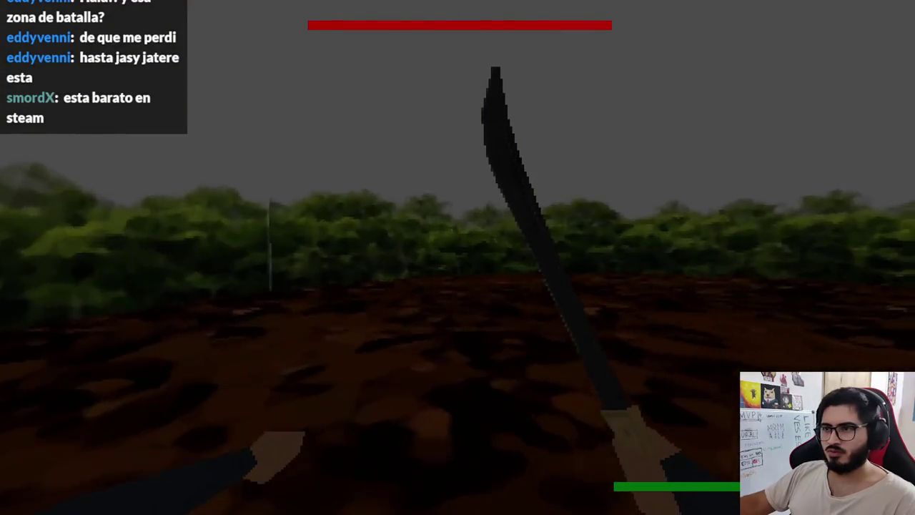
key("w")
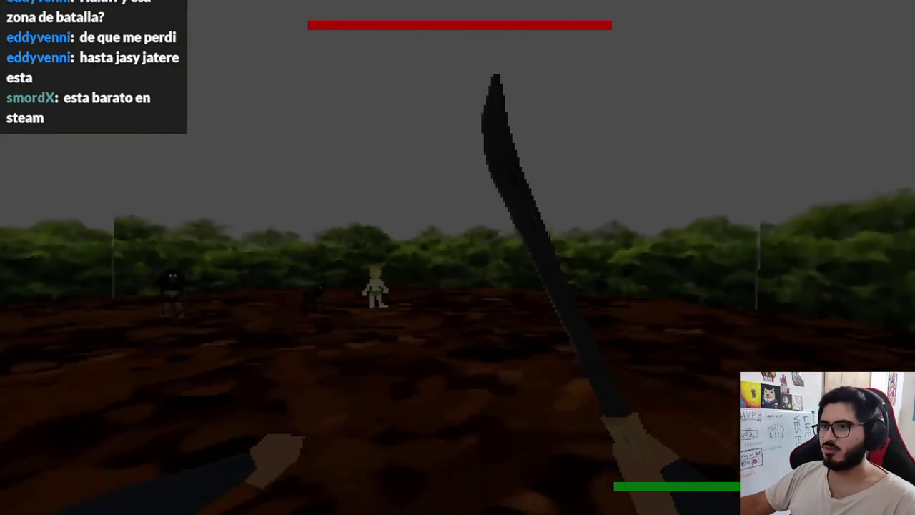
key("F8")
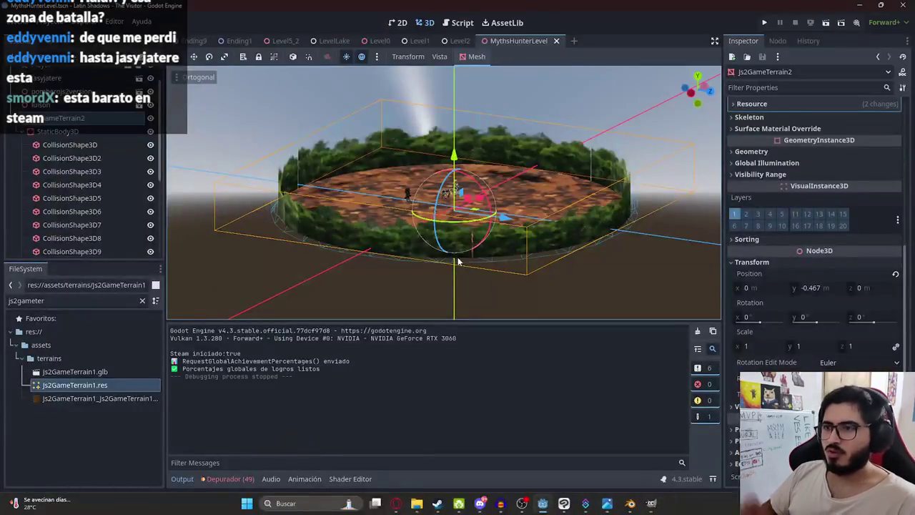
scroll(438, 206, "up", 3)
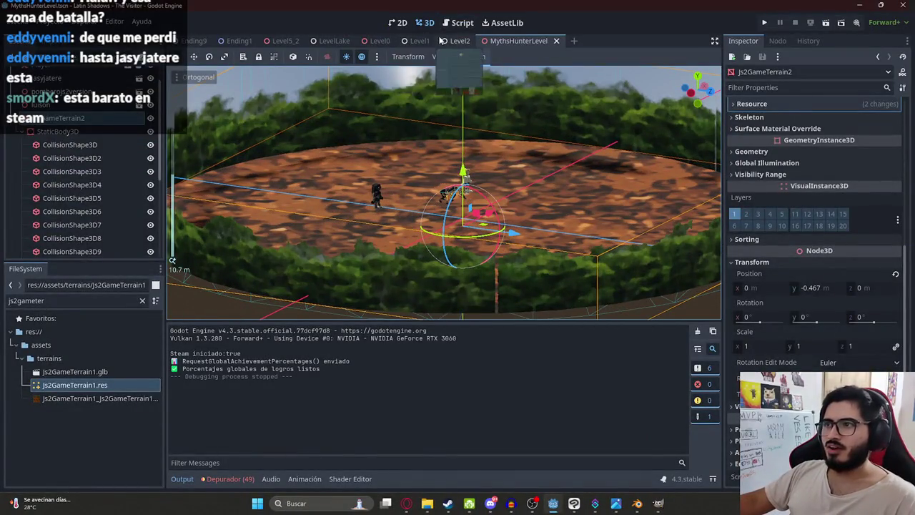
left_click(440, 41)
right_click(446, 41)
left_click(512, 120)
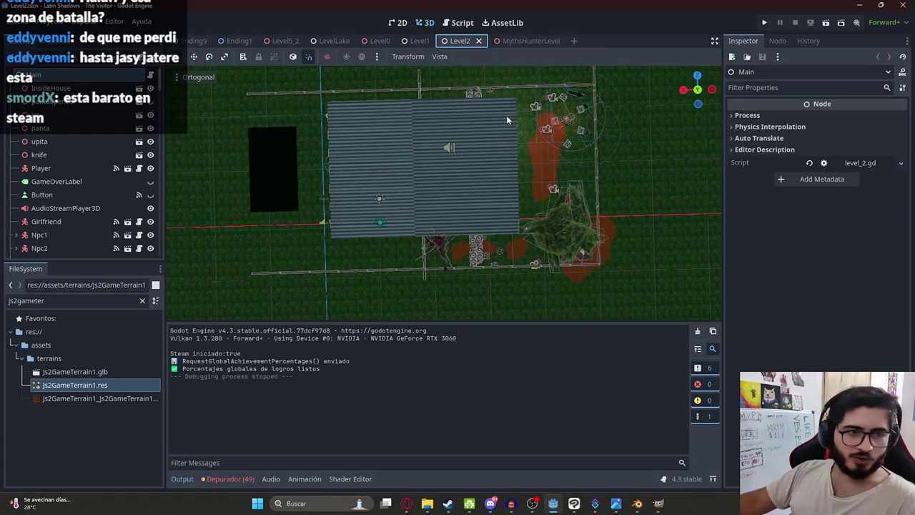
key("F6")
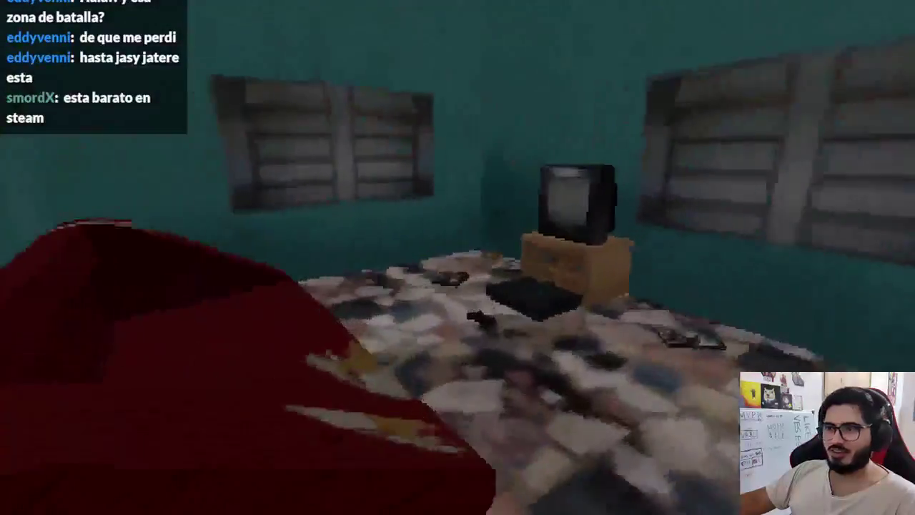
key("e")
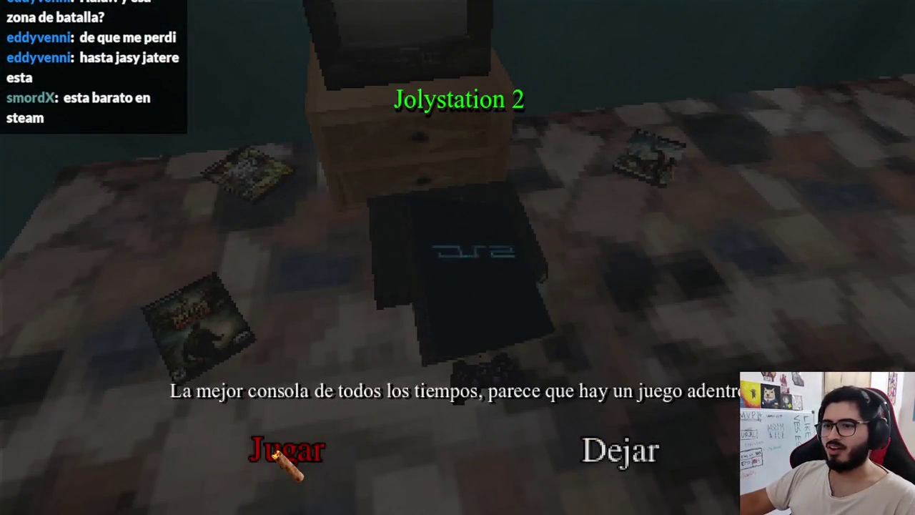
key("alt+F4")
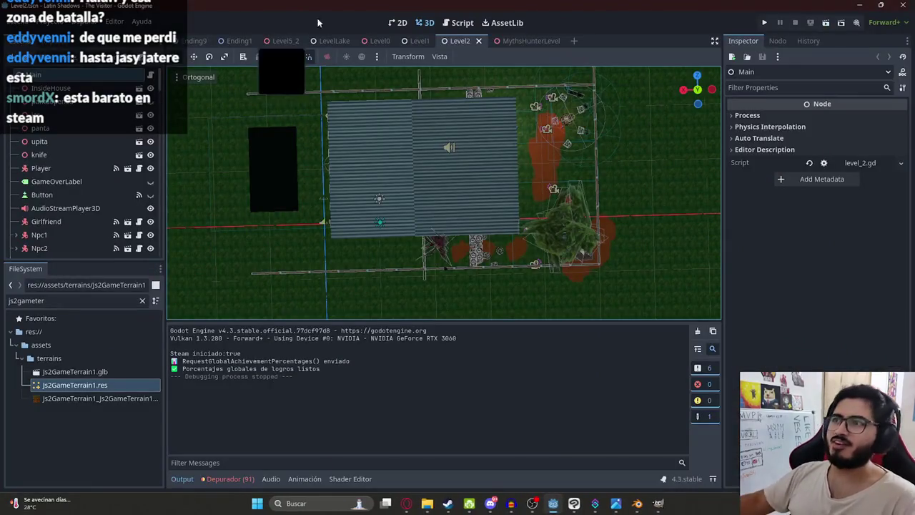
right_click(522, 50)
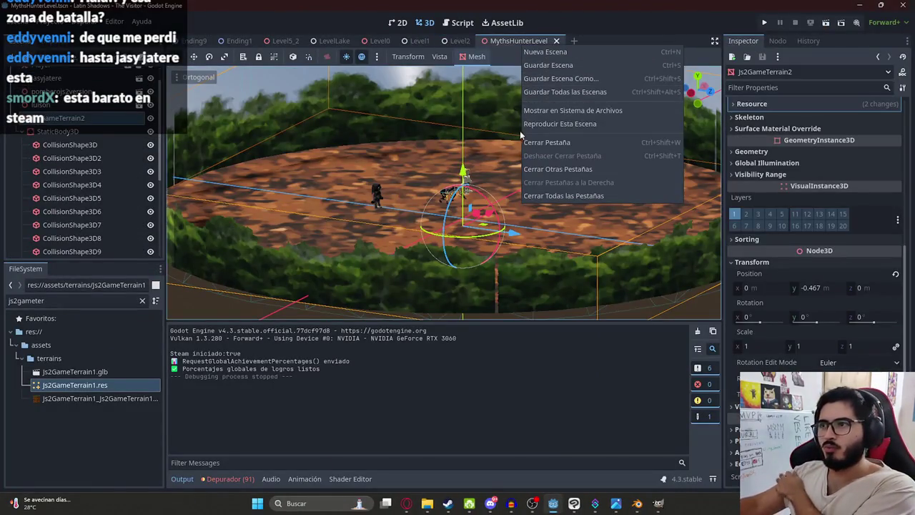
key("Escape")
right_click(463, 197)
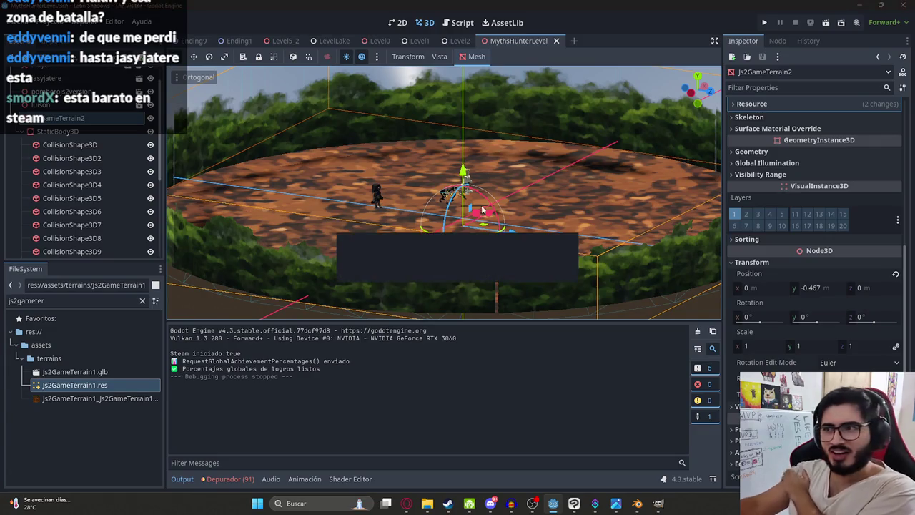
key("Escape")
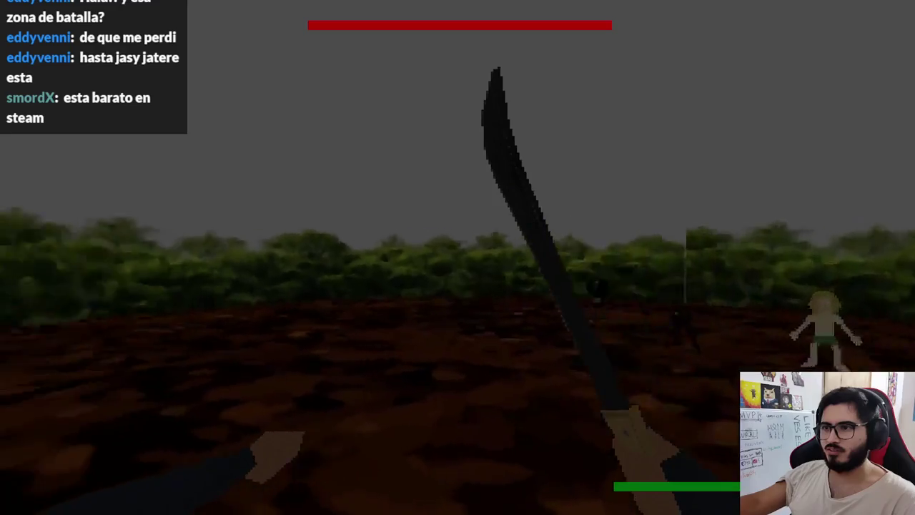
key("Escape")
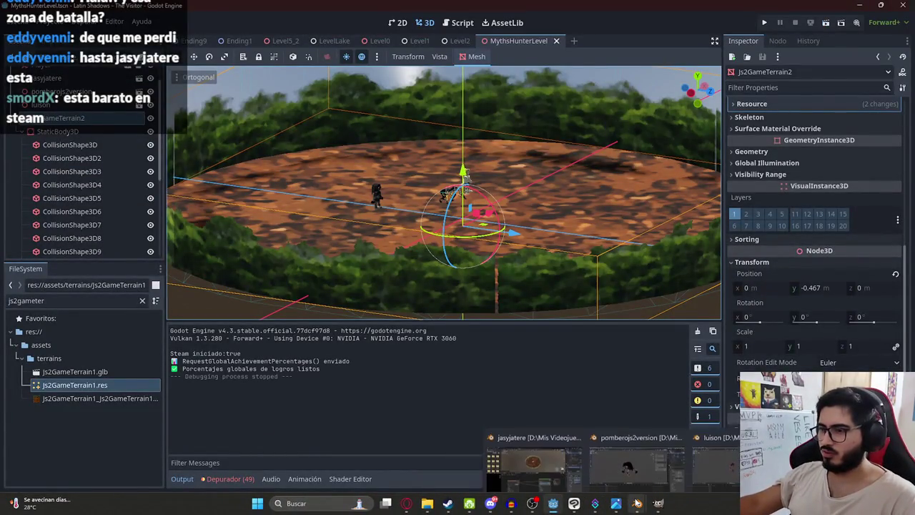
- Bring the terrain texture forward in GIMP and zoom in on the hedge strip layer
mouse_move(636, 502)
left_click(657, 502)
scroll(575, 157, "up", 3, "ctrl")
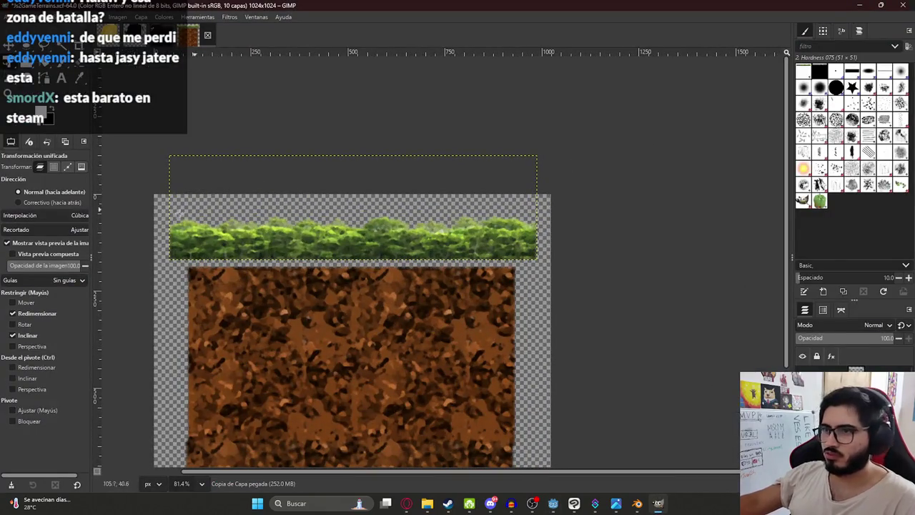
scroll(164, 243, "up", 3, "ctrl")
left_click(464, 222)
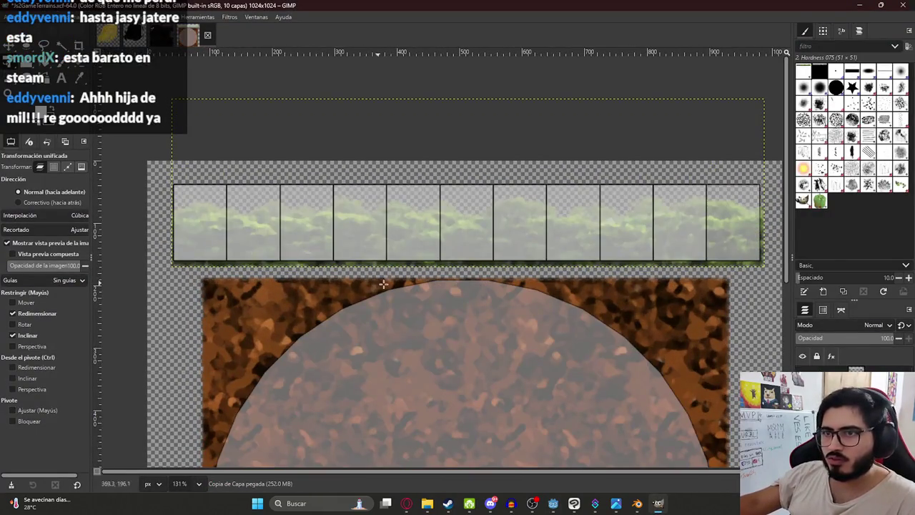
scroll(195, 227, "up", 2, "ctrl")
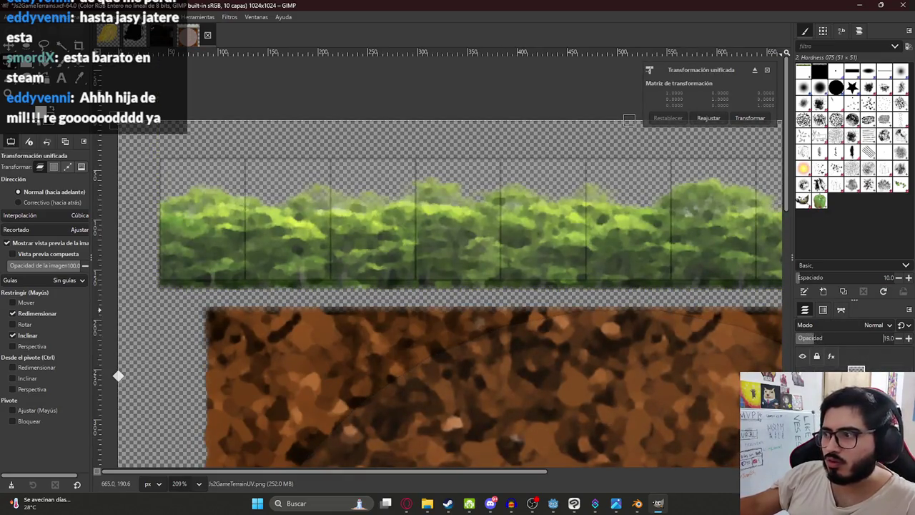
left_click(445, 248)
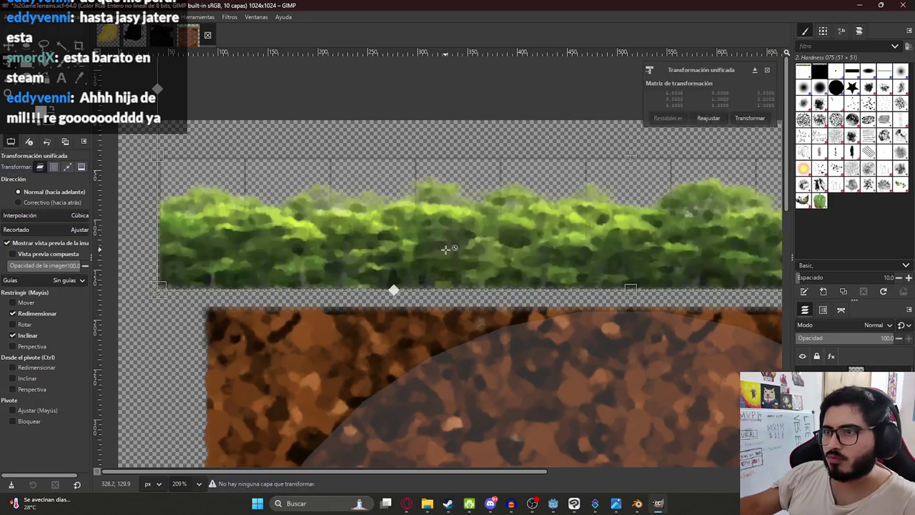
key("m")
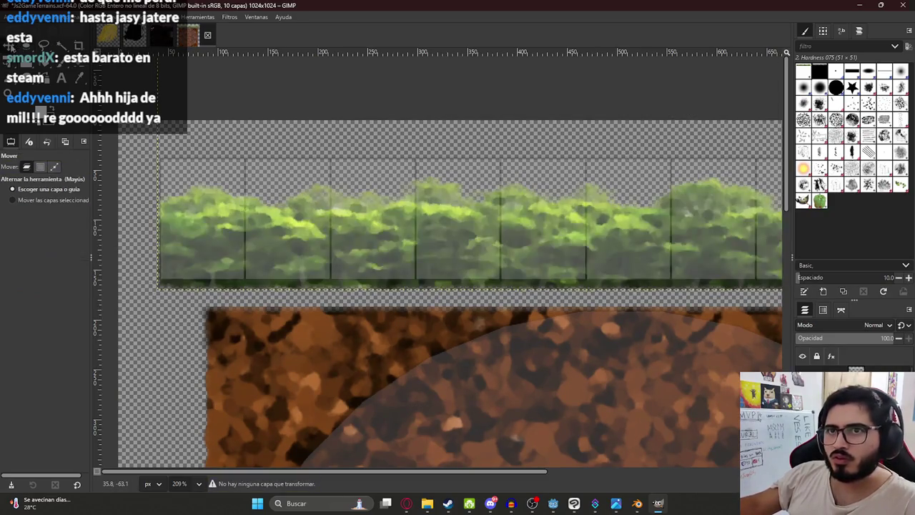
scroll(429, 288, "up", 2, "ctrl")
scroll(429, 288, "down", 4, "ctrl")
scroll(430, 288, "up", 2, "ctrl")
scroll(429, 287, "up", 3, "ctrl")
scroll(430, 287, "down", 1, "ctrl")
scroll(430, 287, "down", 1, "ctrl")
scroll(400, 305, "up", 1)
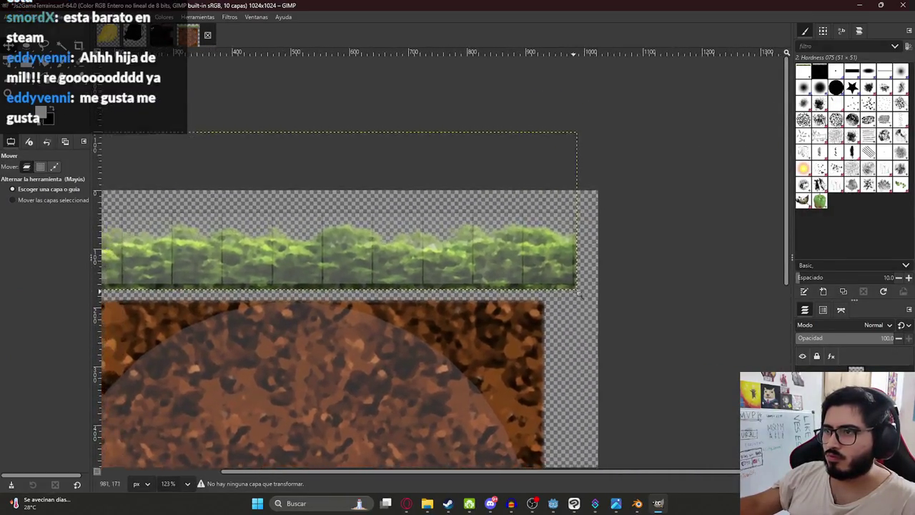
scroll(399, 304, "left", 3)
scroll(164, 248, "up", 4, "ctrl")
scroll(163, 248, "up", 1, "ctrl")
- Rectangle-select the leftmost hedge block, then copy and paste it as a new layer
key("f")
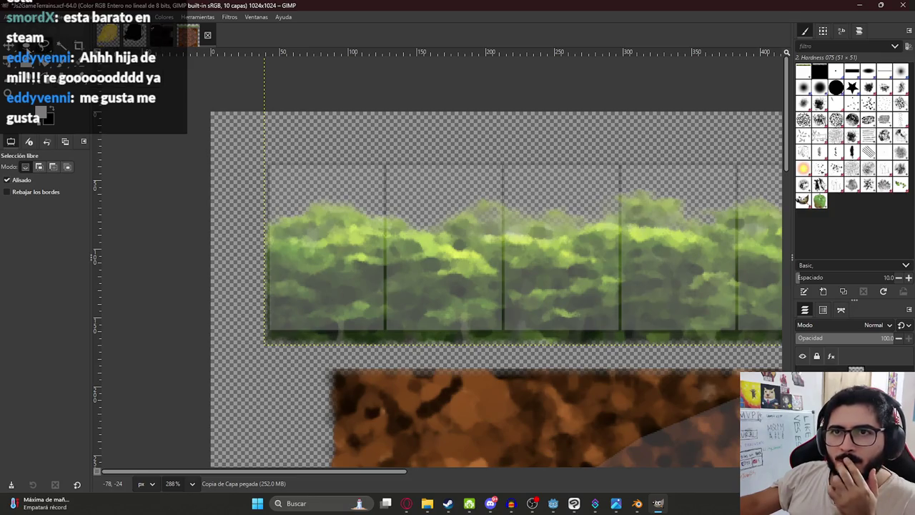
key("e")
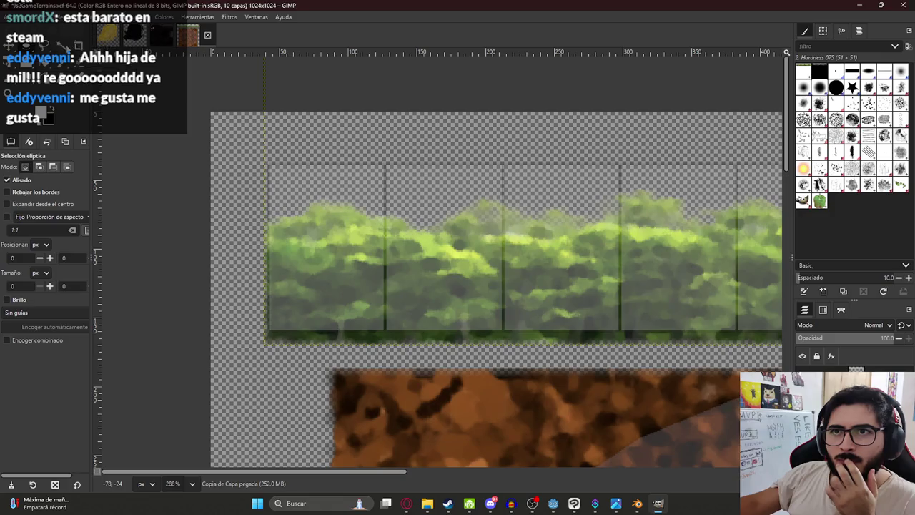
left_click(66, 48)
left_click_drag(245, 150, 431, 373)
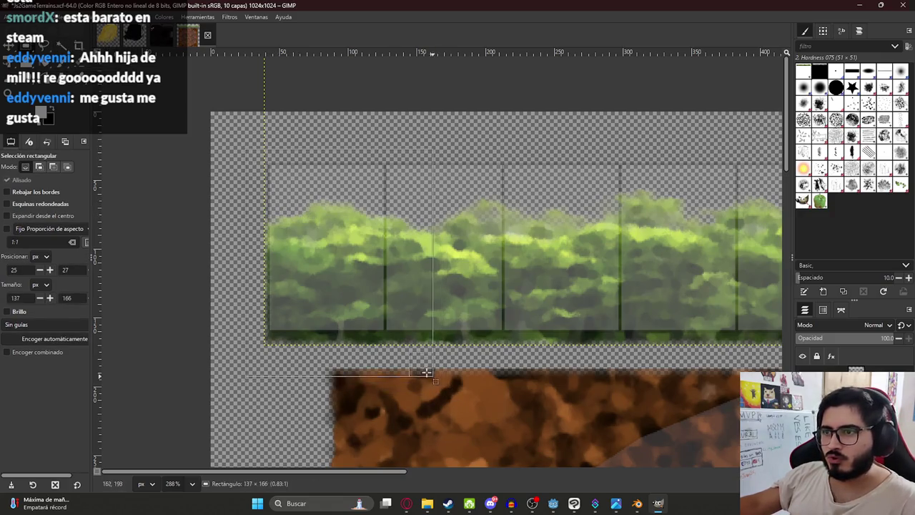
key("ctrl+c")
key("ctrl+v")
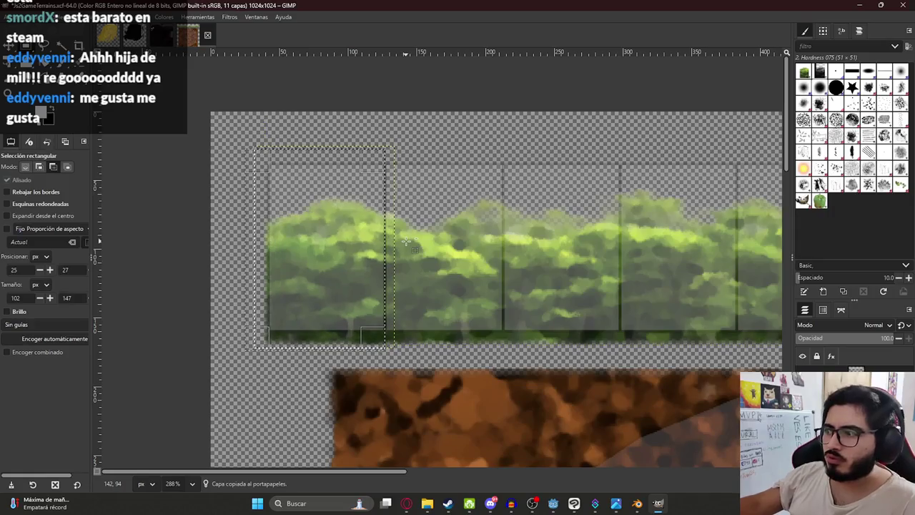
- Move the pasted hedge block to the right end of the strip
scroll(403, 245, "down", 3, "ctrl")
key("shift+t")
left_click(458, 281)
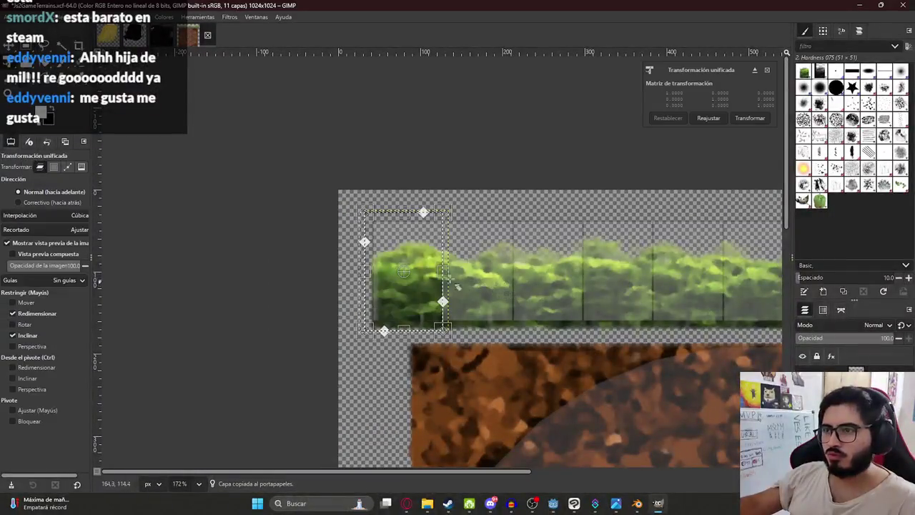
left_click_drag(415, 269, 672, 271)
scroll(404, 301, "right", 5)
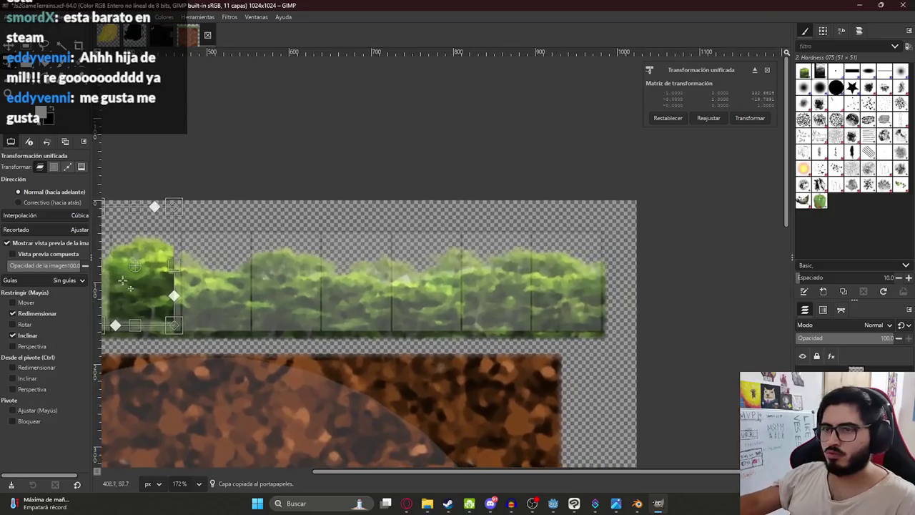
left_click_drag(404, 301, 561, 304)
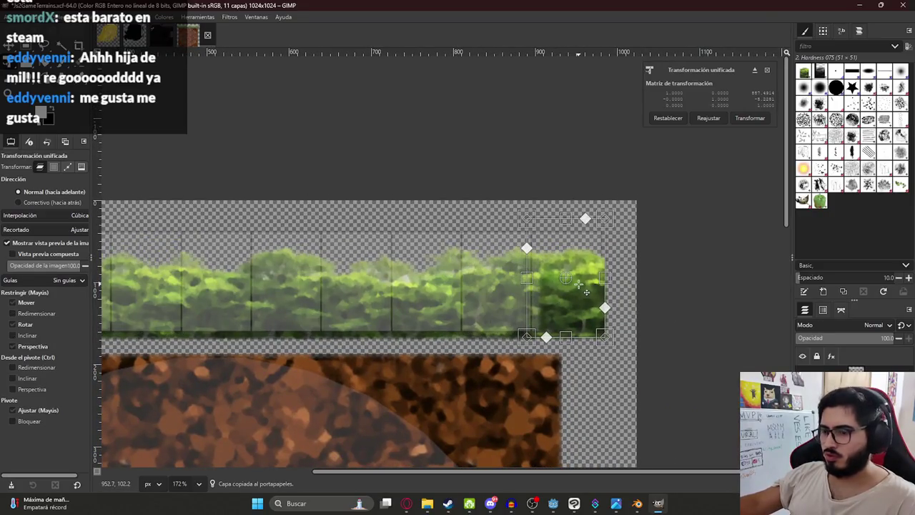
key("Return")
- Flip the hedge piece horizontally and nudge it to line up with the hedge
key("shift+f")
left_click(578, 284)
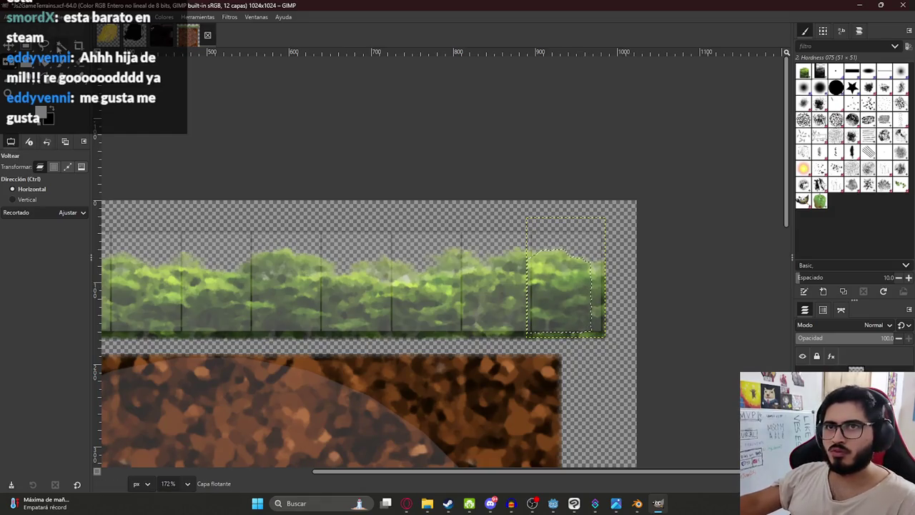
key("u")
key("shift+t")
left_click(580, 303)
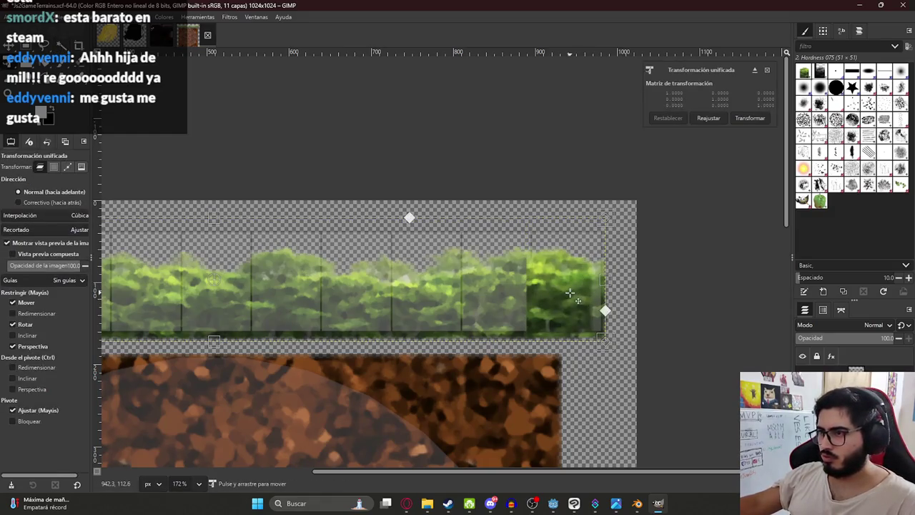
scroll(602, 303, "up", 3, "ctrl")
scroll(602, 303, "up", 2, "ctrl")
mouse_move(551, 293)
left_mouse_down()
mouse_move(538, 306)
mouse_move(541, 317)
mouse_move(566, 321)
mouse_move(555, 317)
left_mouse_up()
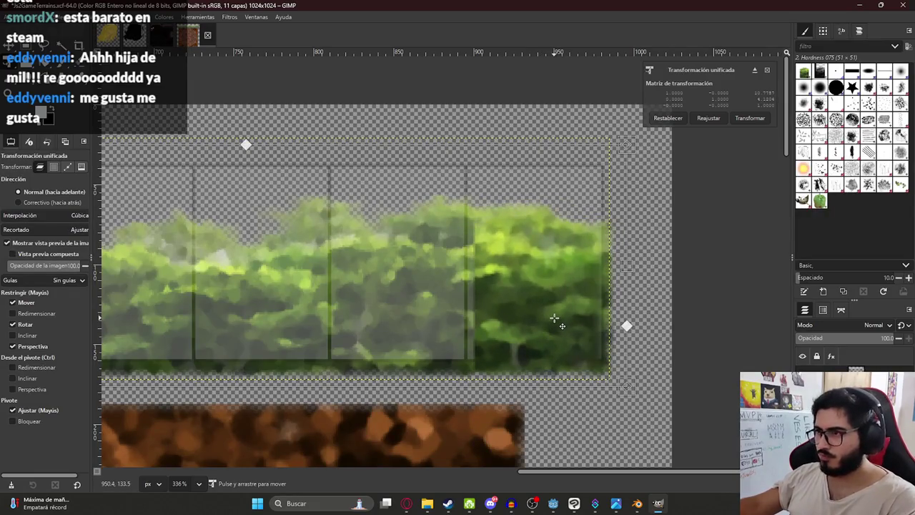
key("Return")
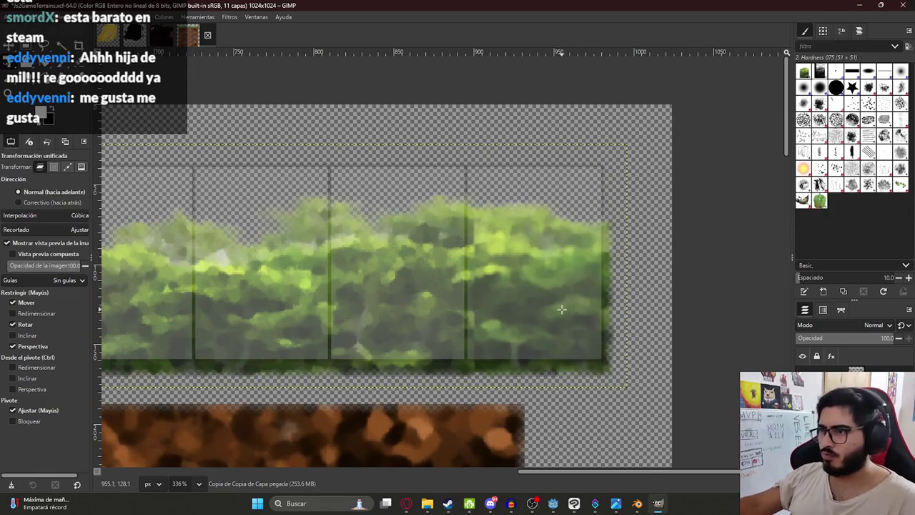
- Cut away the overhanging right part of the mirrored hedge piece
left_click(639, 313)
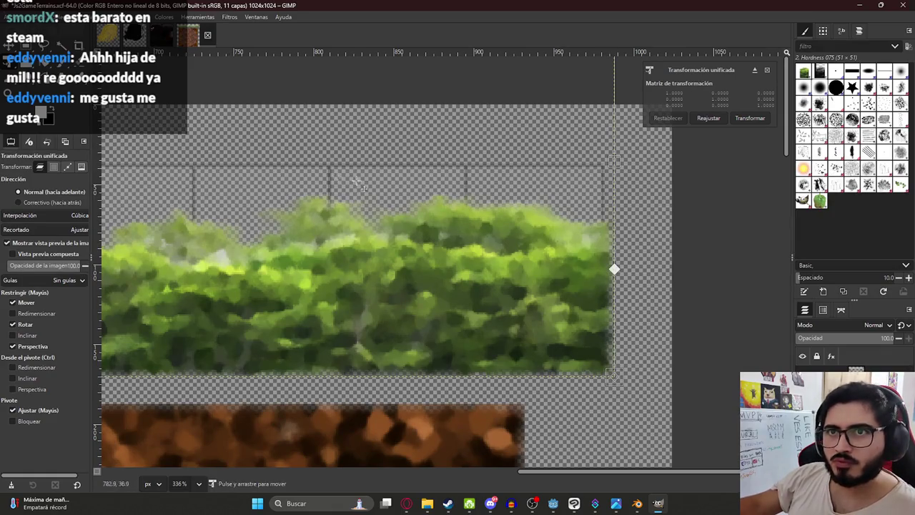
key("r")
left_click_drag(670, 412, 473, 99)
key("ctrl+x")
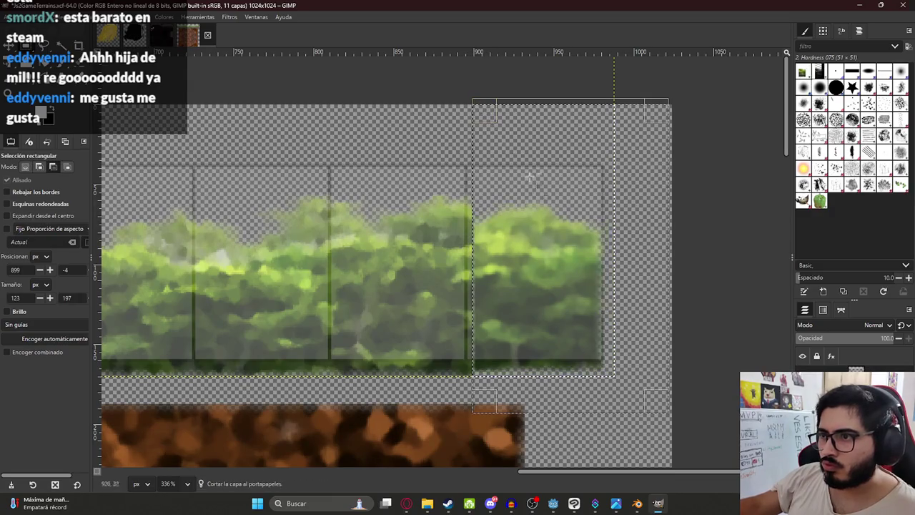
key("u")
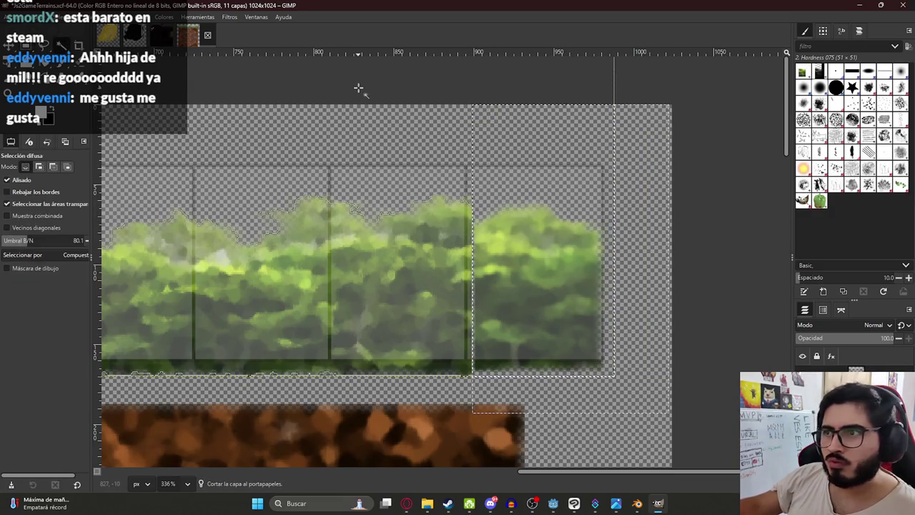
left_click(543, 168)
key("ctrl+shift+a")
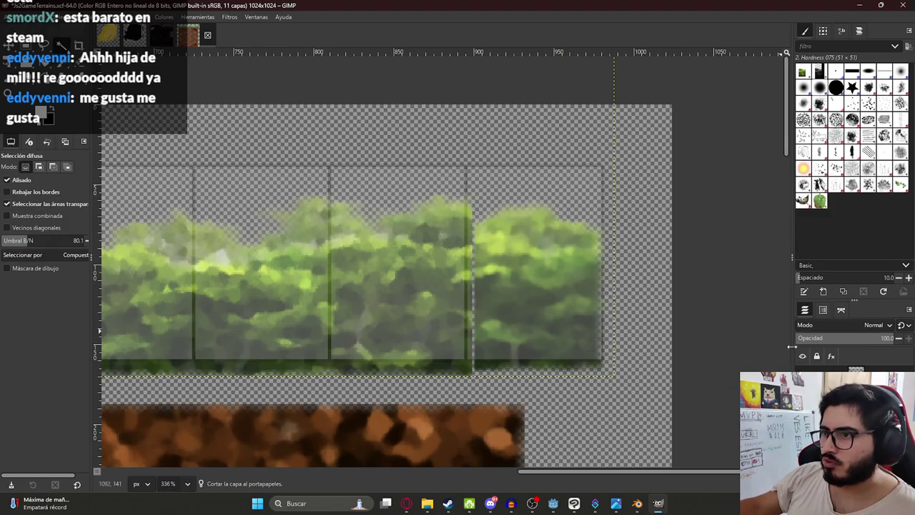
key("shift+t")
key("c")
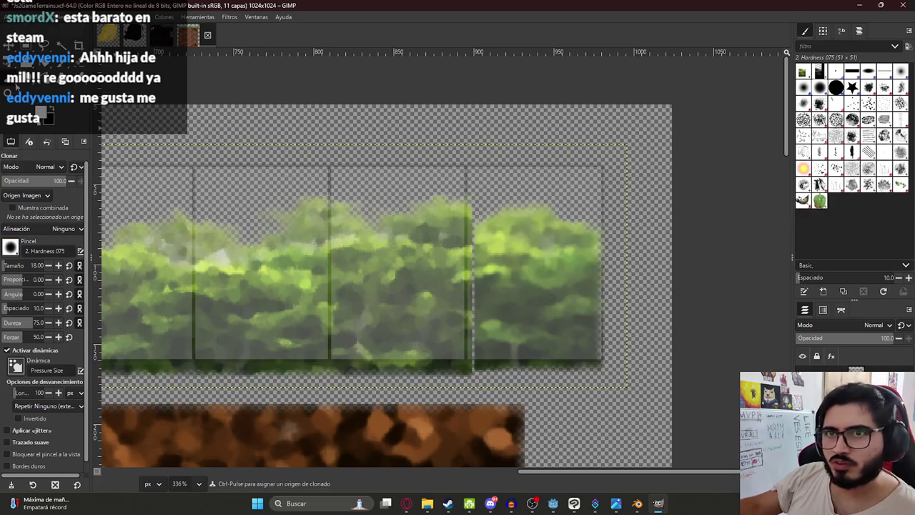
- Clone foliage over the lower seam between the hedge pieces
left_click(494, 270, "ctrl")
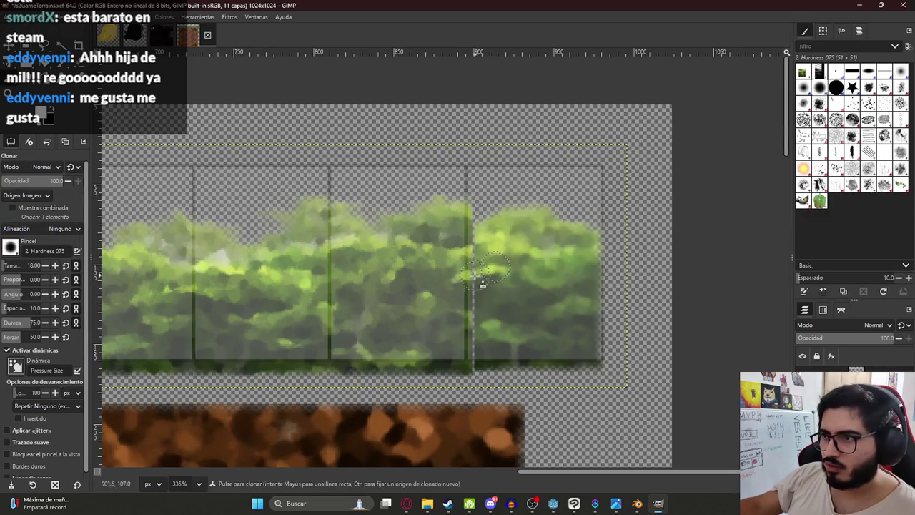
key("ctrl+z")
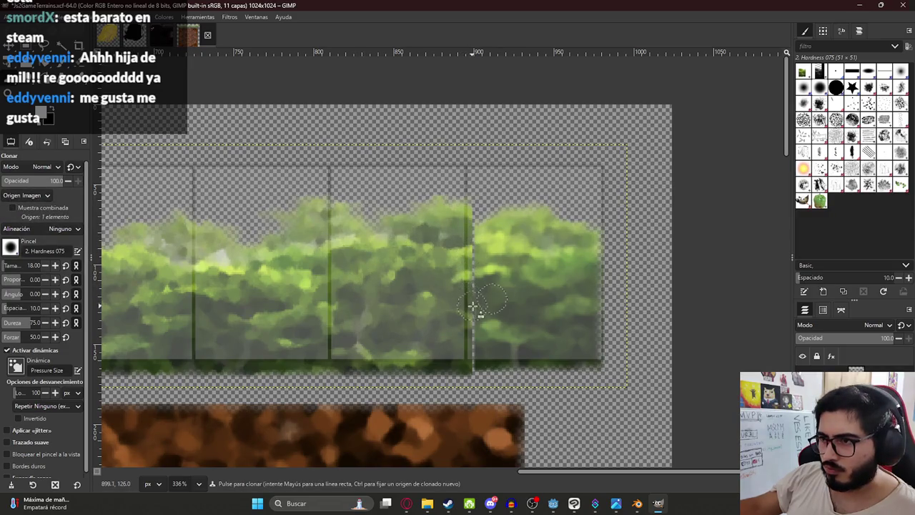
left_click_drag(472, 323, 474, 354)
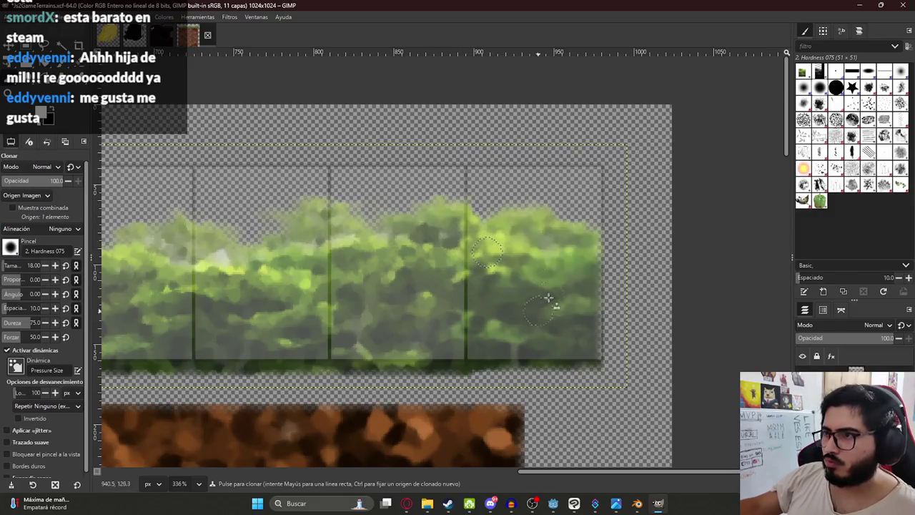
scroll(545, 303, "up", 3, "ctrl")
- Slide the hedge cap about 16 px right and save the terrain image
key("shift+t")
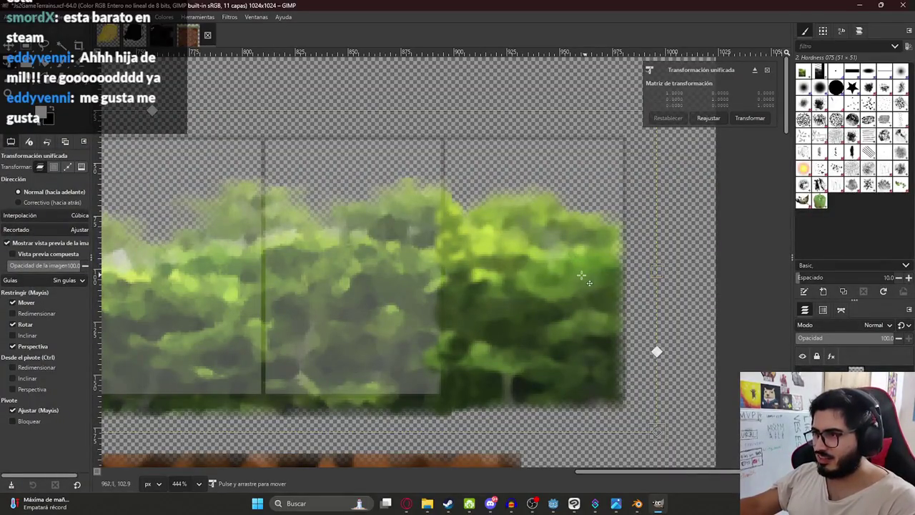
left_click_drag(554, 270, 563, 265)
key("Return")
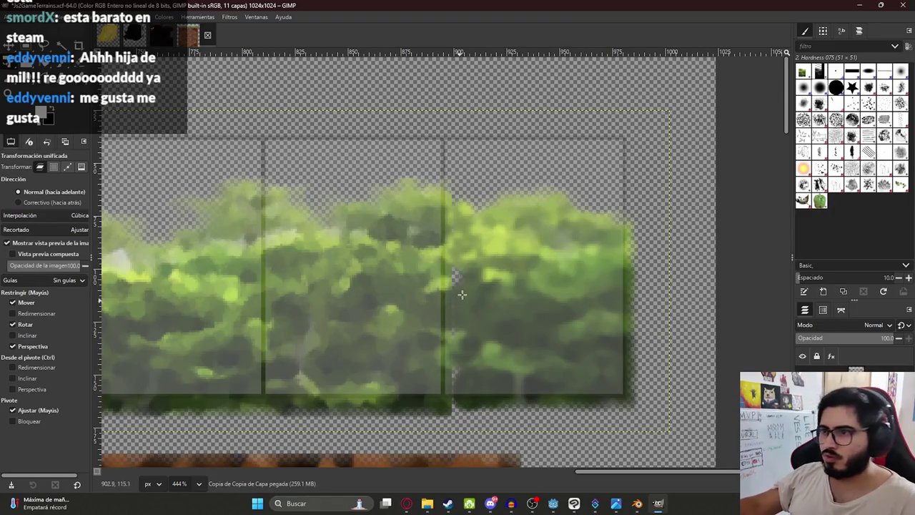
left_click(477, 290)
key("Escape")
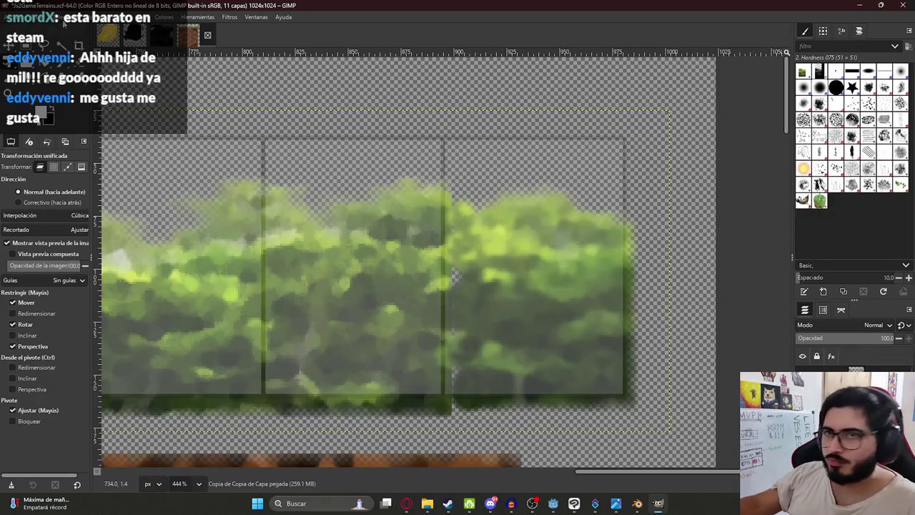
key("c")
key("ctrl+s")
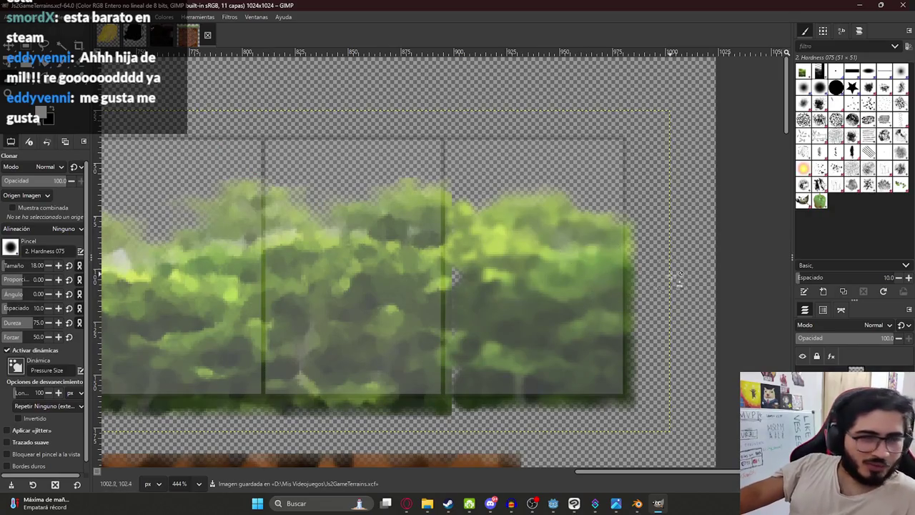
- Clone nearby foliage over the remaining seam and the top seam
left_click(479, 307)
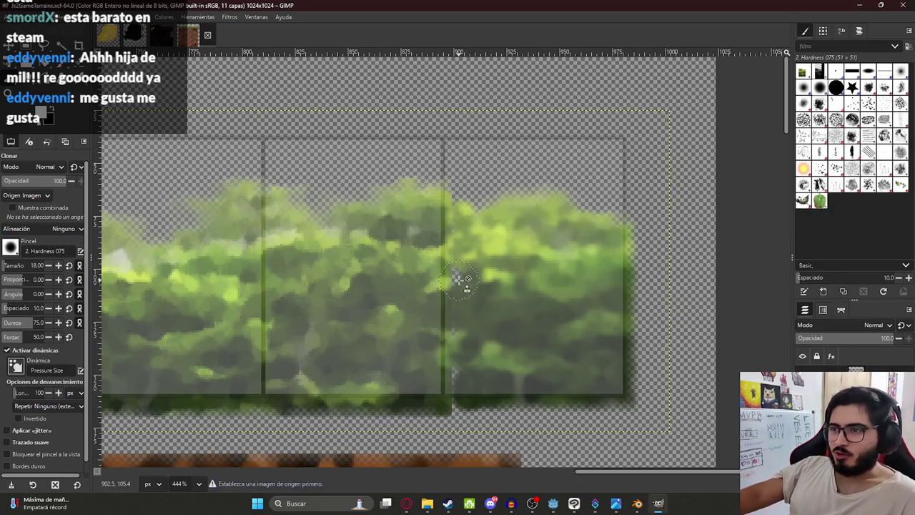
left_click(480, 299, "ctrl")
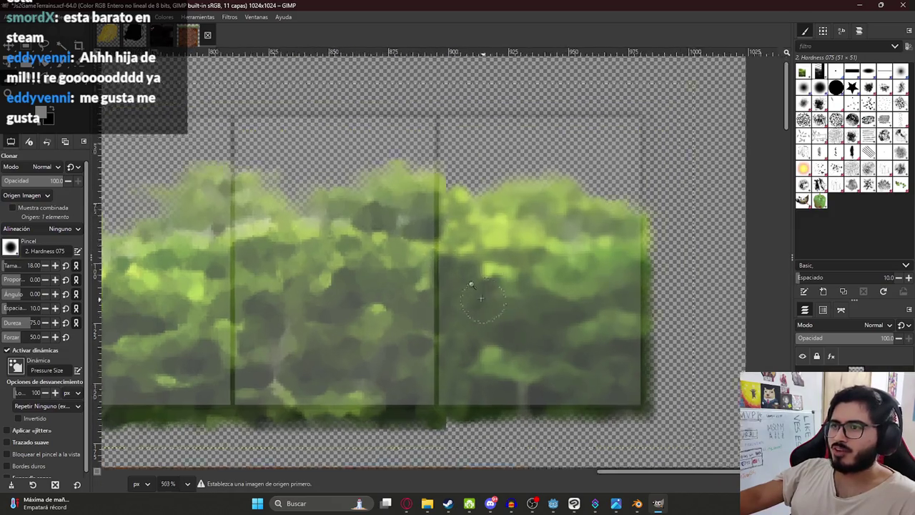
scroll(452, 266, "up", 5, "ctrl")
left_click(433, 143)
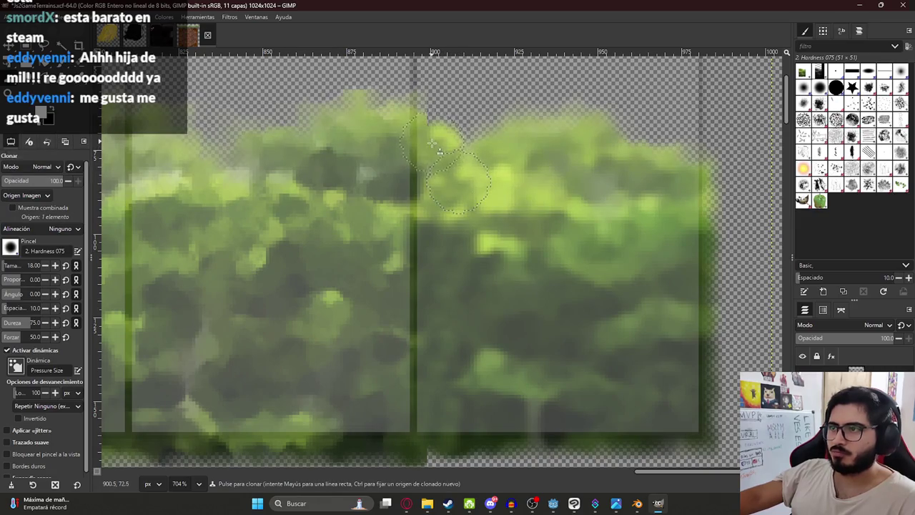
scroll(433, 144, "down", 2, "ctrl")
scroll(453, 198, "down", 2, "ctrl")
scroll(514, 271, "down", 2, "ctrl")
scroll(541, 301, "down", 3, "ctrl")
scroll(616, 380, "down", 2, "ctrl")
scroll(616, 380, "down", 1, "ctrl")
scroll(616, 380, "down", 1, "ctrl")
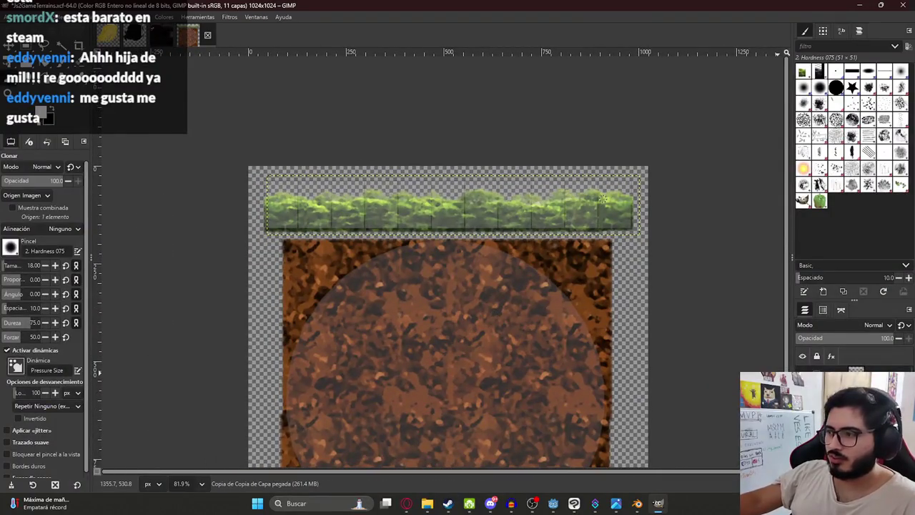
- Save and export the texture as Js2GameTerrain1Texture.png, then open Blender's image browser
key("ctrl+s")
left_click(13, 17)
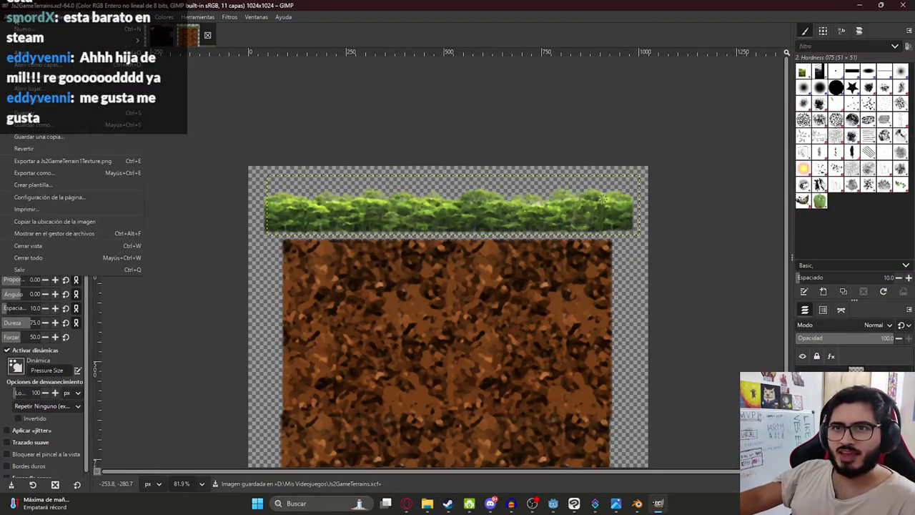
left_click(63, 160)
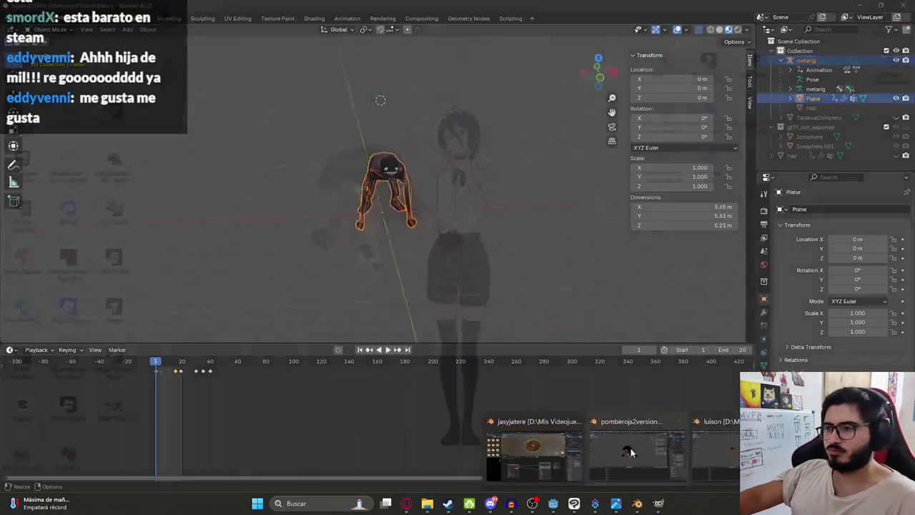
left_click(541, 457)
left_click(292, 361)
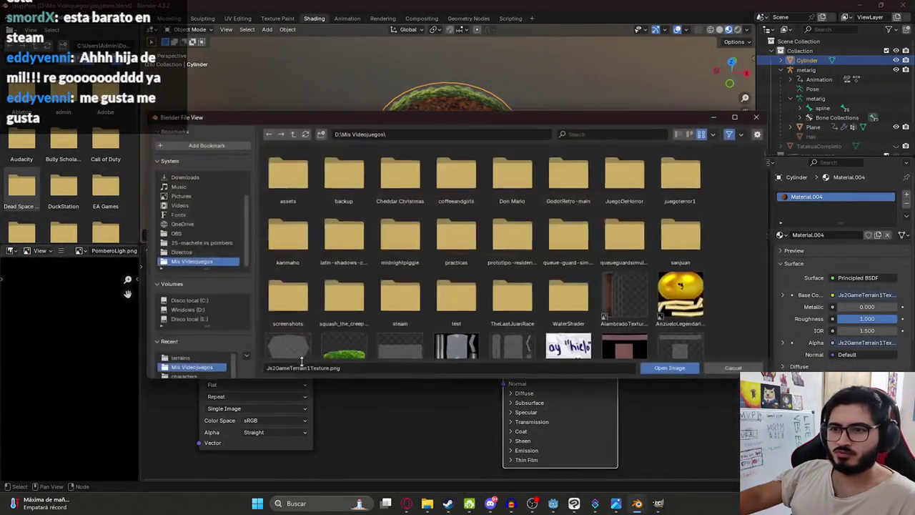
- Replace the texture node's image with Js2GameTerrain1Texture.png
left_click(676, 370)
left_click(303, 360)
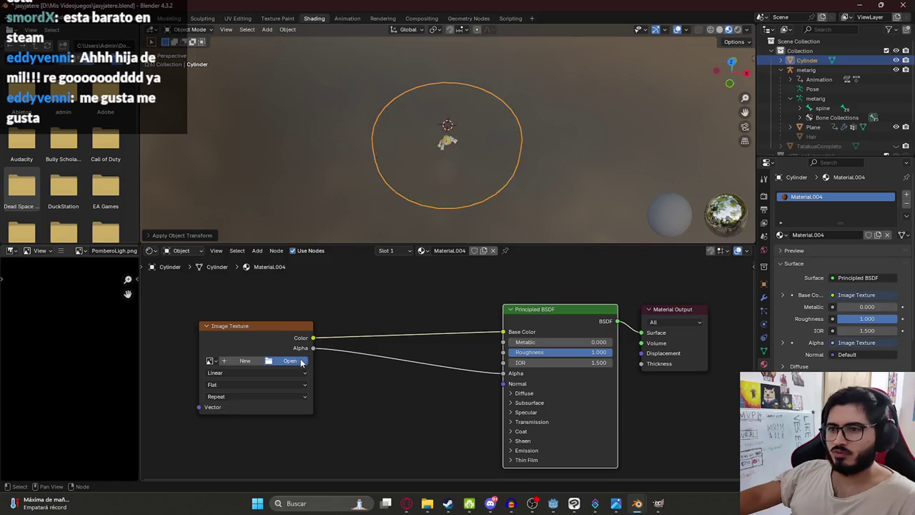
left_click(292, 360)
scroll(492, 248, "down", 3)
scroll(490, 250, "down", 3)
scroll(486, 253, "down", 3)
scroll(479, 257, "down", 3)
scroll(486, 258, "up", 3)
scroll(515, 262, "up", 3)
scroll(544, 266, "up", 3)
scroll(571, 270, "up", 3)
scroll(572, 270, "up", 2)
scroll(568, 307, "up", 5)
scroll(543, 303, "down", 5)
scroll(501, 299, "down", 3)
scroll(486, 292, "down", 4)
scroll(500, 286, "down", 4)
scroll(514, 279, "down", 4)
scroll(524, 262, "down", 4)
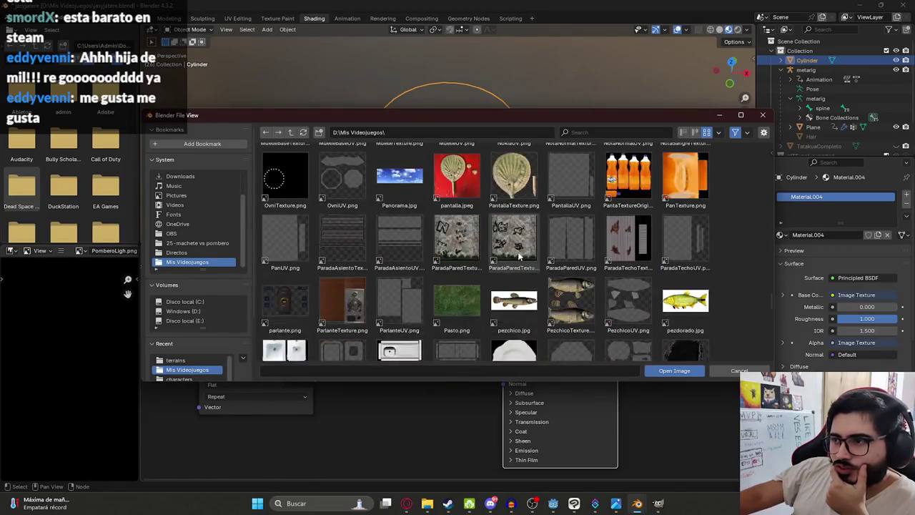
scroll(511, 261, "up", 4)
scroll(503, 262, "up", 3)
scroll(496, 263, "up", 2)
scroll(497, 263, "up", 3)
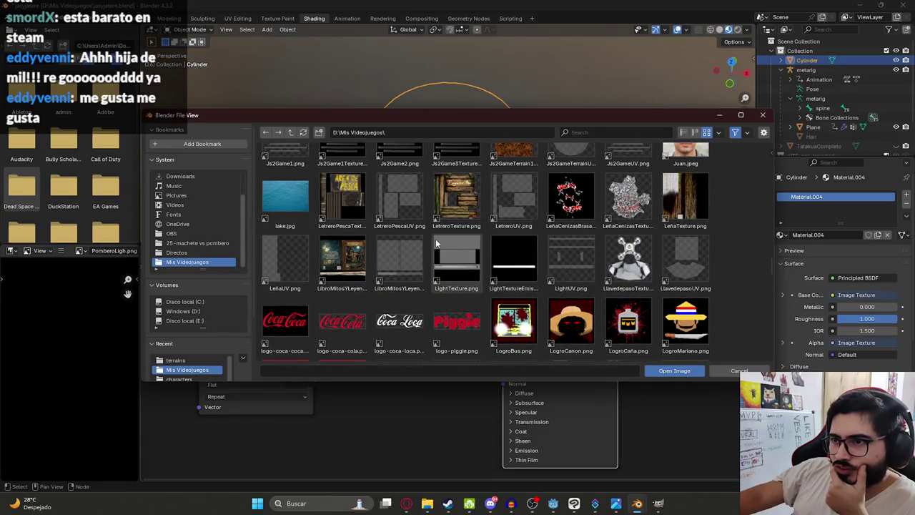
scroll(515, 293, "up", 5)
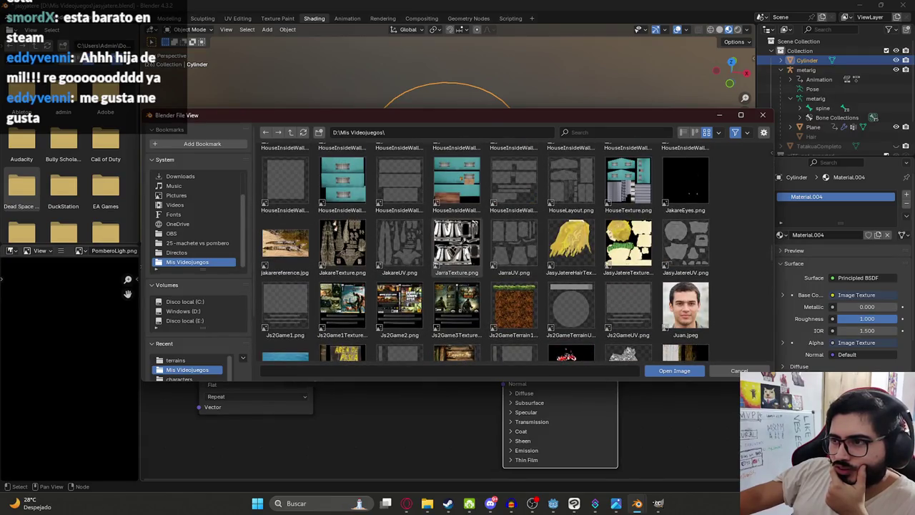
double_click(489, 312)
- Check the hedge walls on the arena and save jasyjatere.blend
mouse_move(428, 179)
middle_mouse_down()
mouse_move(393, 104)
mouse_move(432, 128)
mouse_move(456, 121)
mouse_move(228, 127)
mouse_move(654, 130)
mouse_move(469, 128)
middle_mouse_up()
scroll(395, 106, "up", 4)
scroll(529, 121, "up", 3)
scroll(464, 106, "up", 3)
scroll(491, 117, "up", 2)
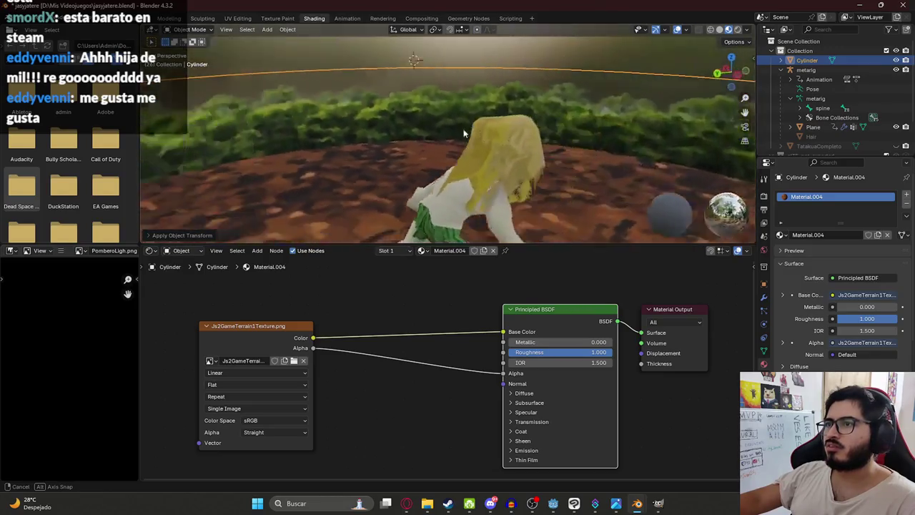
key("ctrl+s")
- Export the terrain as glTF 2.0 to Js2GameTerrain1.glb and return to Godot
left_click(23, 19)
mouse_move(37, 161)
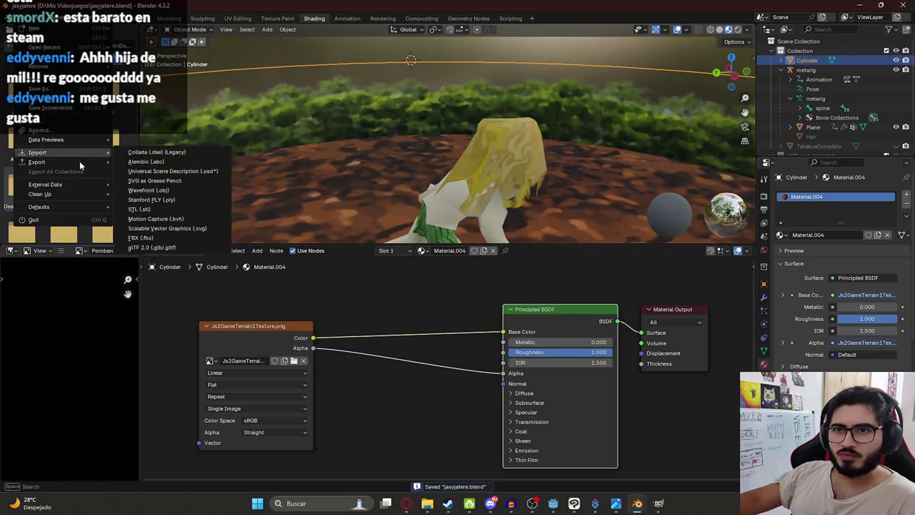
left_click(157, 258)
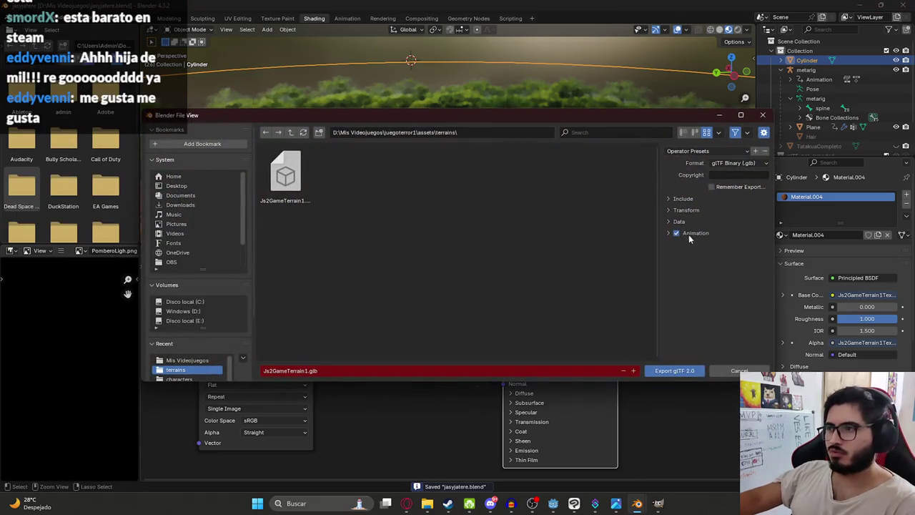
left_click(674, 370)
key("alt+Tab")
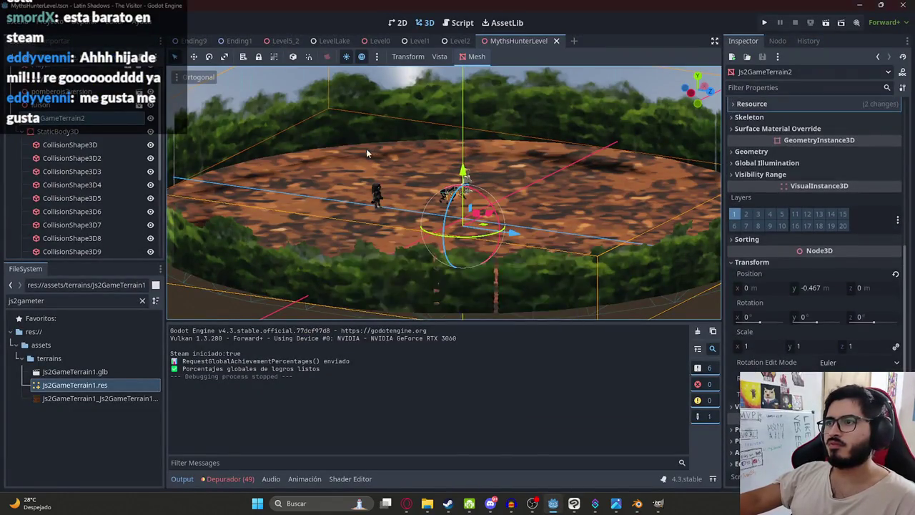
mouse_move(498, 111)
middle_mouse_down()
mouse_move(601, 129)
mouse_move(655, 124)
middle_mouse_up()
scroll(462, 136, "down", 3)
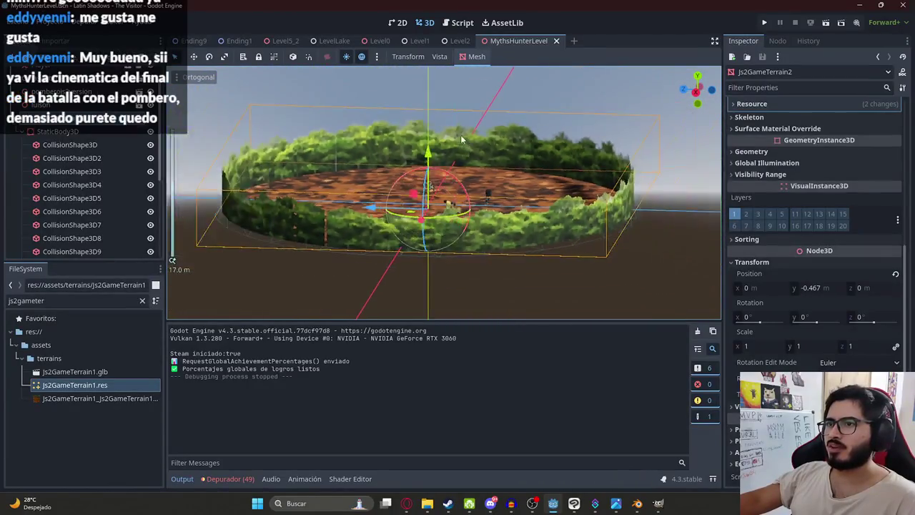
scroll(471, 178, "up", 5)
double_click(80, 372)
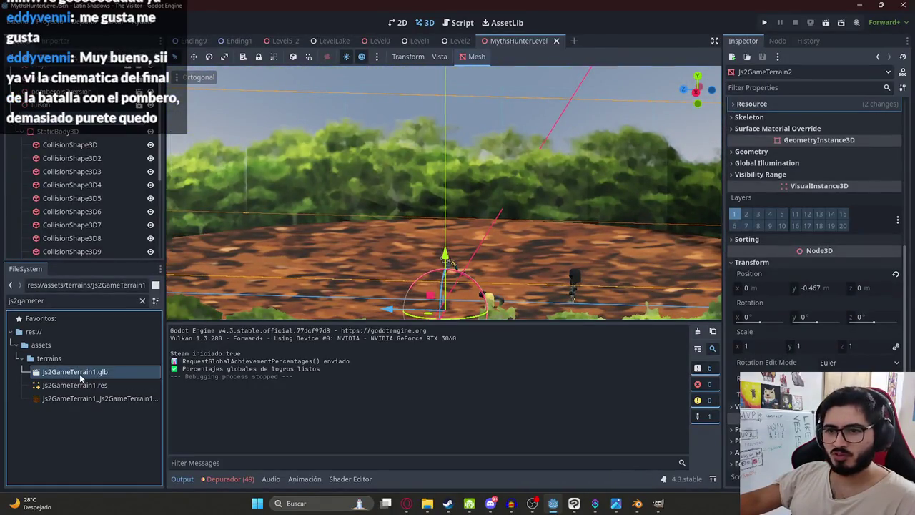
left_click(331, 454)
mouse_move(555, 163)
middle_mouse_down()
mouse_move(427, 155)
mouse_move(494, 153)
mouse_move(250, 153)
mouse_move(614, 154)
middle_mouse_up()
right_click(504, 42)
left_click(561, 118)
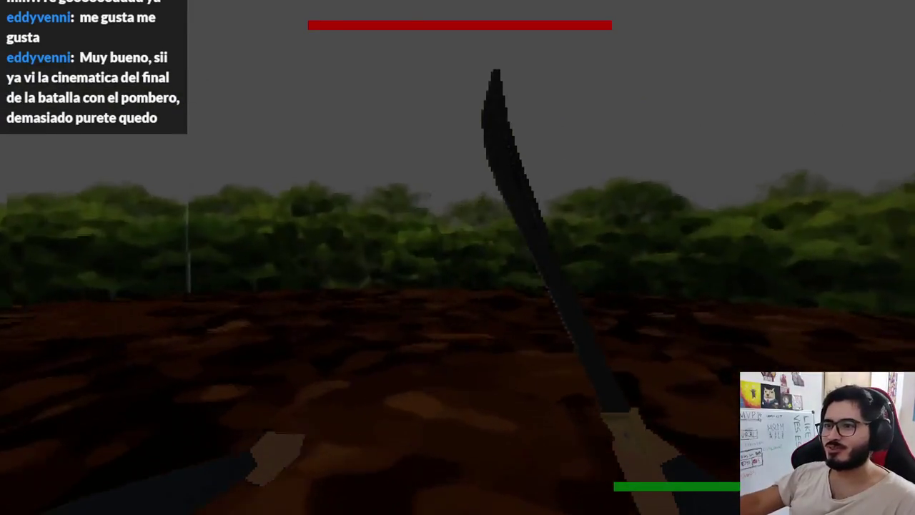
key("w")
key("w")
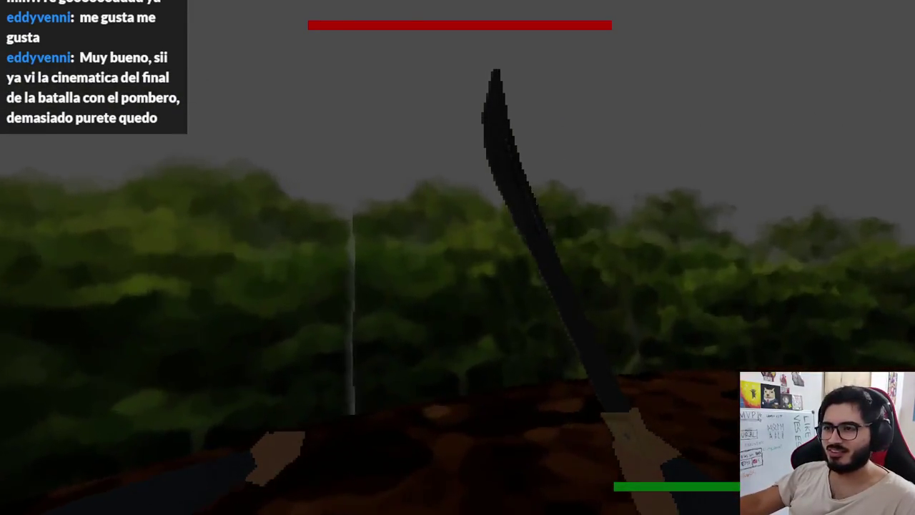
key("s")
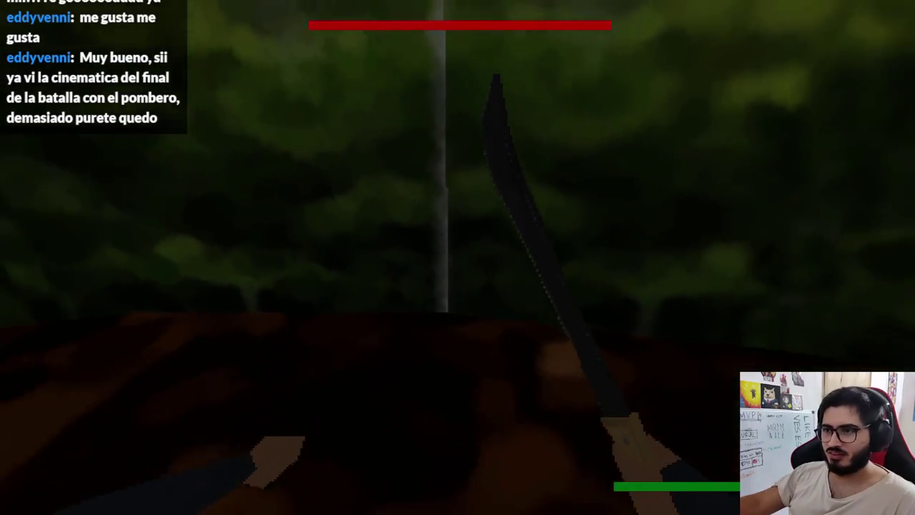
key("s")
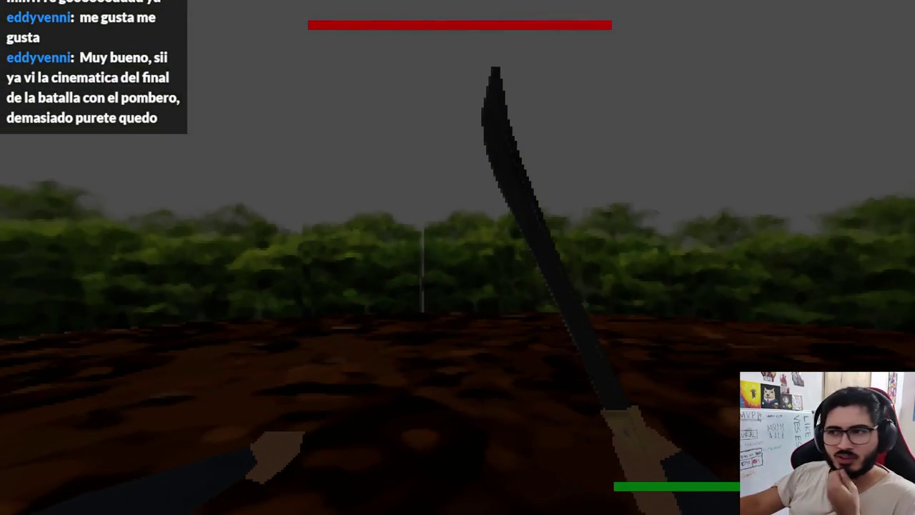
key("s")
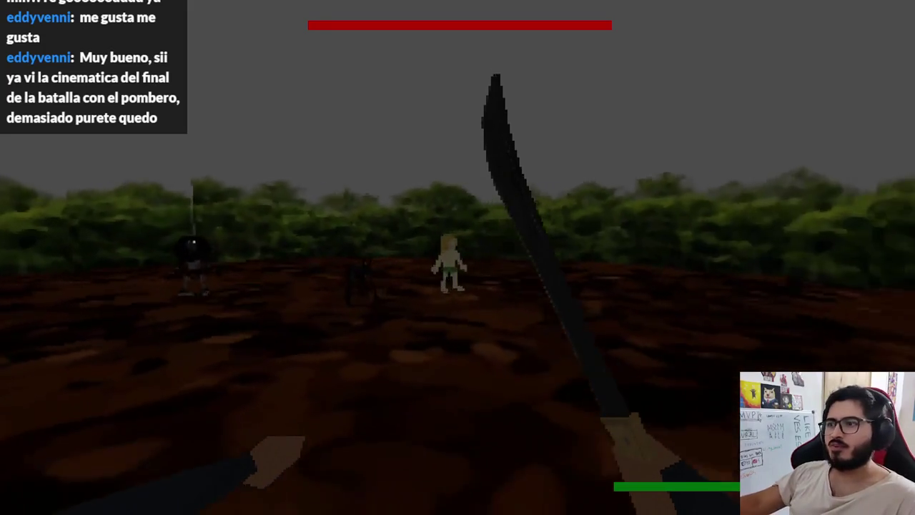
key("F8")
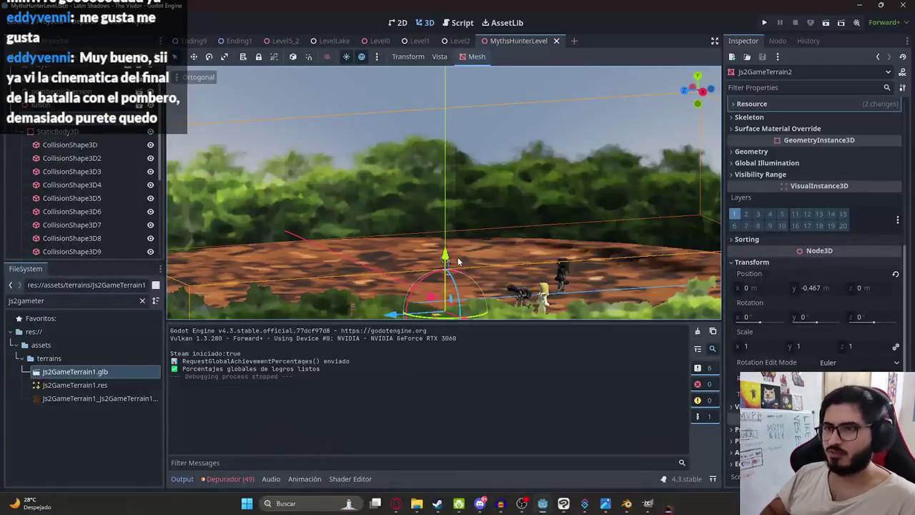
left_click(17, 120)
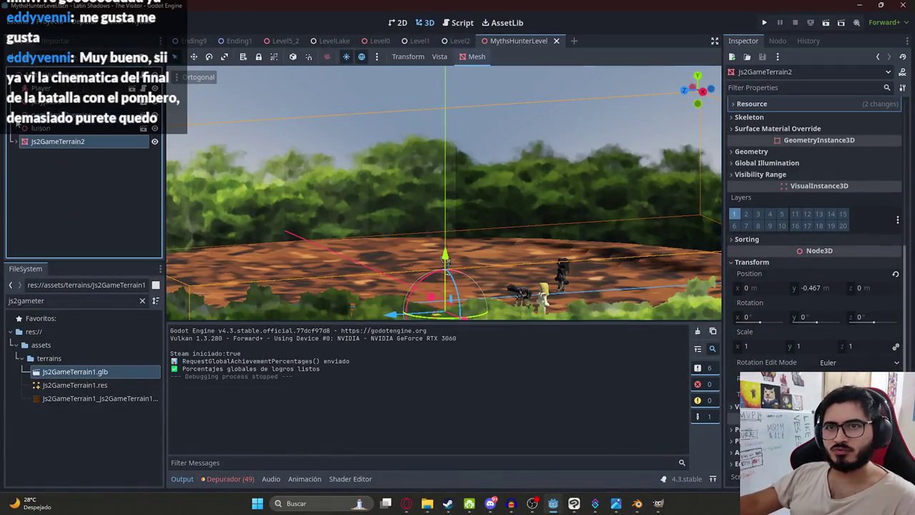
right_click(63, 85)
right_click(52, 75)
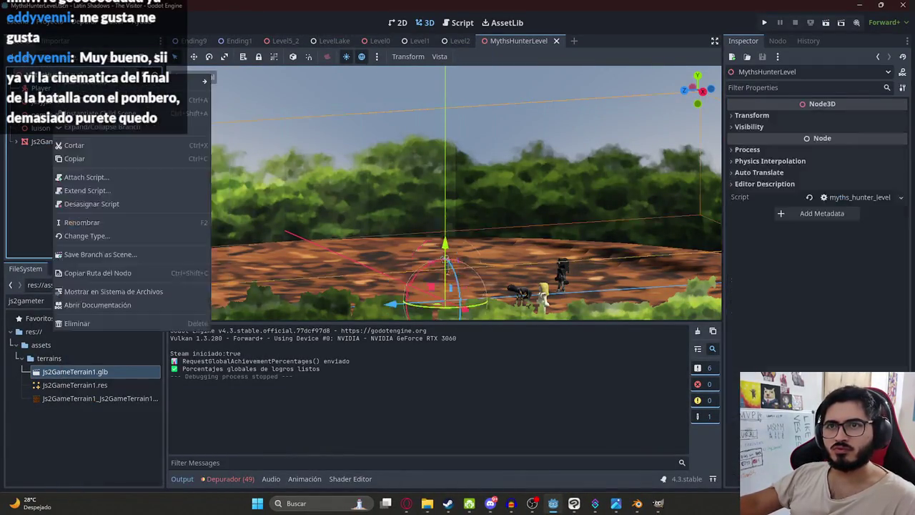
left_click(93, 103)
type("directional")
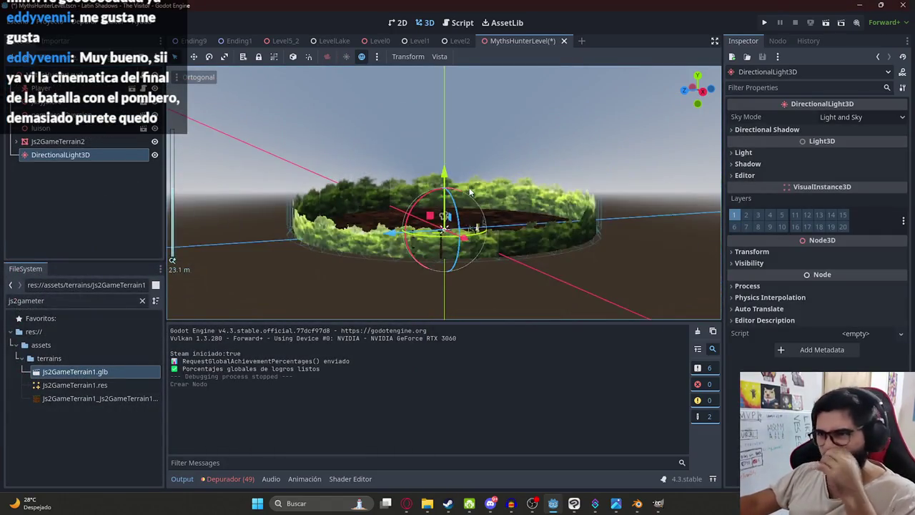
mouse_move(492, 216)
middle_mouse_down()
mouse_move(570, 198)
mouse_move(505, 172)
middle_mouse_up()
left_click_drag(444, 177, 424, 54)
key("ctrl+z")
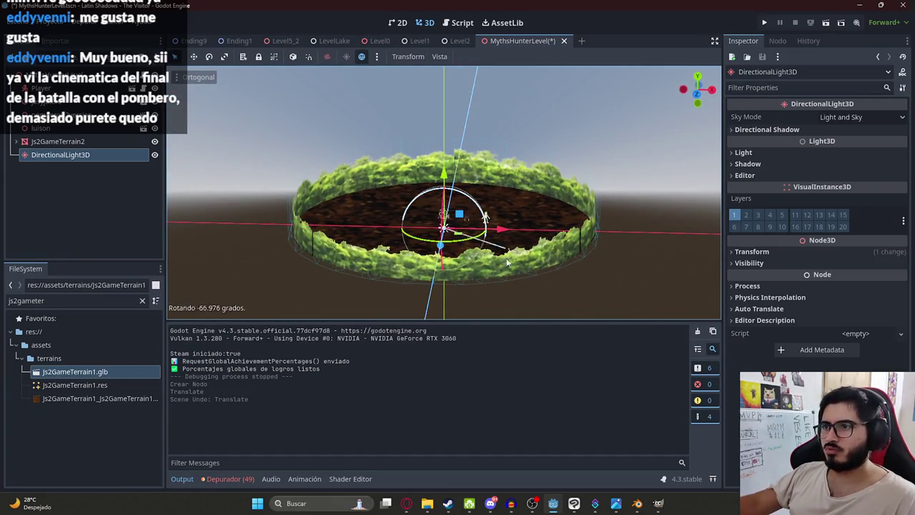
scroll(574, 204, "down", 3)
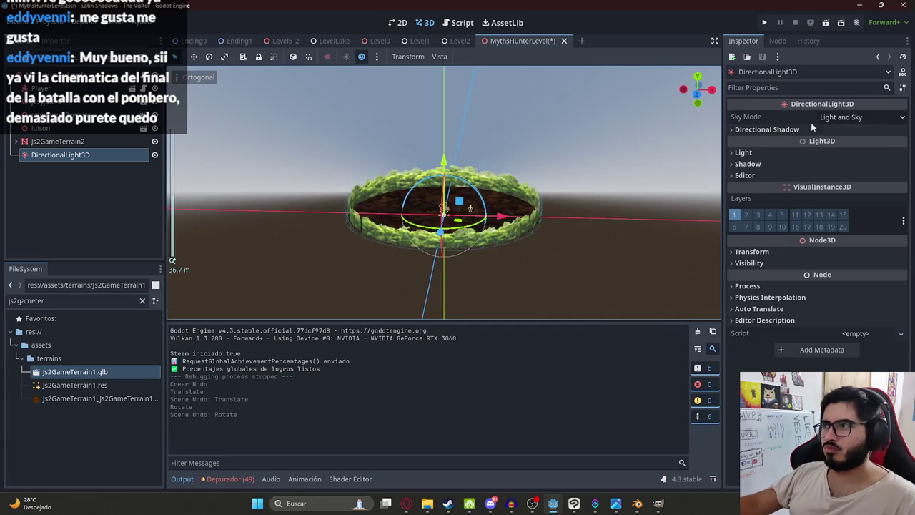
left_click(794, 129)
left_click(836, 118)
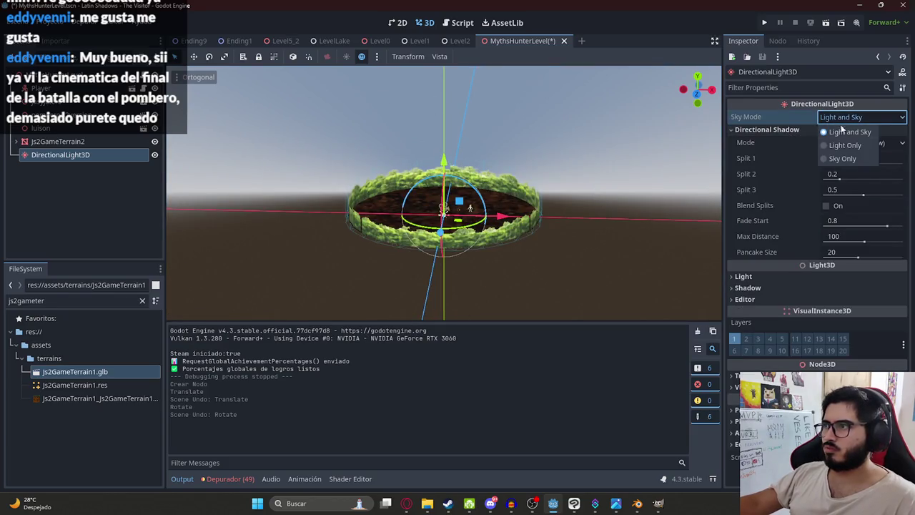
left_click(845, 145)
left_click(854, 118)
left_click(845, 130)
key("ctrl+s")
right_click(519, 40)
left_click(552, 118)
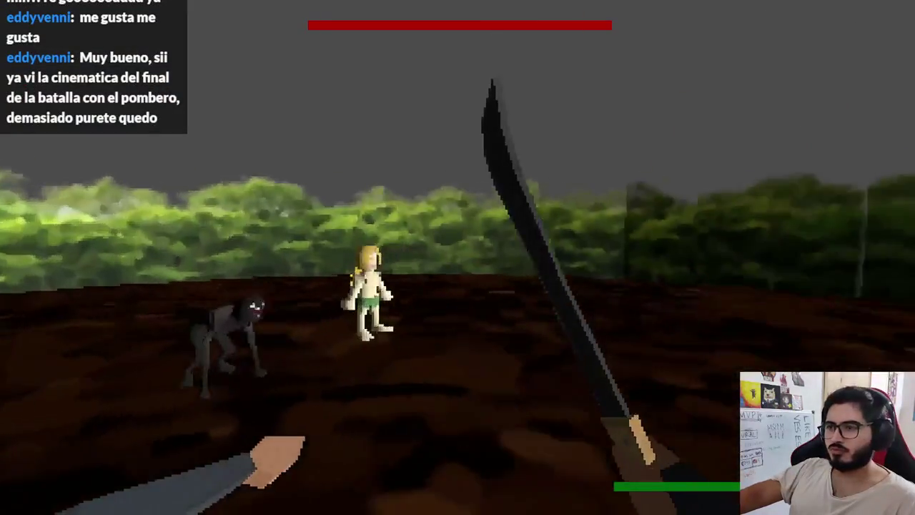
key("F8")
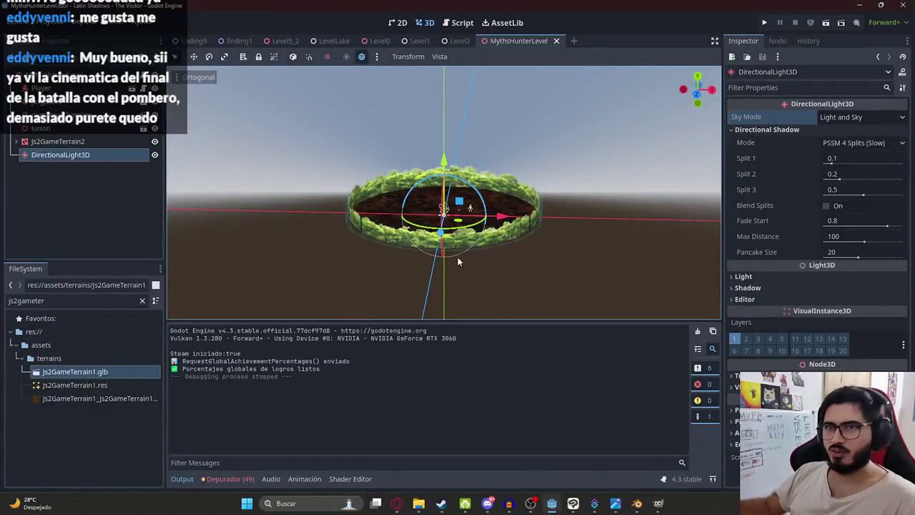
right_click(73, 157)
left_click(143, 446)
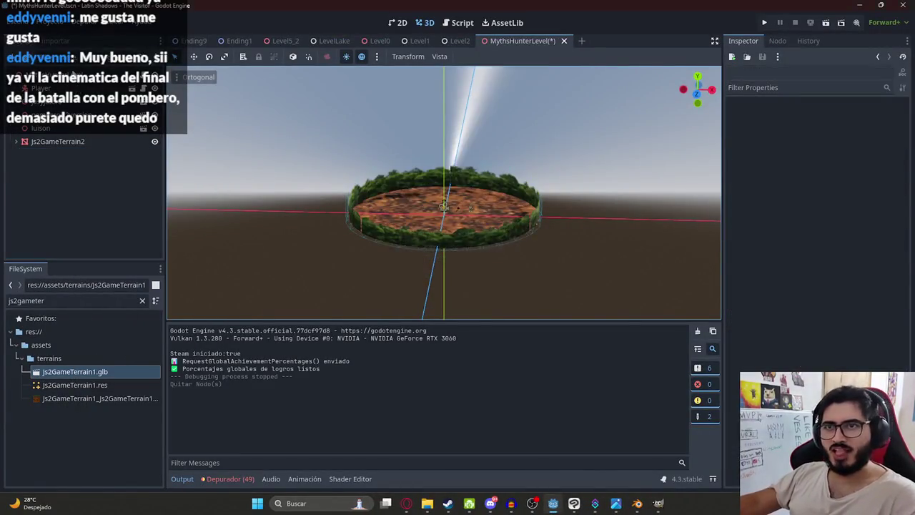
- Add a WorldEnvironment child node to the root with a new Environment resource
right_click(72, 75)
left_click(107, 77)
type("worl")
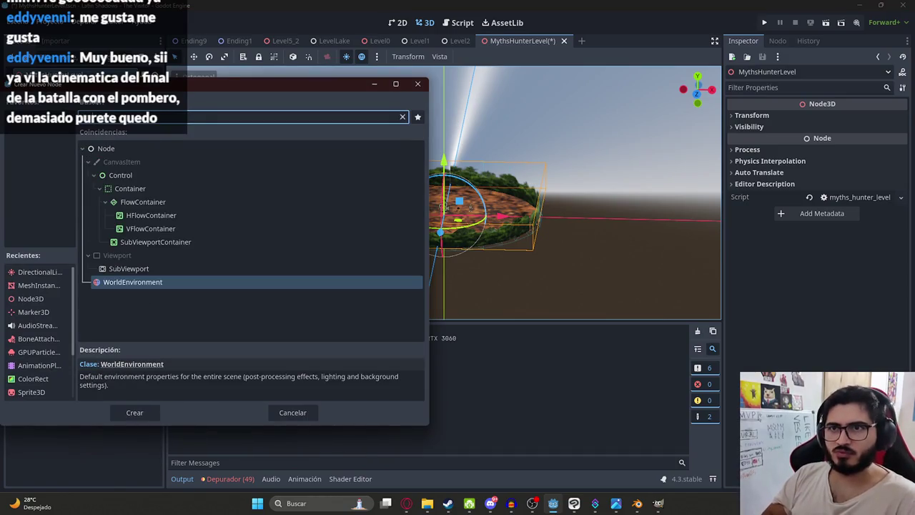
type("d")
key("Return")
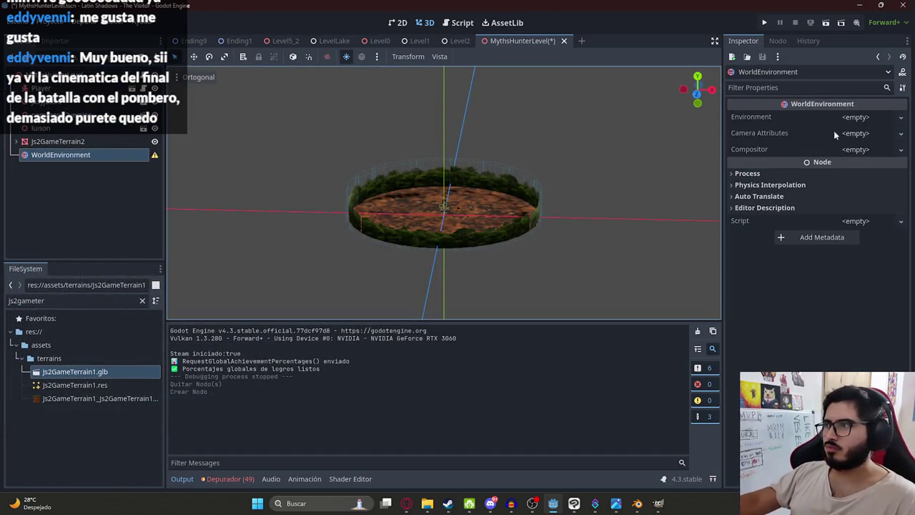
left_click(857, 116)
left_click(870, 135)
left_click(858, 118)
left_click(850, 131)
mouse_move(608, 151)
middle_mouse_down()
mouse_move(572, 200)
mouse_move(470, 178)
middle_mouse_up()
scroll(548, 226, "up", 4)
scroll(500, 186, "up", 3)
middle_click_drag(591, 176, 582, 166)
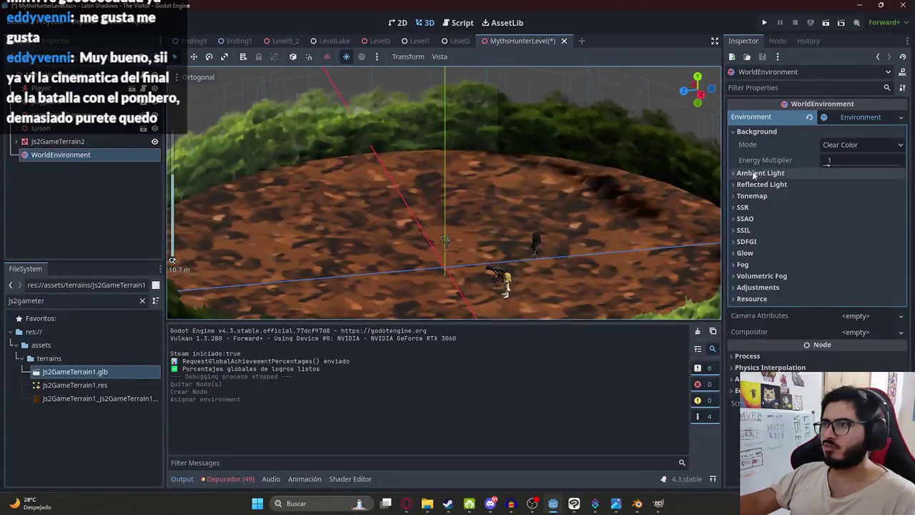
- Set the Environment's ambient light colour to white and background mode to Sky
left_click(759, 175)
left_click(833, 206)
left_click_drag(893, 329, 894, 214)
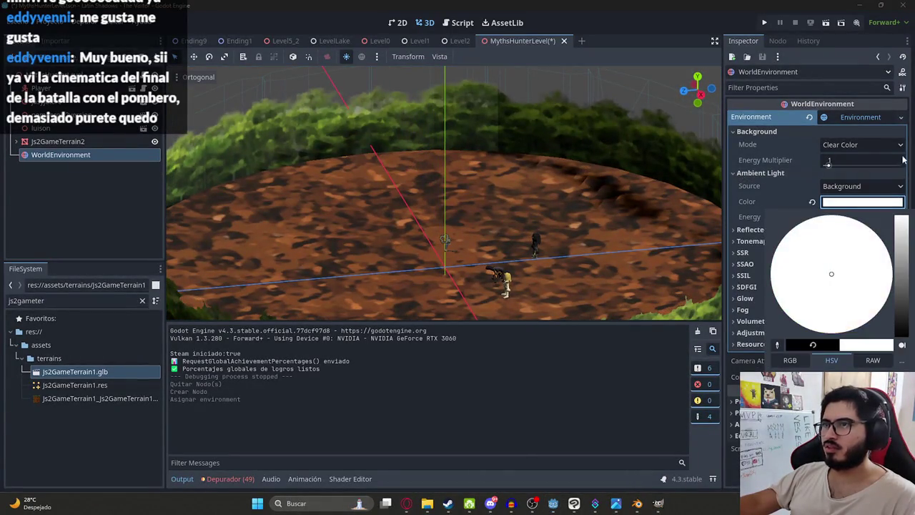
left_click(798, 201)
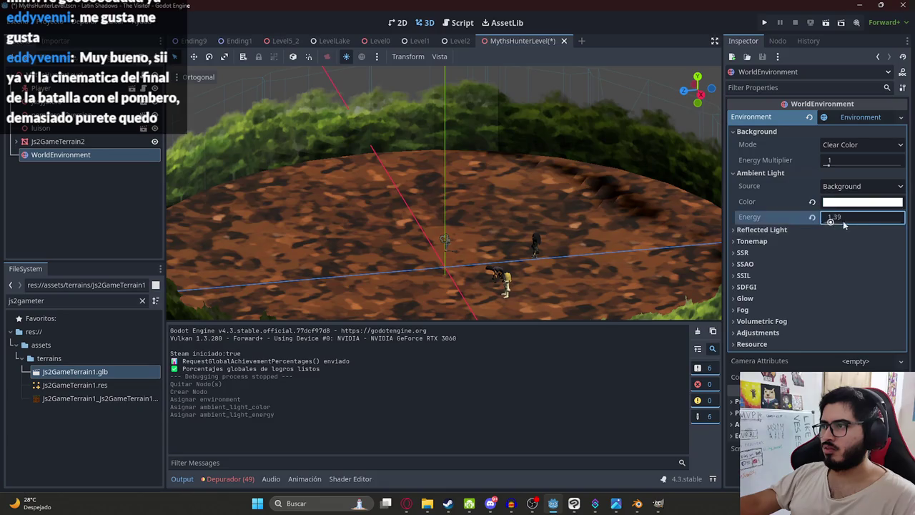
left_click(831, 146)
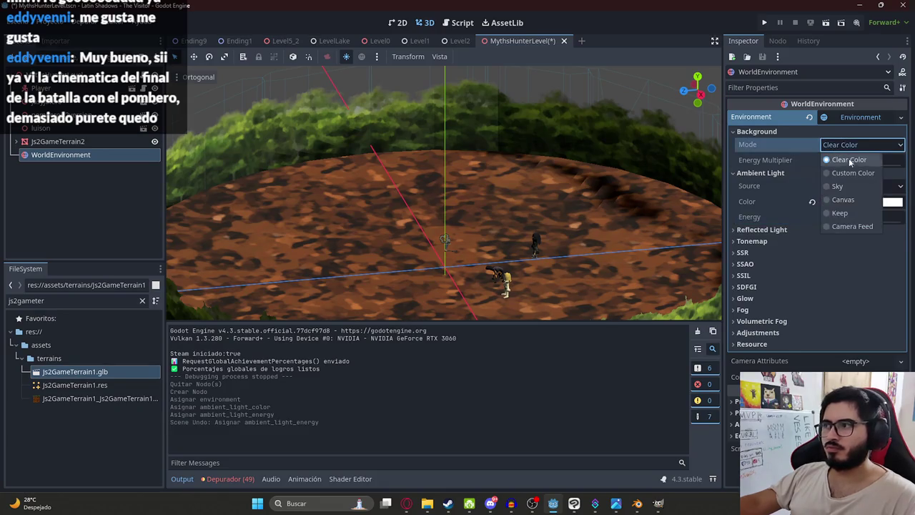
left_click(852, 173)
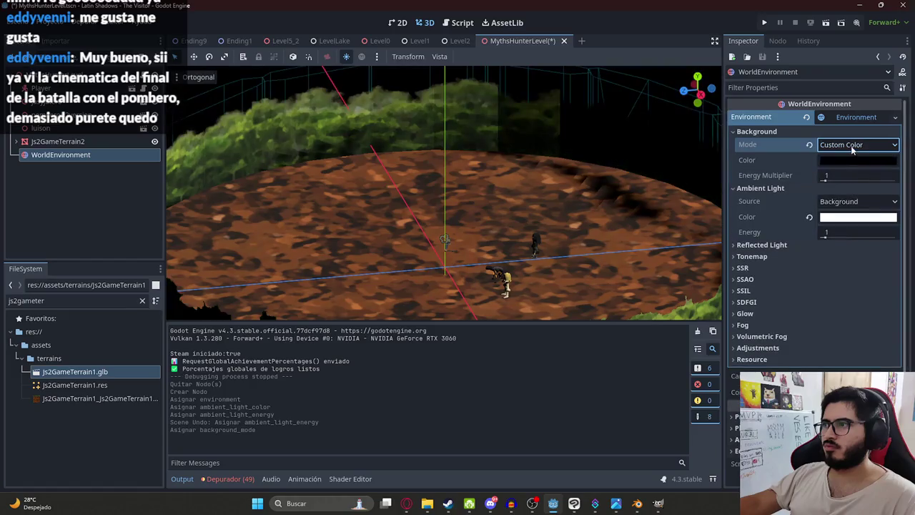
left_click(851, 147)
left_click(834, 186)
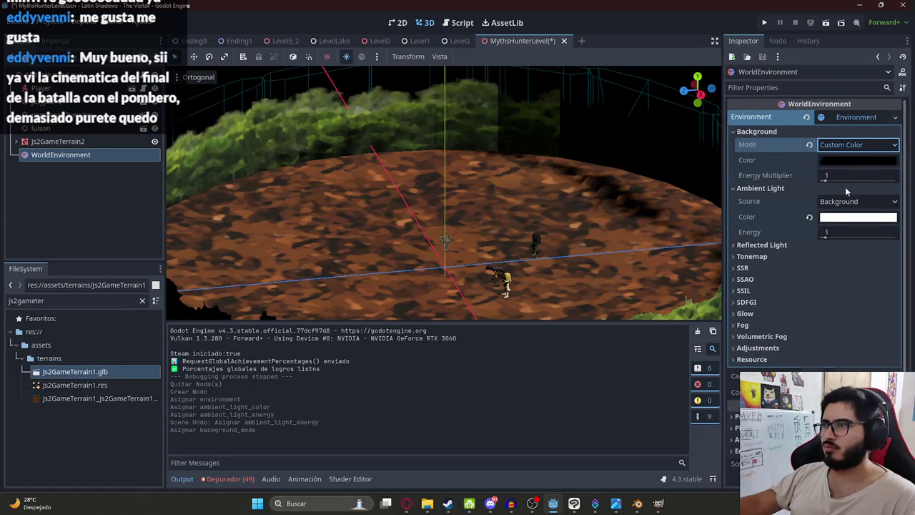
scroll(480, 191, "down", 3)
scroll(482, 157, "down", 4)
scroll(482, 157, "up", 6)
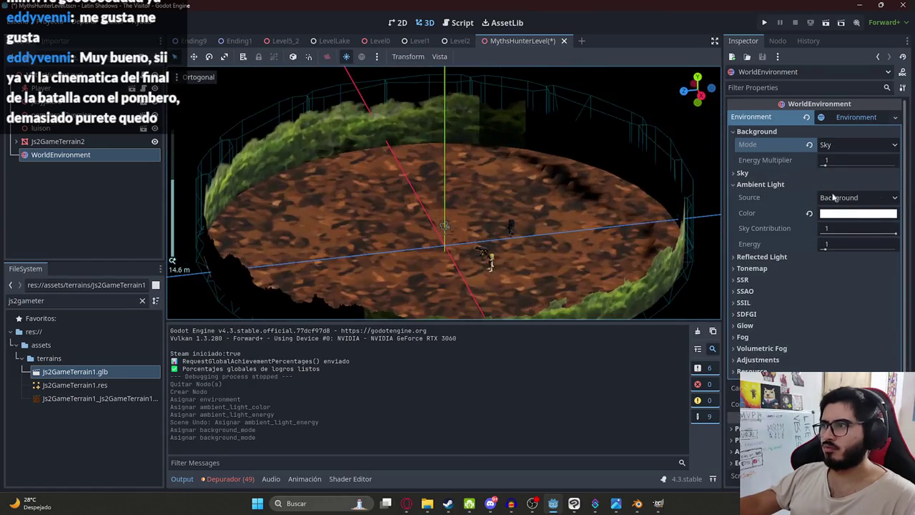
- Keep Sky as the environment background and create a new Sky resource
left_click(832, 145)
left_click(843, 186)
left_click(771, 174)
left_click(850, 188)
left_click(857, 201)
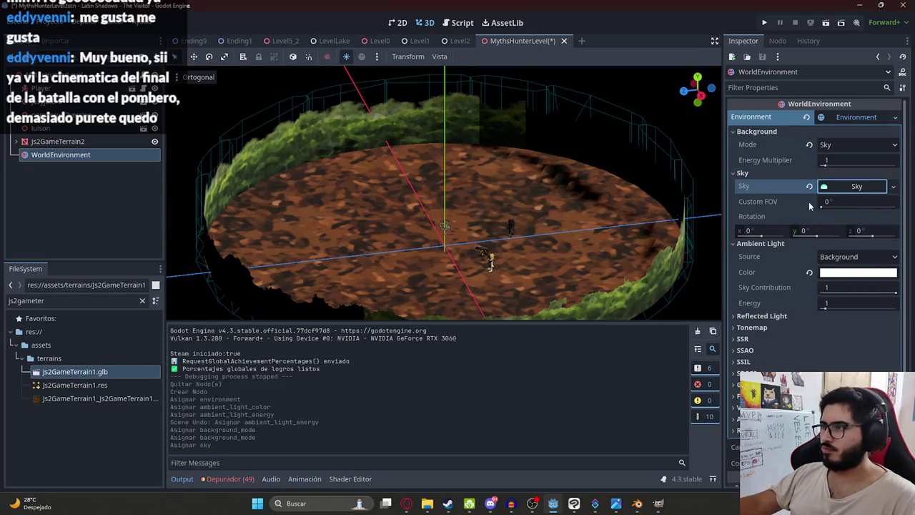
- Give the Sky a ProceduralSkyMaterial after briefly trying a panorama sky material
left_click(848, 189)
left_click(858, 203)
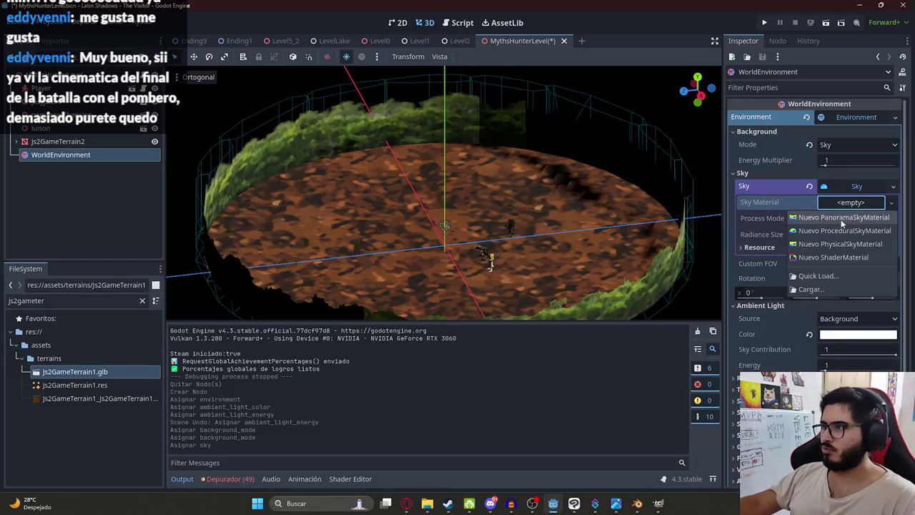
left_click(857, 219)
left_click(861, 204)
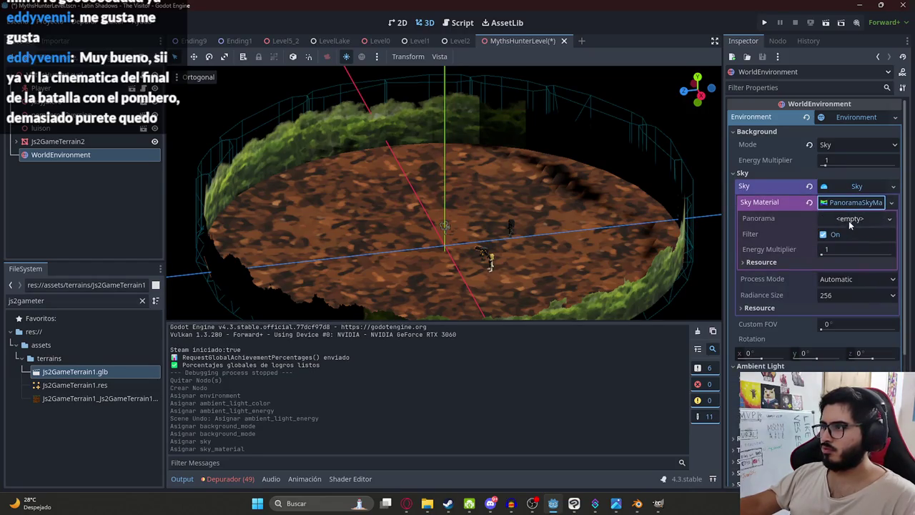
left_click(852, 219)
left_click(860, 207)
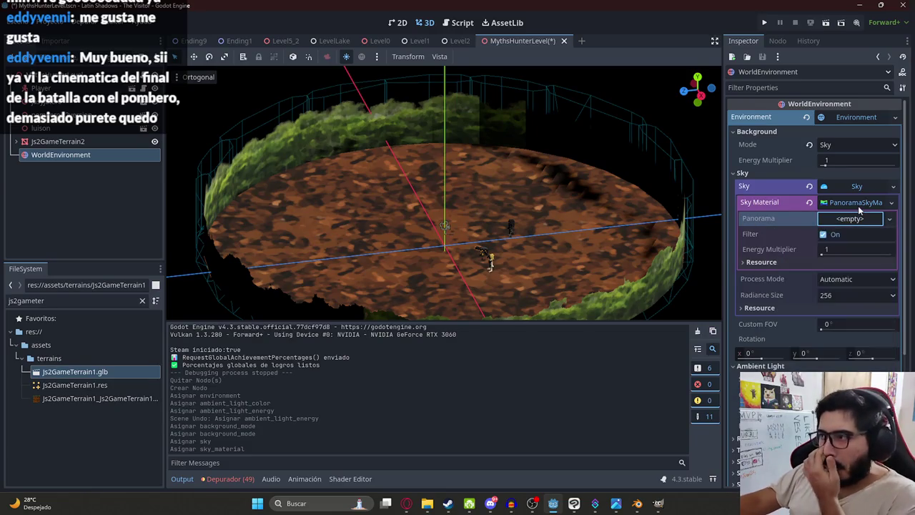
left_click(860, 204)
left_click(838, 205)
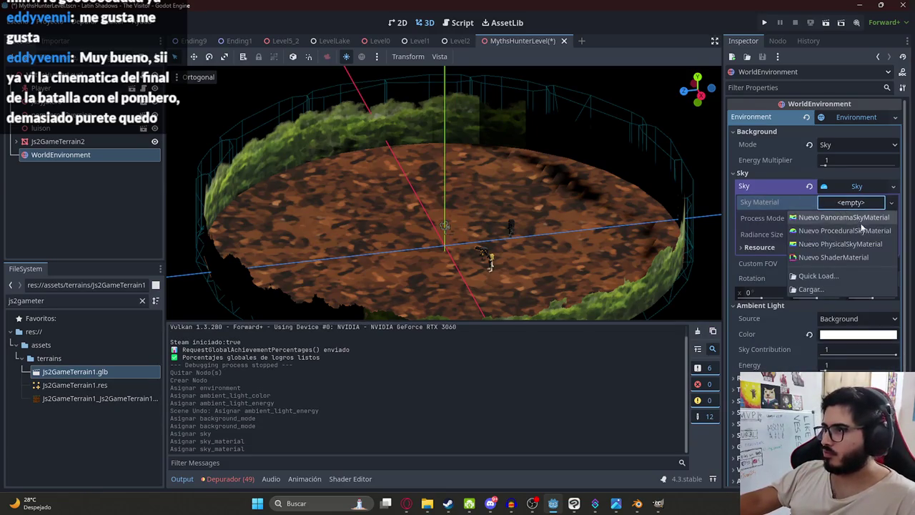
left_click(866, 231)
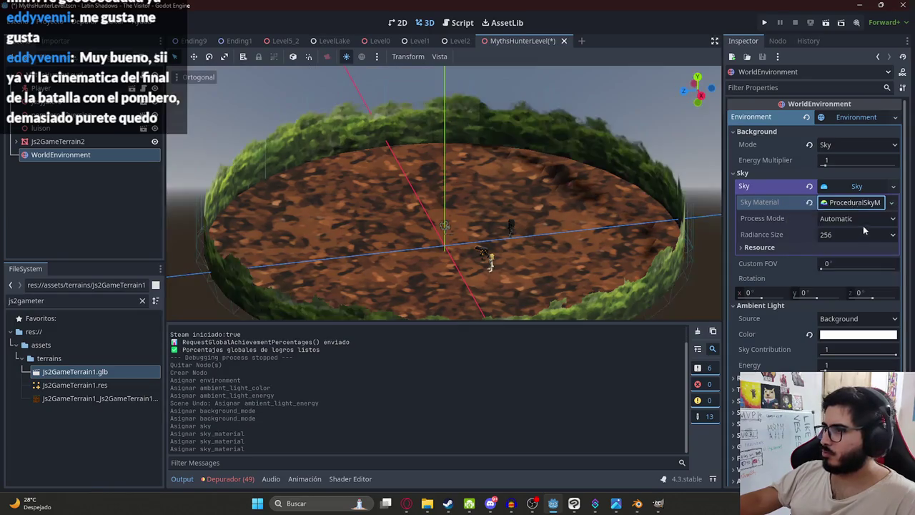
- Save the level scene, playtest it with Reproducir Esta Escena, then stop with F8
scroll(473, 122, "down", 5)
mouse_move(474, 123)
middle_mouse_down()
mouse_move(474, 179)
mouse_move(382, 126)
mouse_move(365, 149)
mouse_move(474, 200)
middle_mouse_up()
scroll(476, 166, "up", 5)
key("ctrl+s")
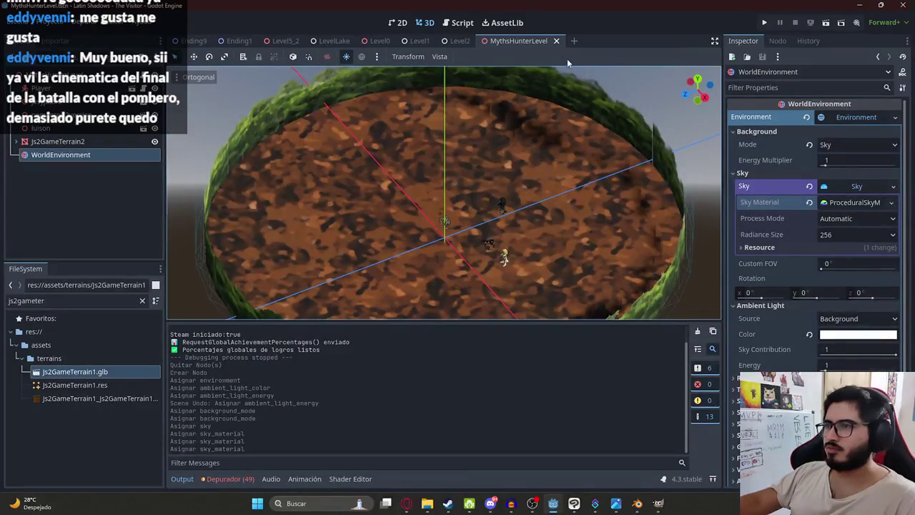
right_click(510, 43)
left_click(561, 126)
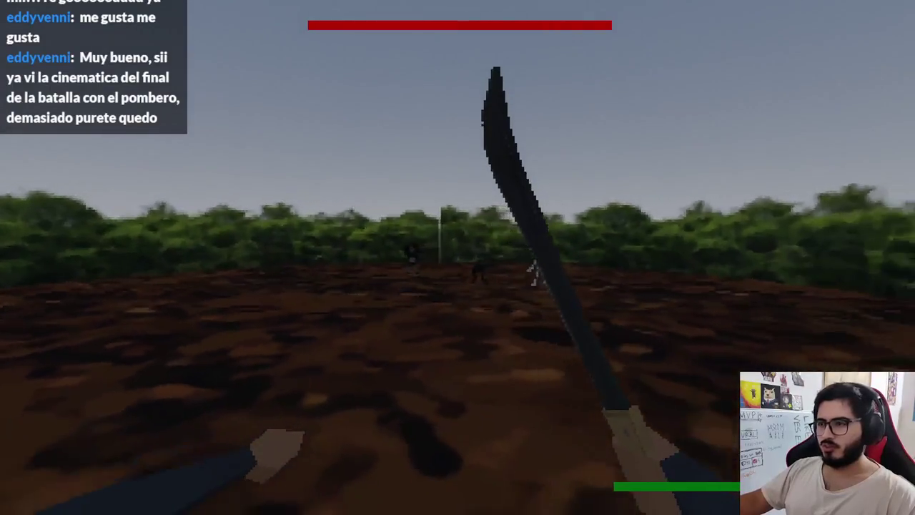
key("F8")
- Turn off the viewport preview sunlight and reselect the WorldEnvironment node
scroll(514, 220, "down", 2)
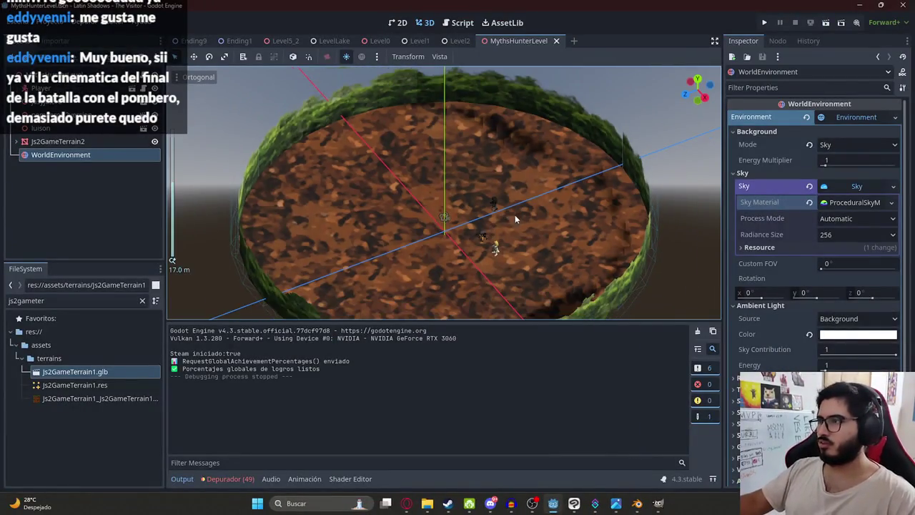
left_click(347, 56)
middle_click_drag(408, 173, 500, 214)
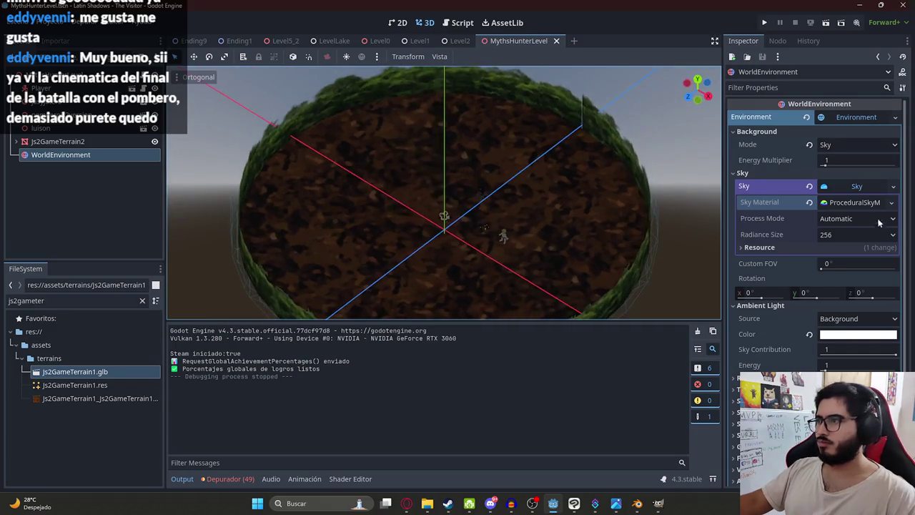
left_click(50, 141)
left_click(56, 154)
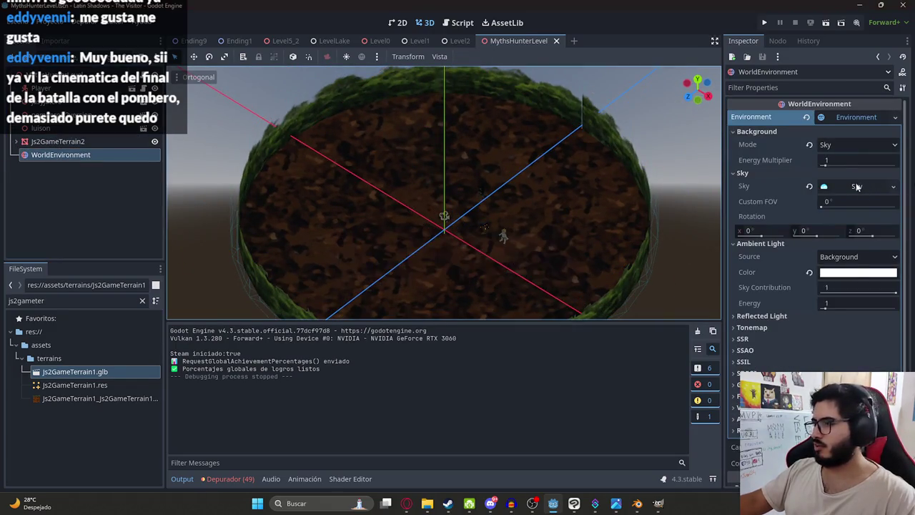
- Set the Ambient Light Source to Color after briefly trying Sky
left_click(834, 259)
left_click(838, 297)
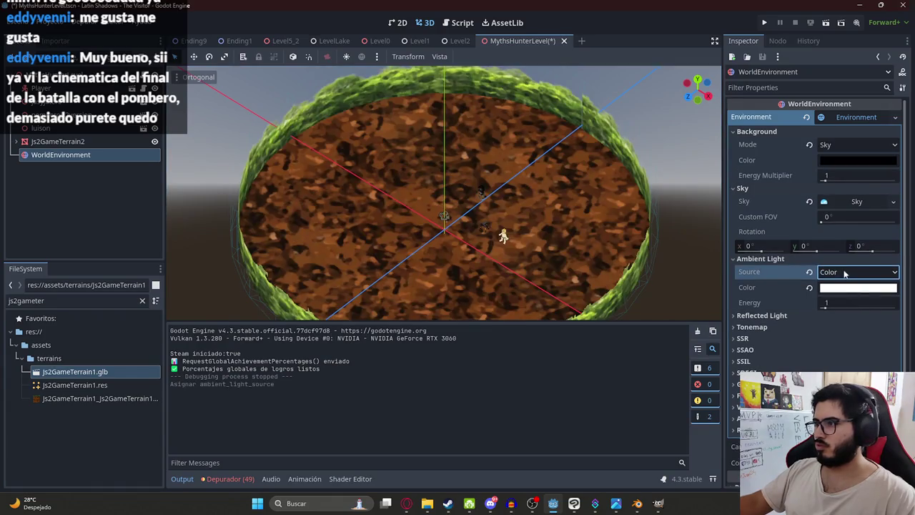
left_click(835, 326)
left_click(849, 260)
left_click(843, 297)
- Make the ambient colour white with energy 0.5, then run the level scene
left_click(837, 288)
left_click_drag(904, 81, 905, 10)
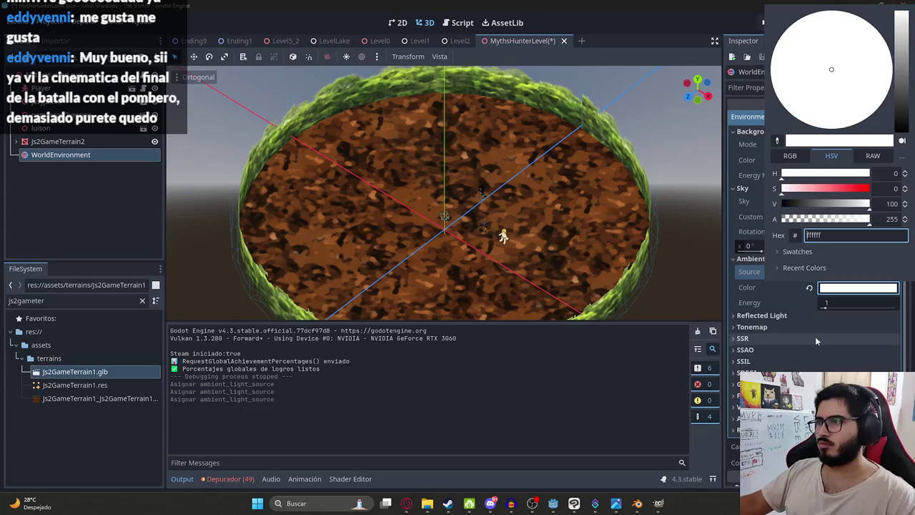
left_click(832, 303)
left_click_drag(828, 303, 830, 308)
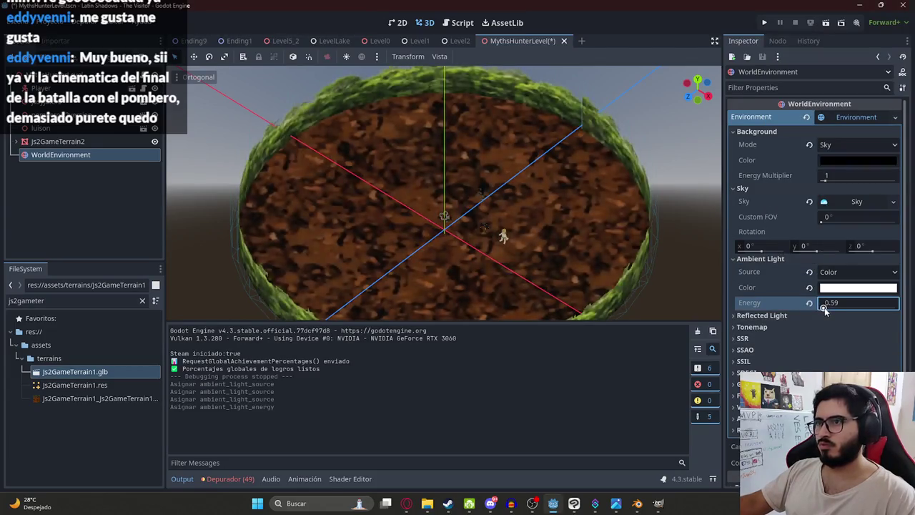
type("0.5")
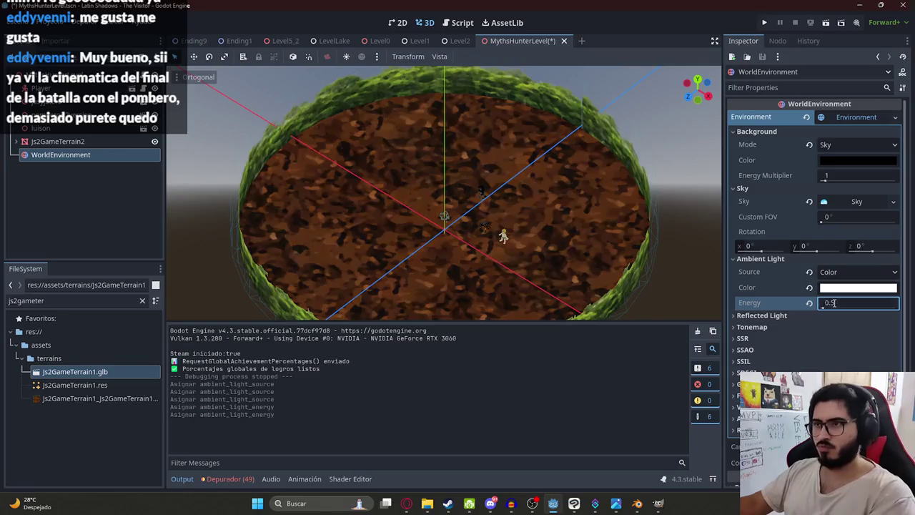
right_click(499, 41)
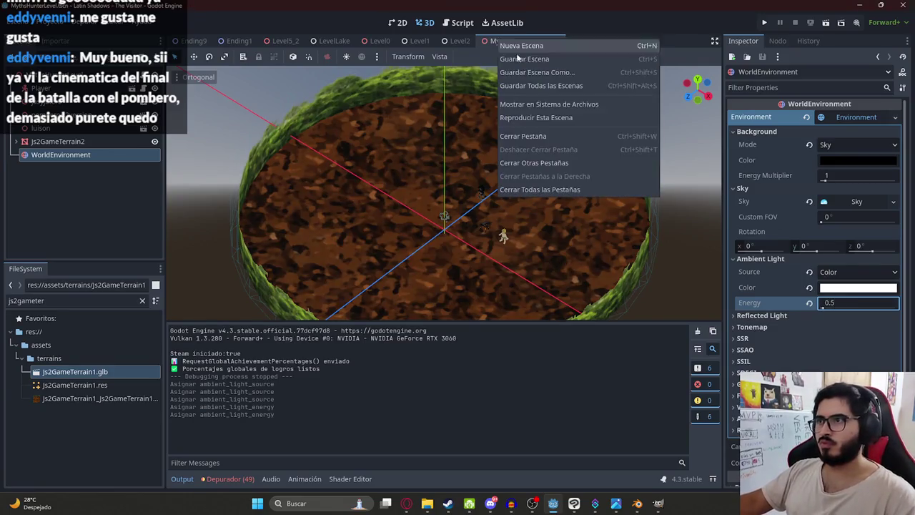
left_click(531, 118)
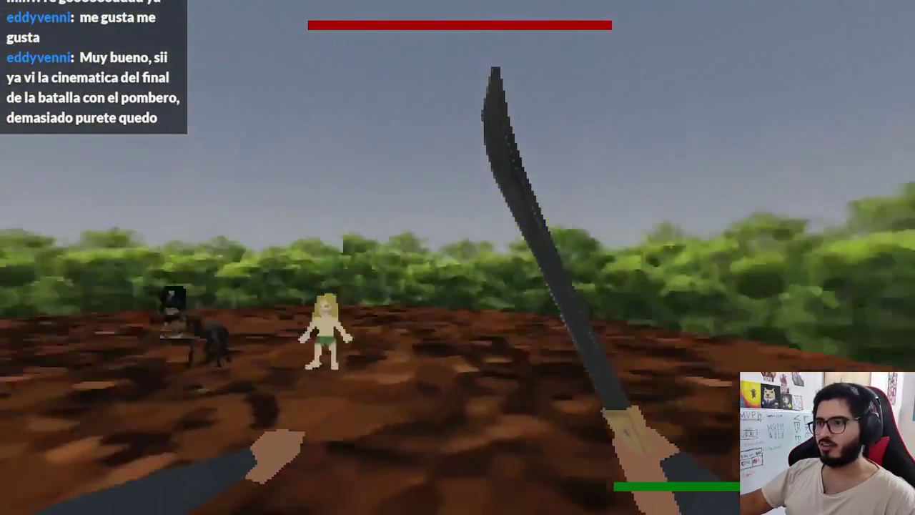
- Swing the machete on the dirt floor under the new lighting, then stop the game with F8
left_click(458, 258)
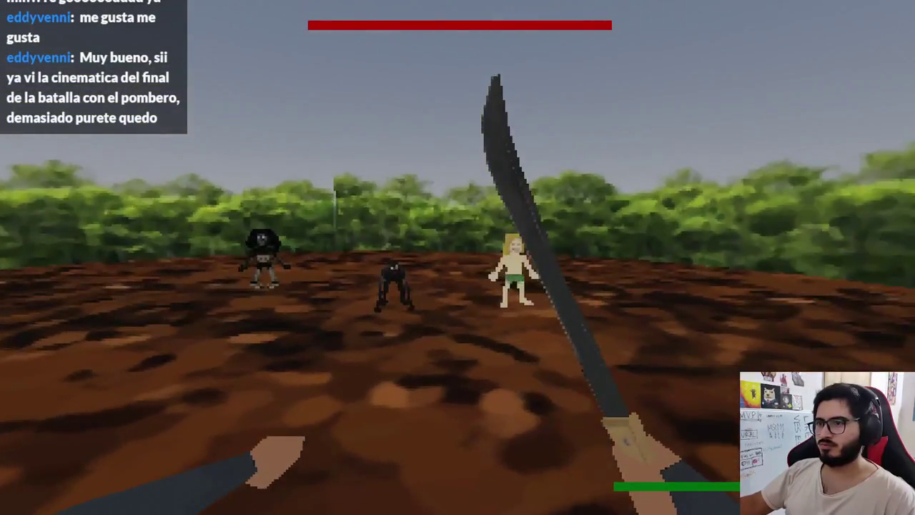
key("F8")
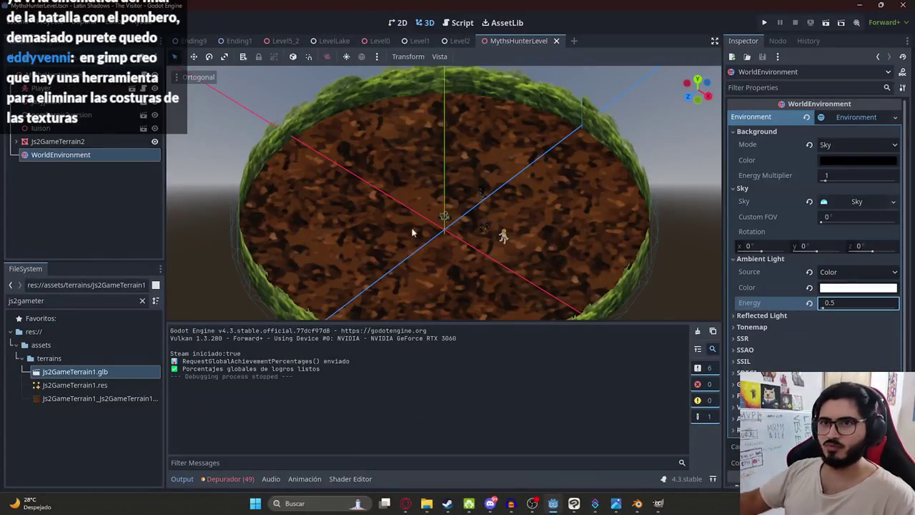
- Select the jasyjatere character and run the level scene with Reproducir Esta Escena
left_click(503, 236)
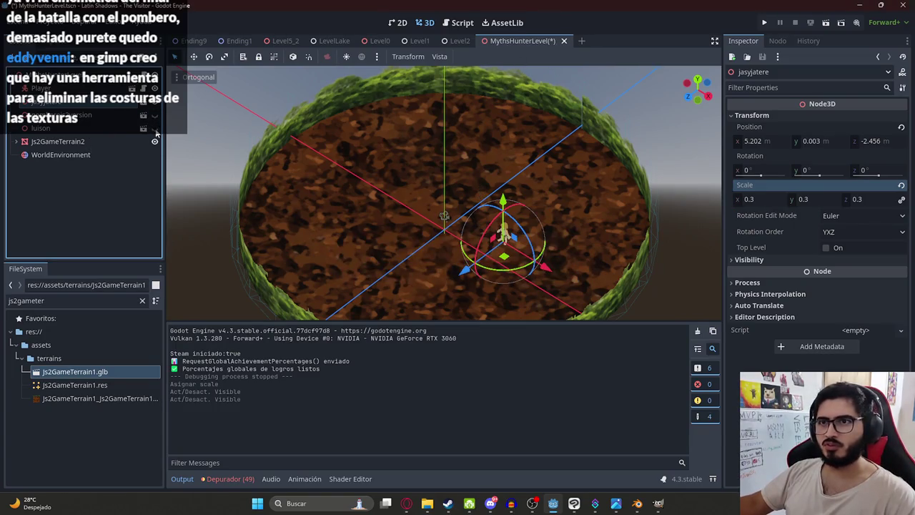
right_click(539, 47)
left_click(589, 117)
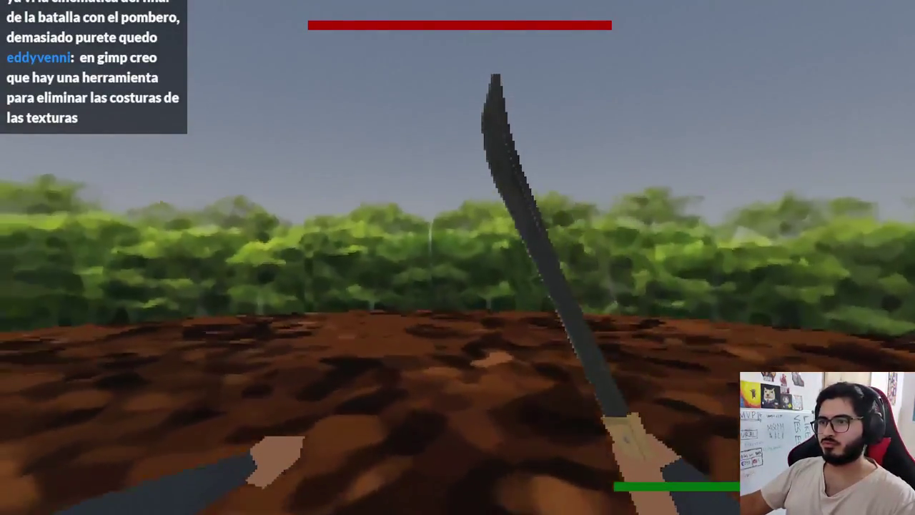
- Swing the machete at the jasyjatere six times, exit the game, and switch to Clip Studio Paint
left_click(457, 257)
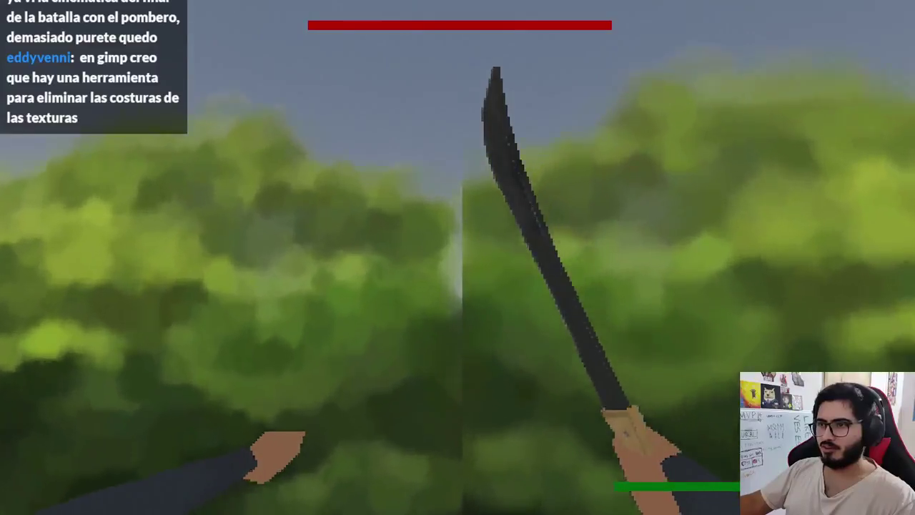
left_click(457, 257)
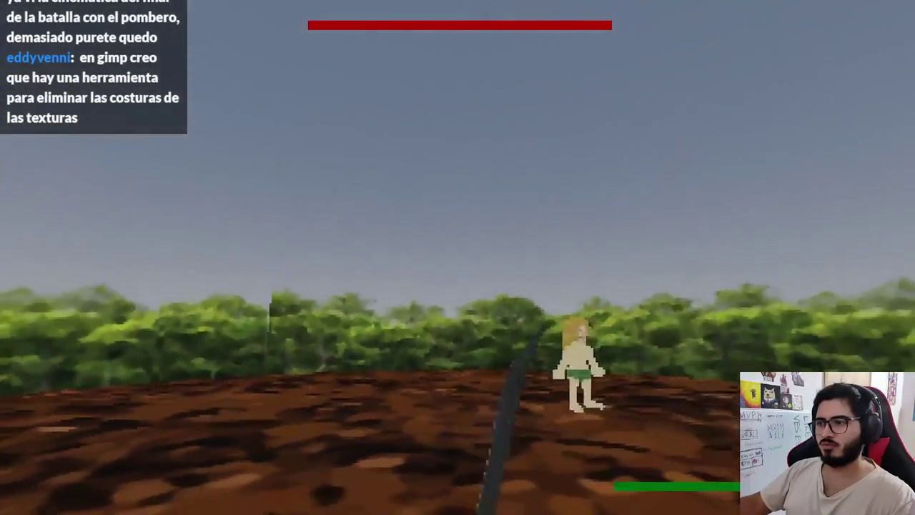
left_click(458, 258)
left_click(457, 257)
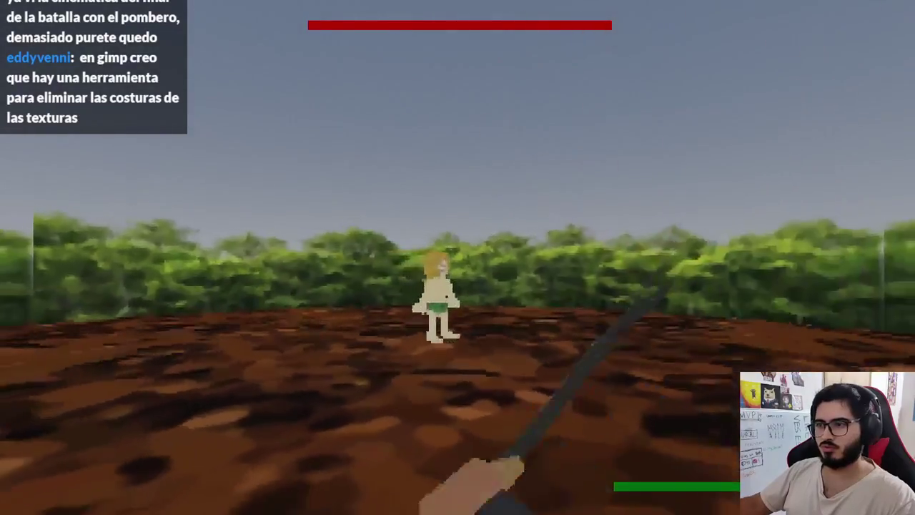
left_click(458, 257)
left_click(457, 257)
key("Escape")
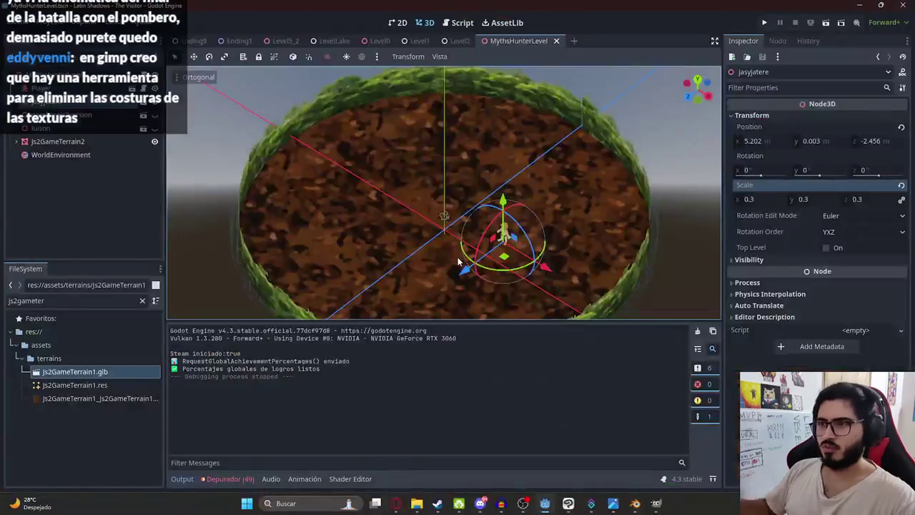
scroll(458, 262, "down", 5)
scroll(498, 251, "up", 5)
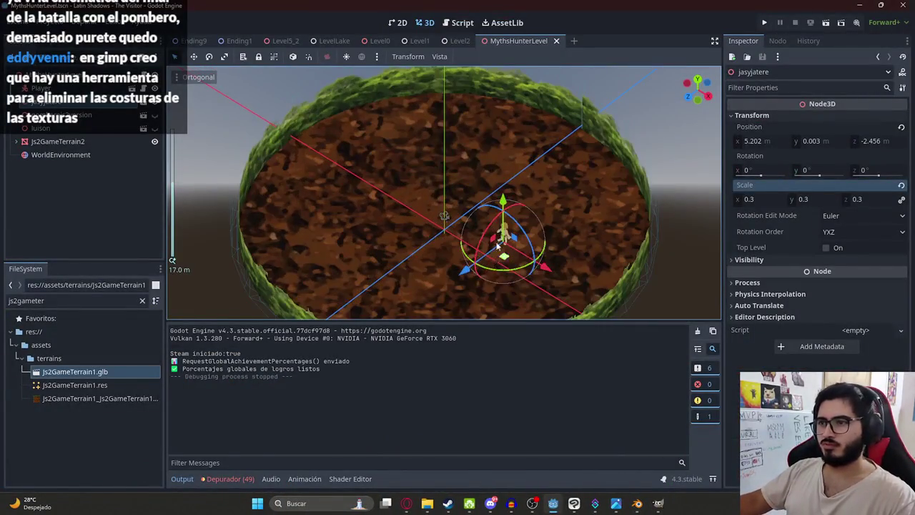
scroll(483, 255, "down", 5)
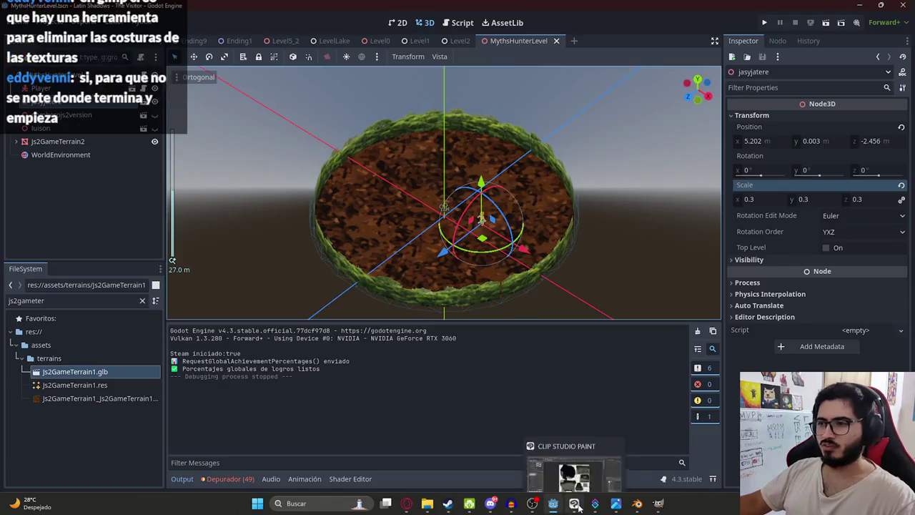
left_click(574, 504)
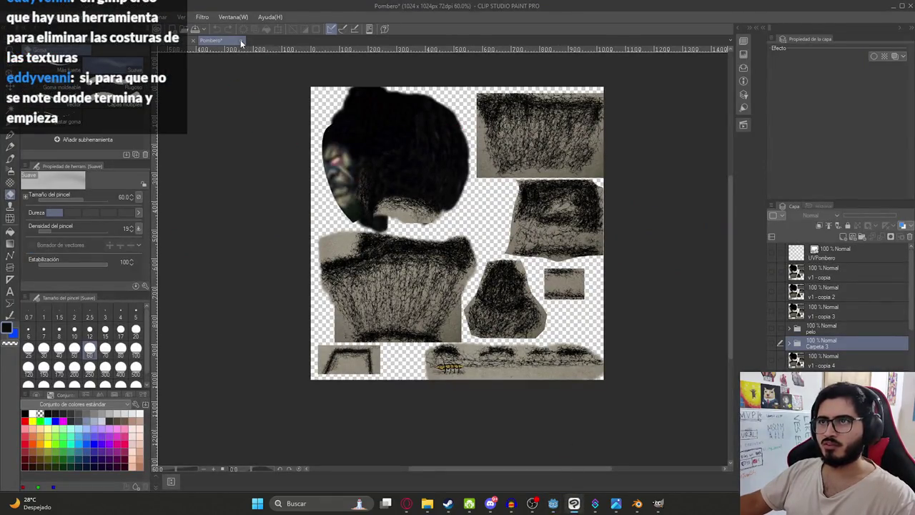
- Create a new 1920x1080 canvas with the paper layer hidden
left_click(16, 17)
left_click(28, 27)
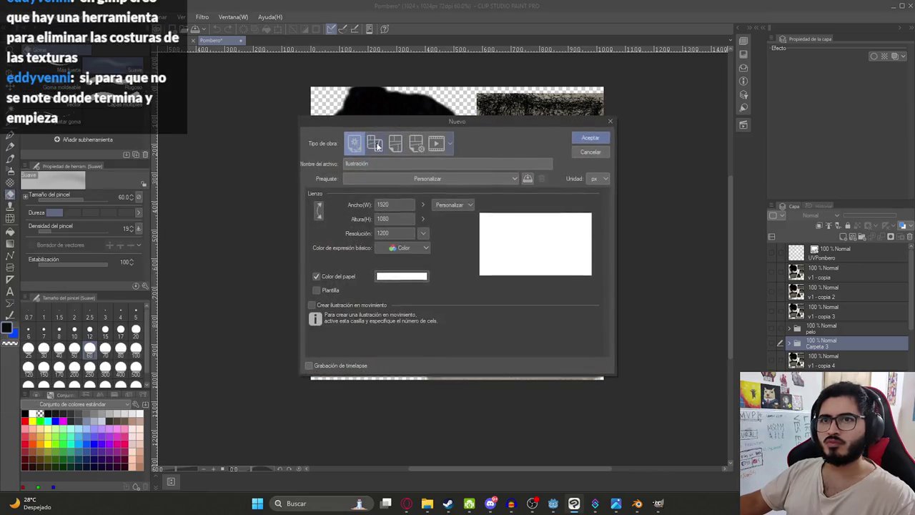
left_click(591, 138)
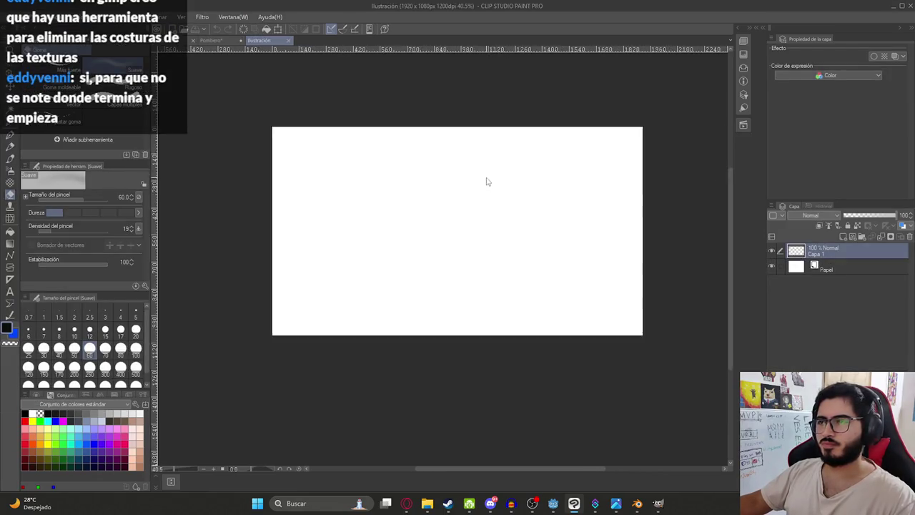
left_click(772, 267)
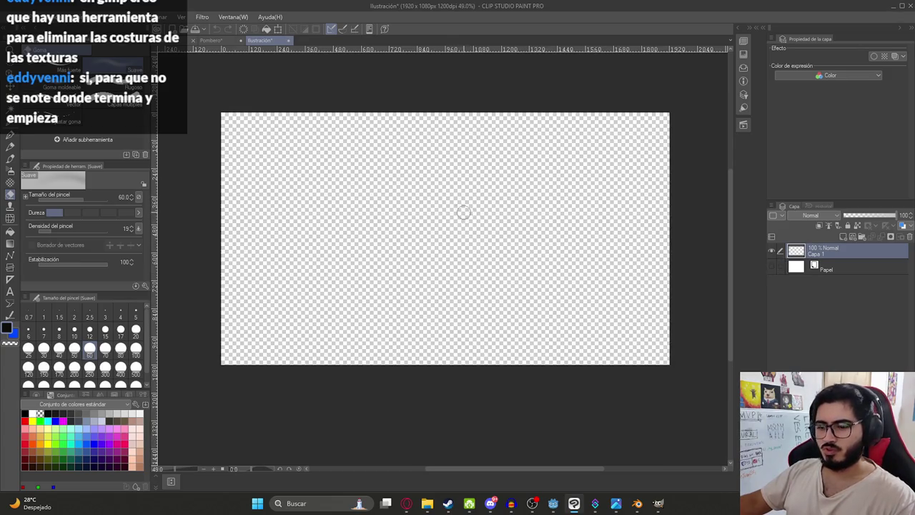
- Draw a filled black rounded rectangle with the Rectangle tool, pan the canvas, then return to GIMP
key("u")
left_click(75, 120)
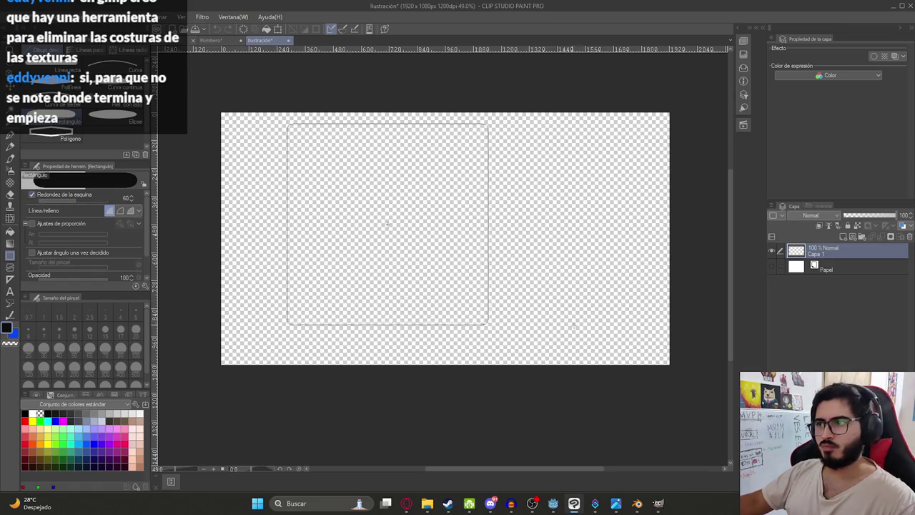
left_click_drag(673, 359, 673, 360, "shift")
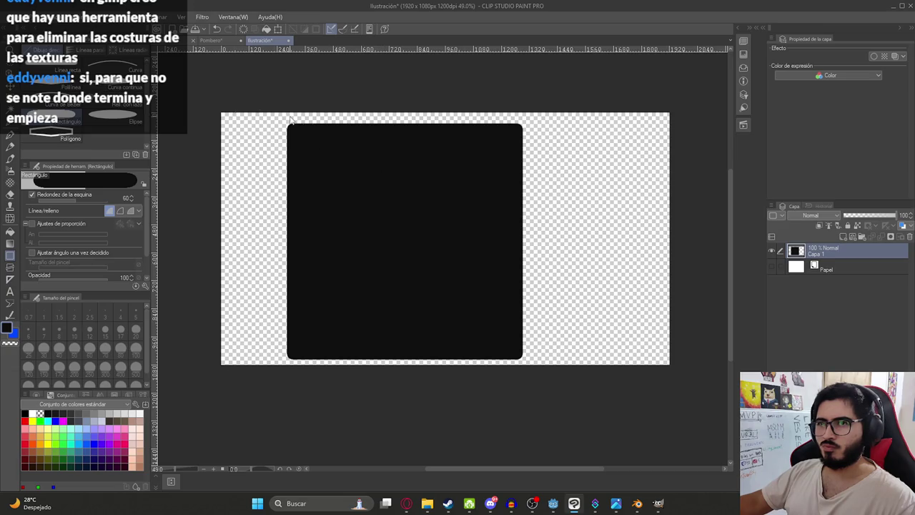
key("ctrl+z")
scroll(286, 142, "right", 5)
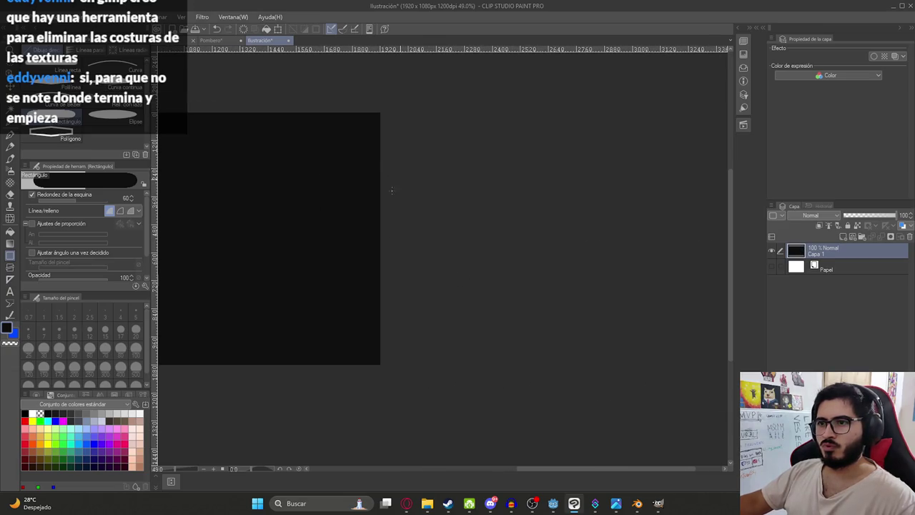
left_click_drag(360, 228, 588, 244)
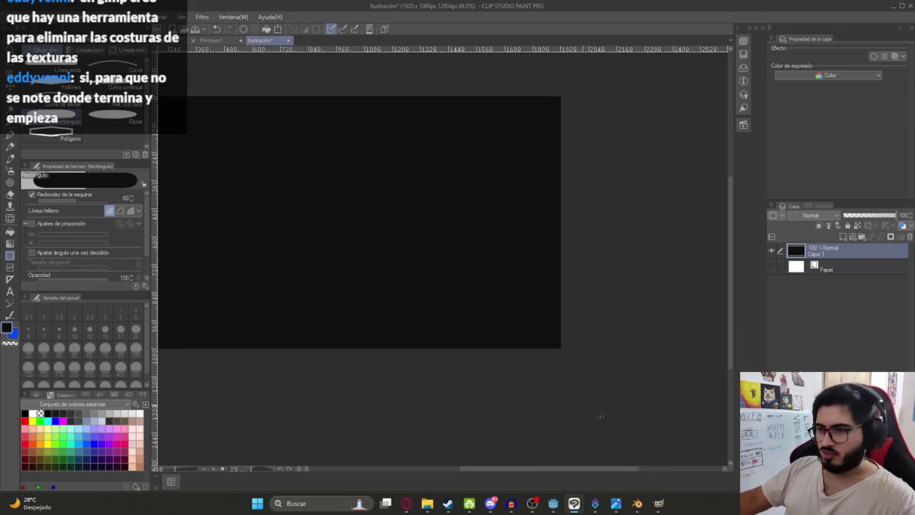
left_click(658, 503)
scroll(429, 193, "up", 5, "ctrl")
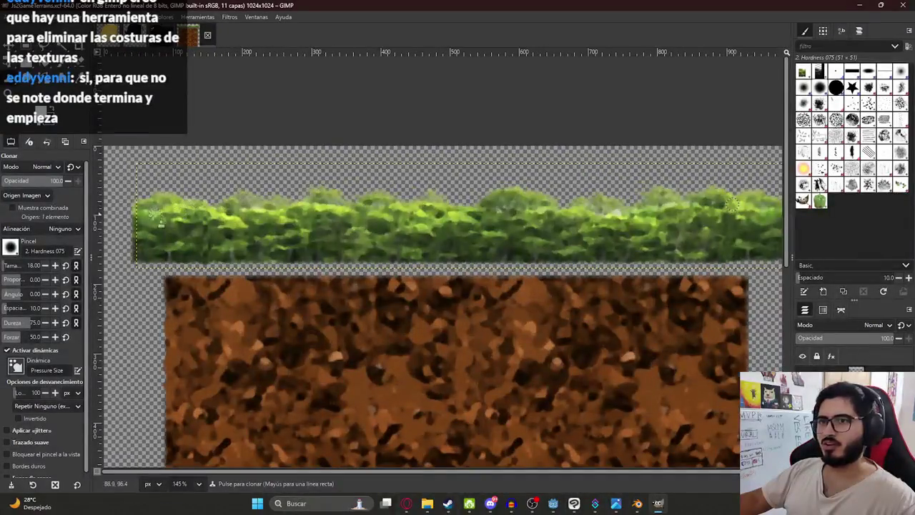
- Clone foliage over the hedge's right end, merge the hedge layer down, and bring up Gemini
scroll(479, 257, "down", 2, "ctrl")
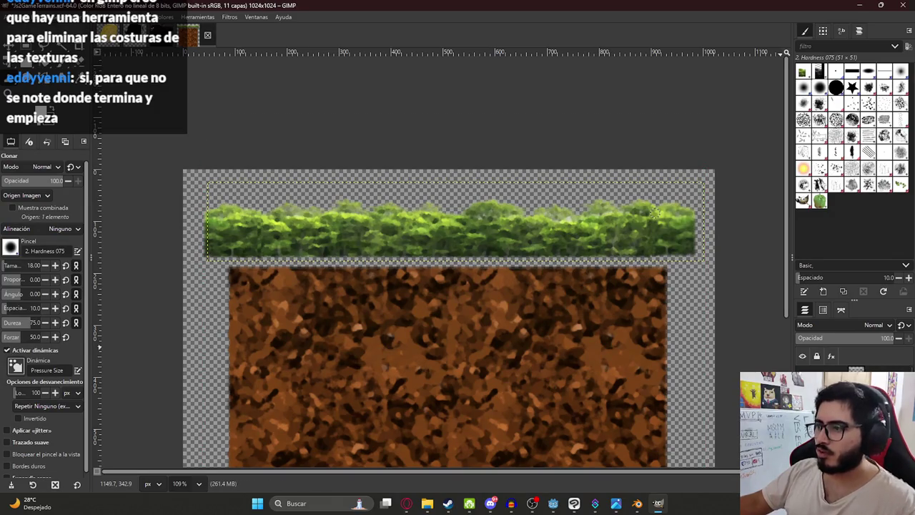
key("ctrl+z")
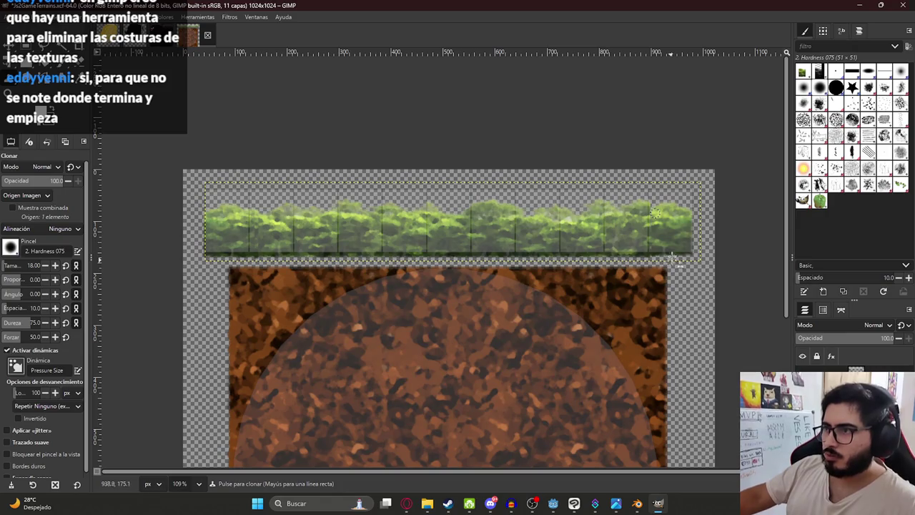
left_click_drag(661, 214, 673, 234)
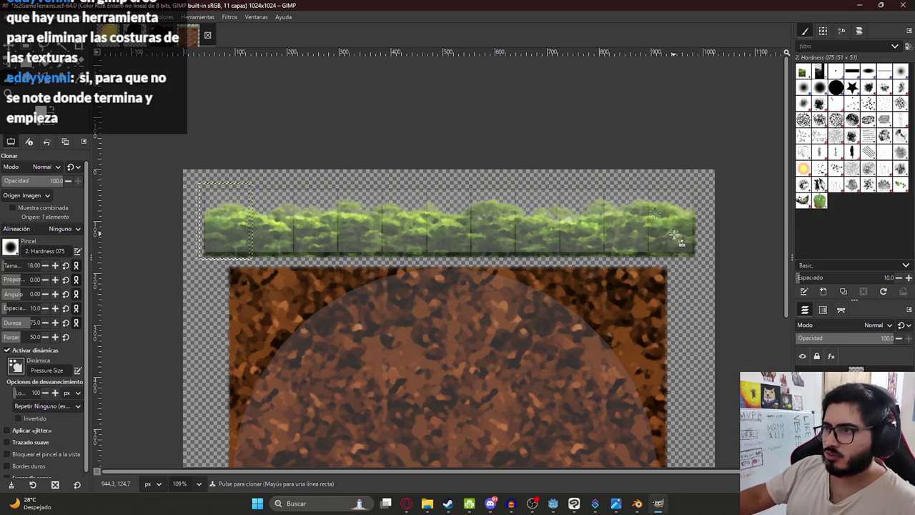
key("ctrl+h")
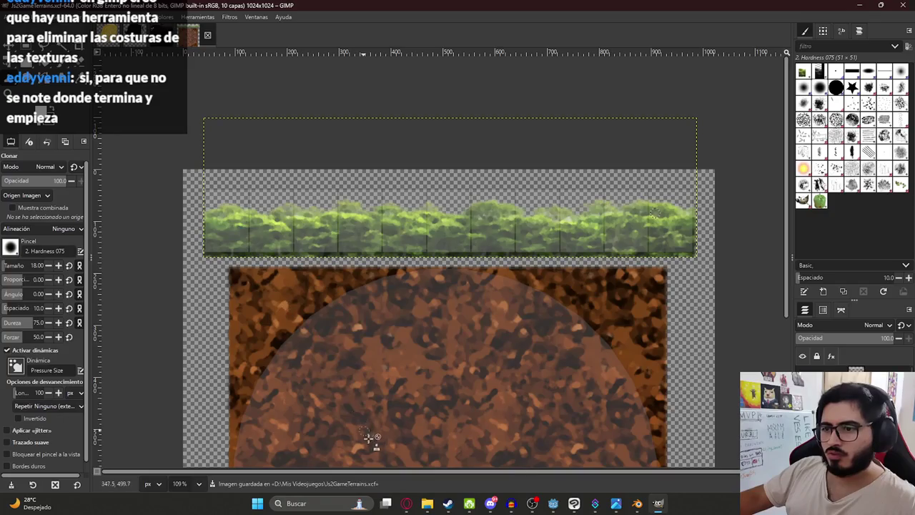
left_click(405, 503)
left_click(711, 10)
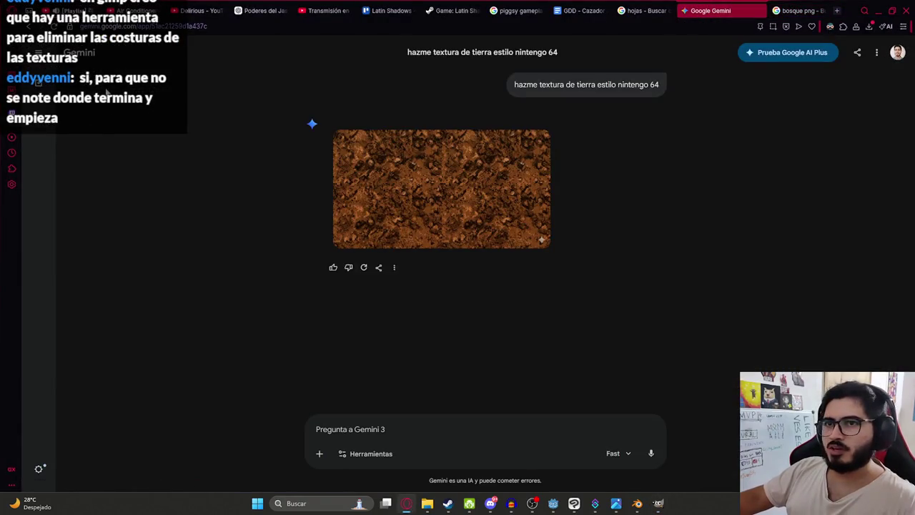
- Ask a new Gemini chat 'herramienta gimp costura textura', read the reply, and return to GIMP
left_click(45, 84)
type("herramienta gim")
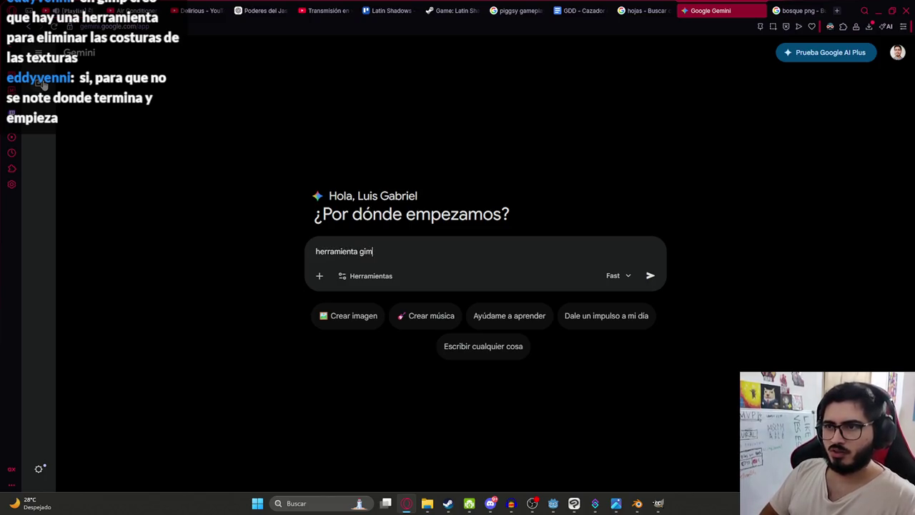
type("p costura tex")
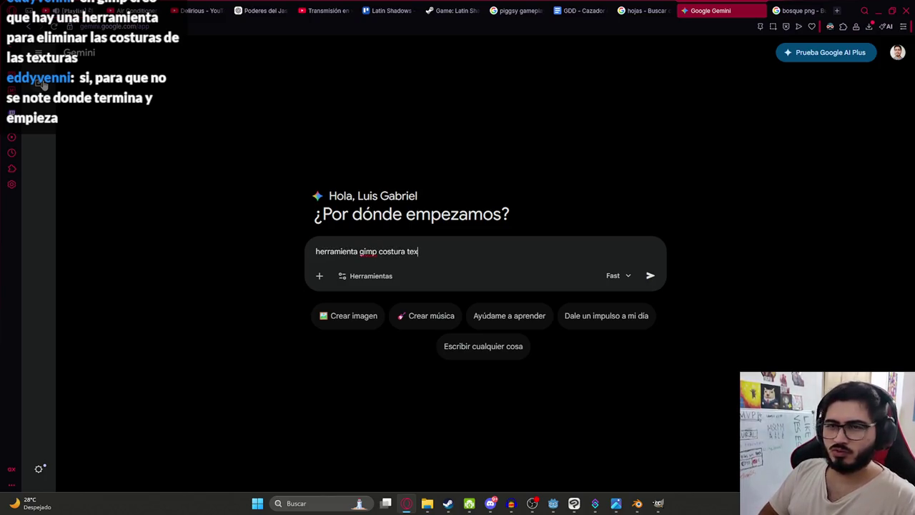
type("tura")
key("Return")
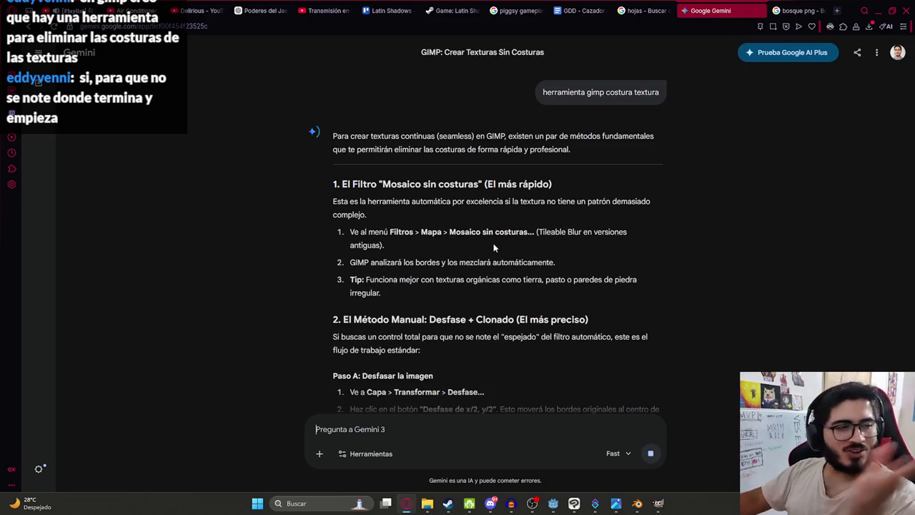
scroll(520, 218, "down", 2)
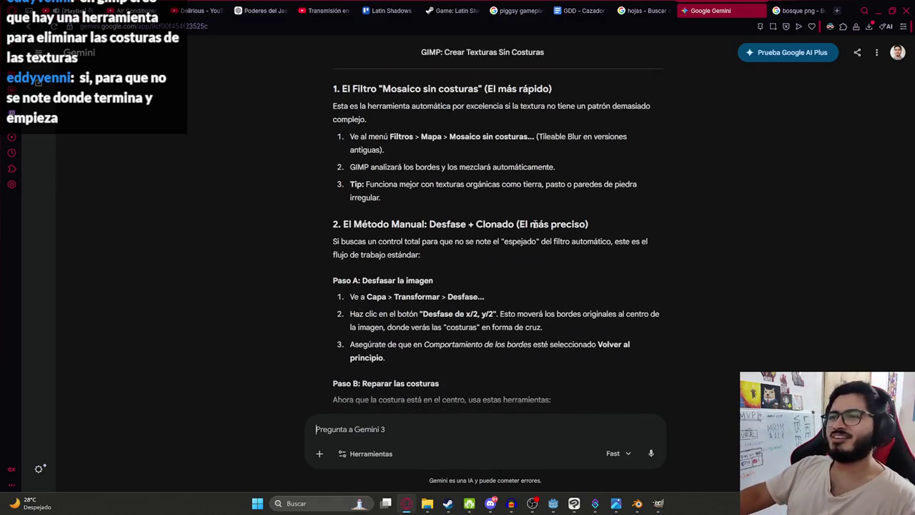
scroll(533, 223, "up", 2)
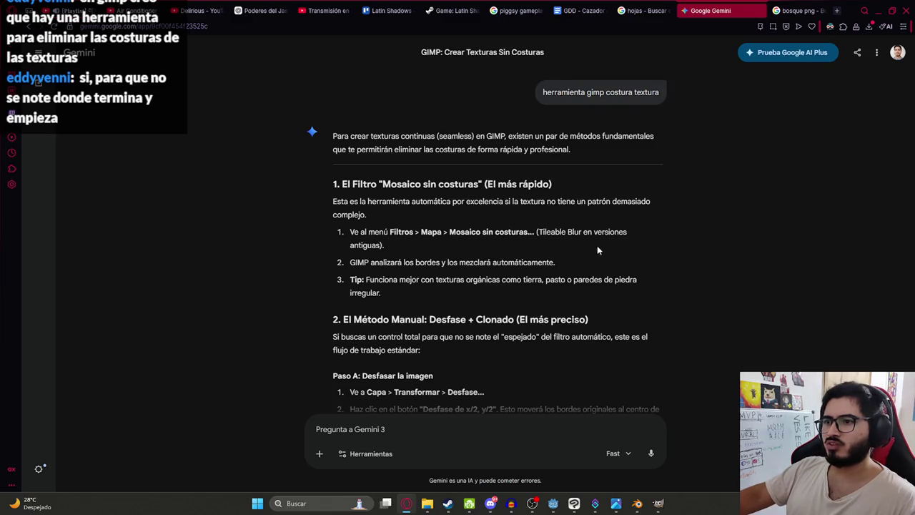
key("alt+Tab")
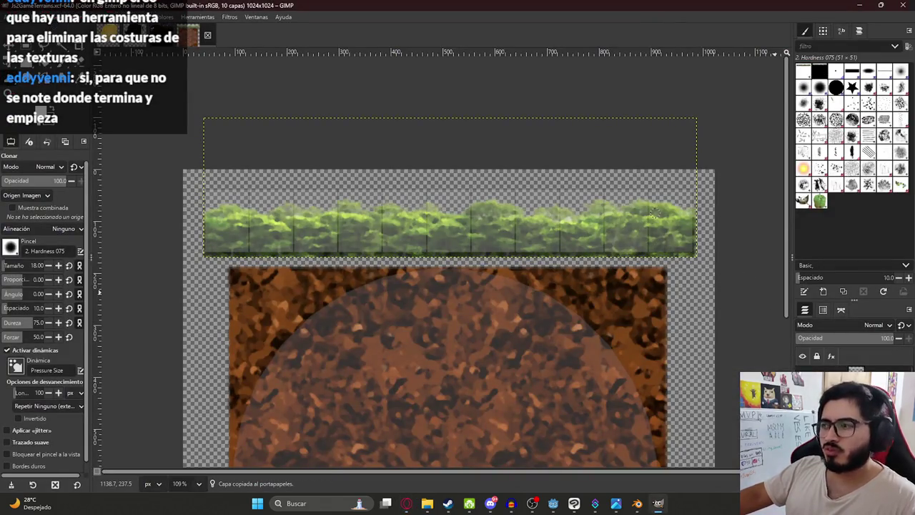
left_click(211, 17)
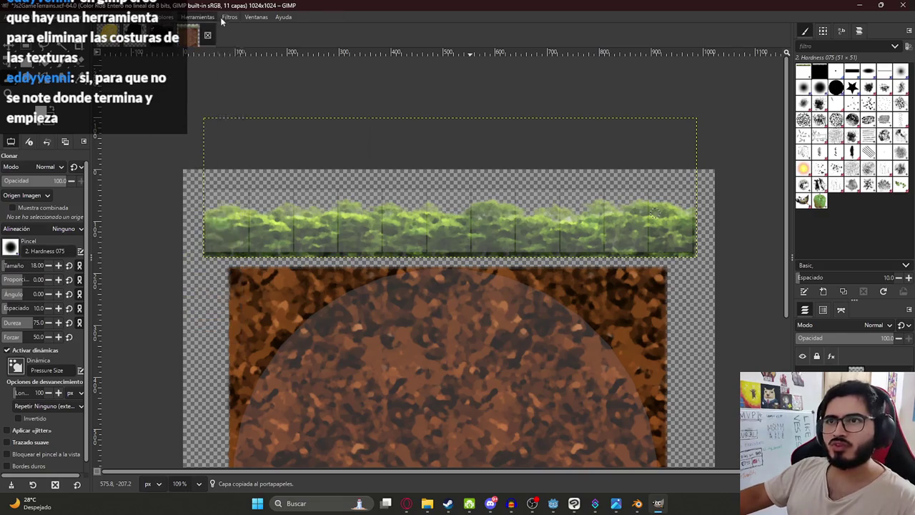
mouse_move(240, 196)
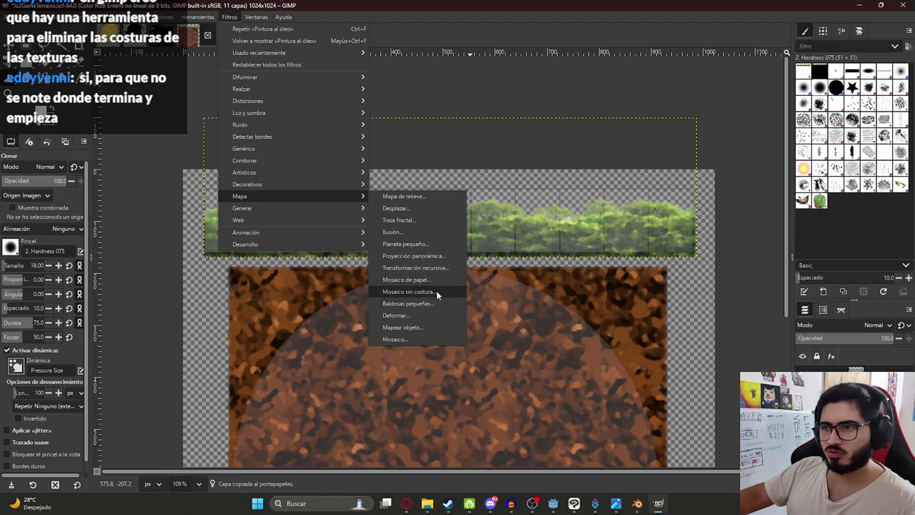
left_click(409, 292)
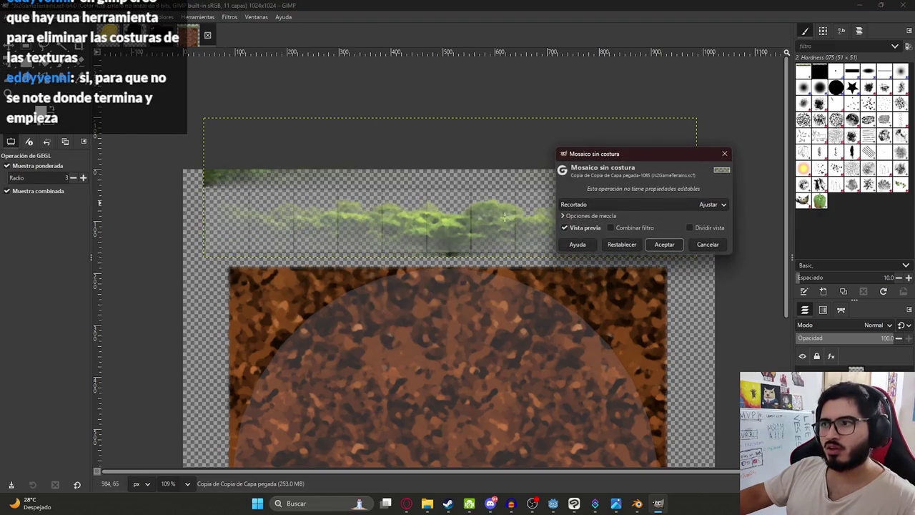
left_click(406, 504)
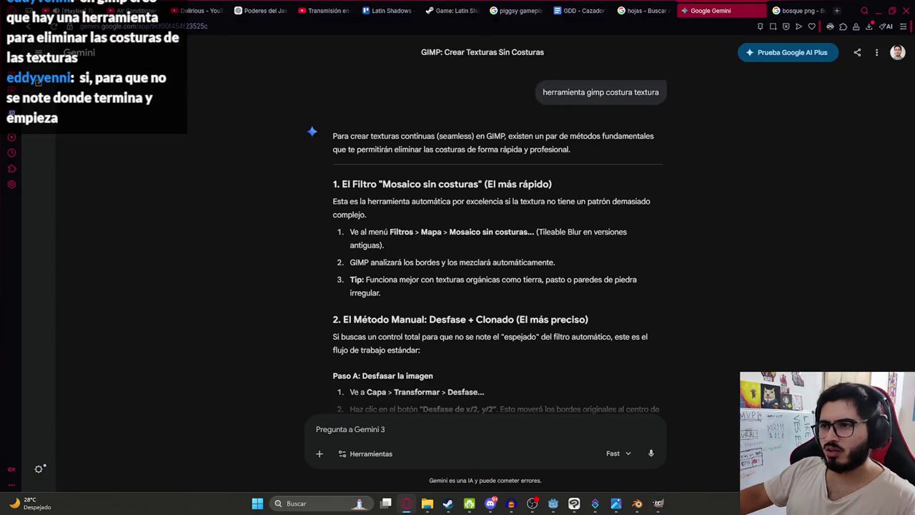
key("alt+Tab")
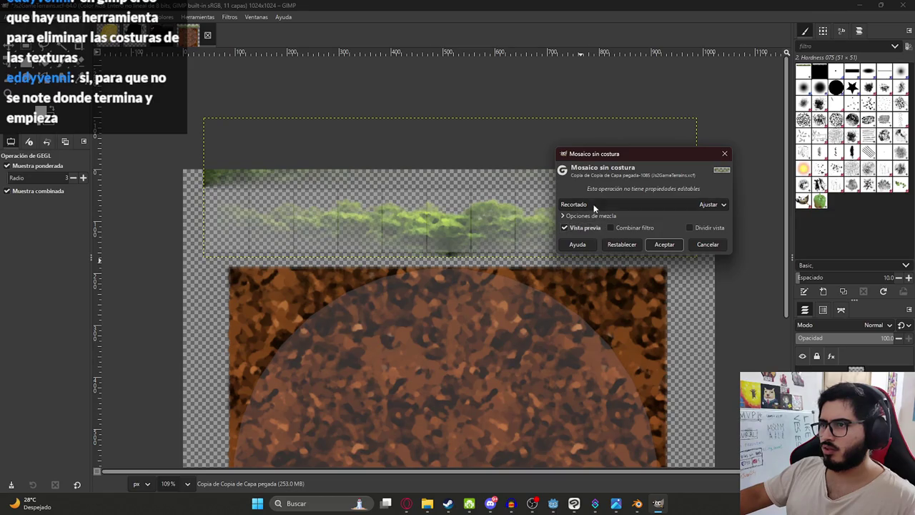
scroll(590, 207, "down", 2)
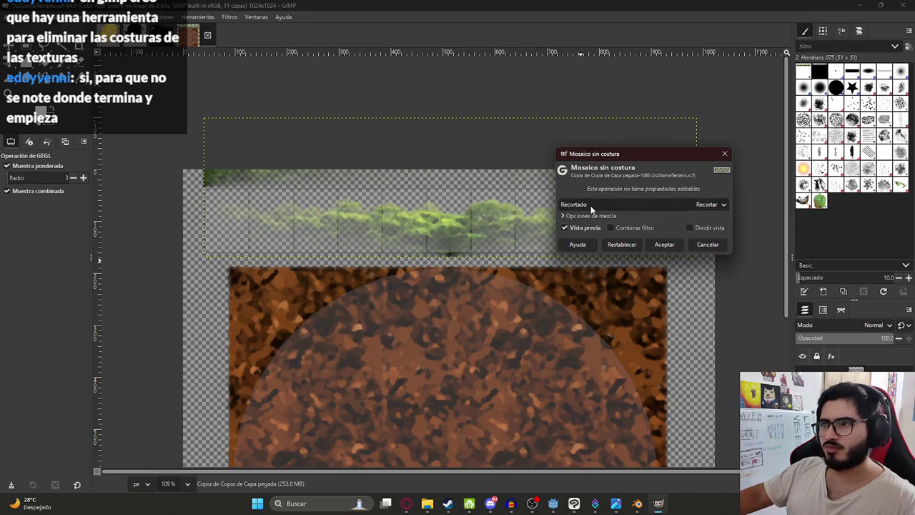
left_click(589, 205)
left_click(586, 191)
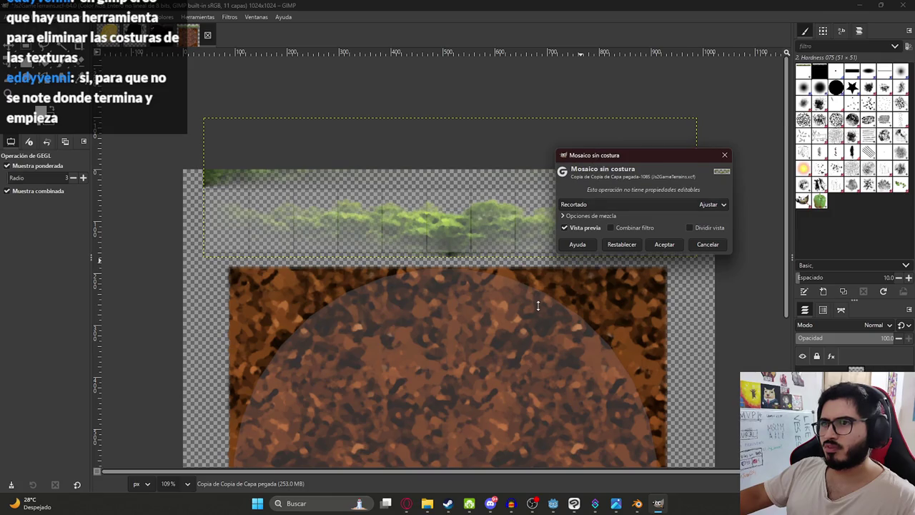
left_click_drag(621, 154, 650, 303)
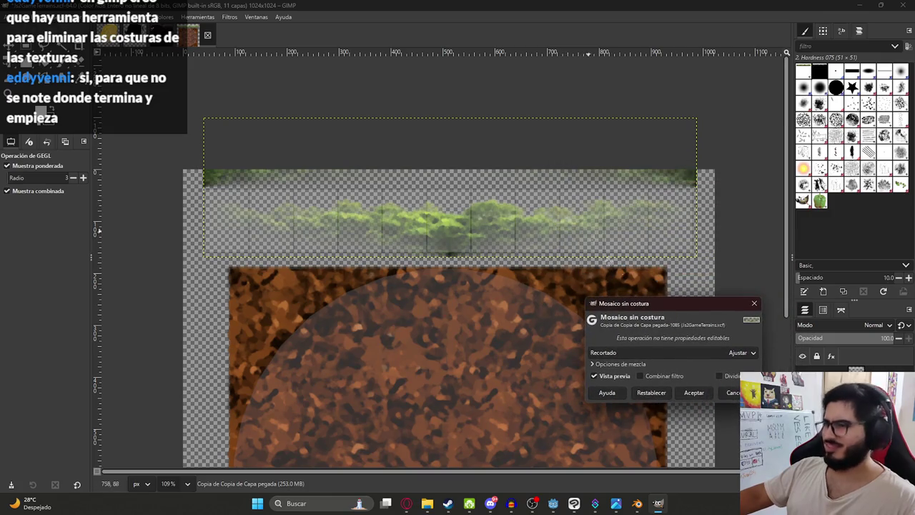
left_click(657, 351)
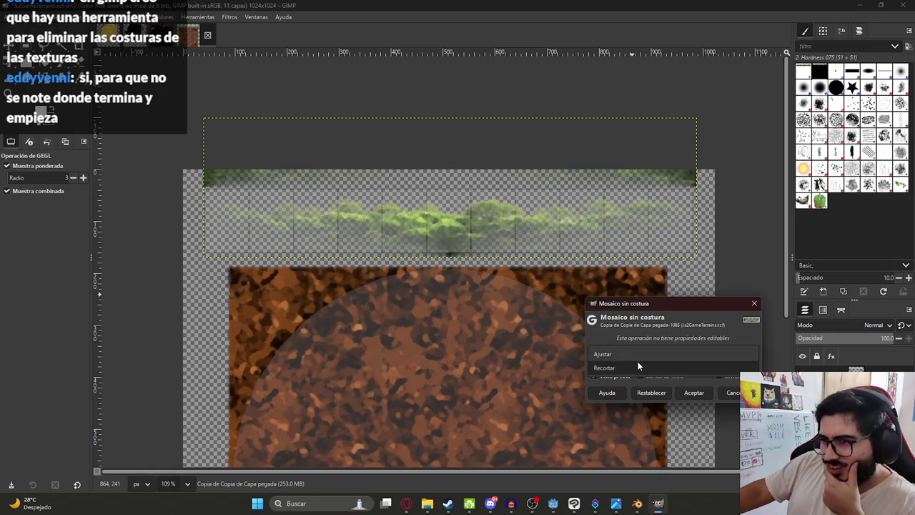
left_click(638, 366)
left_click(622, 352)
left_click(612, 340)
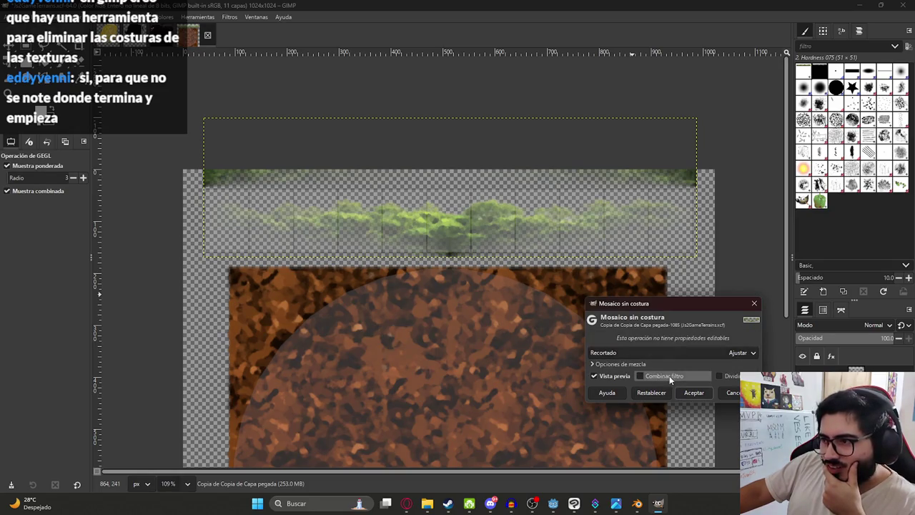
left_click(640, 376)
left_click(598, 376)
left_click(598, 376)
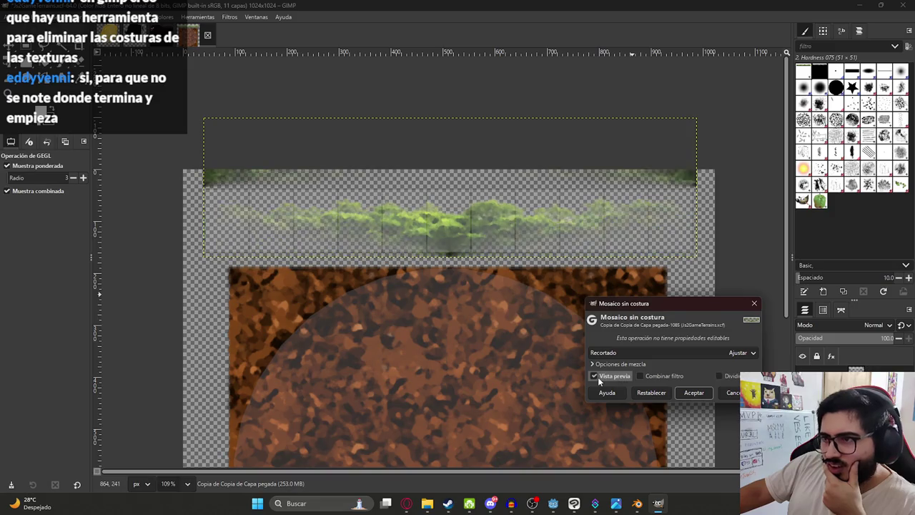
left_click(720, 377)
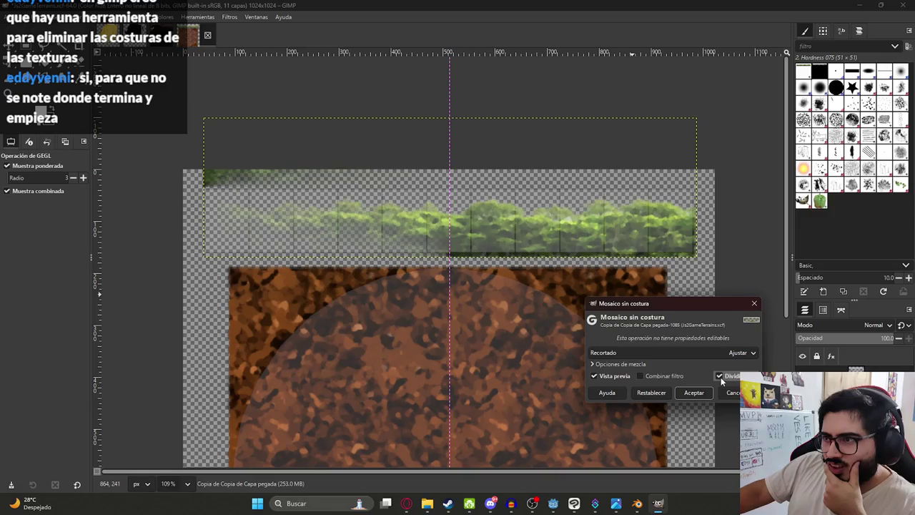
left_click(720, 377)
left_click(720, 377)
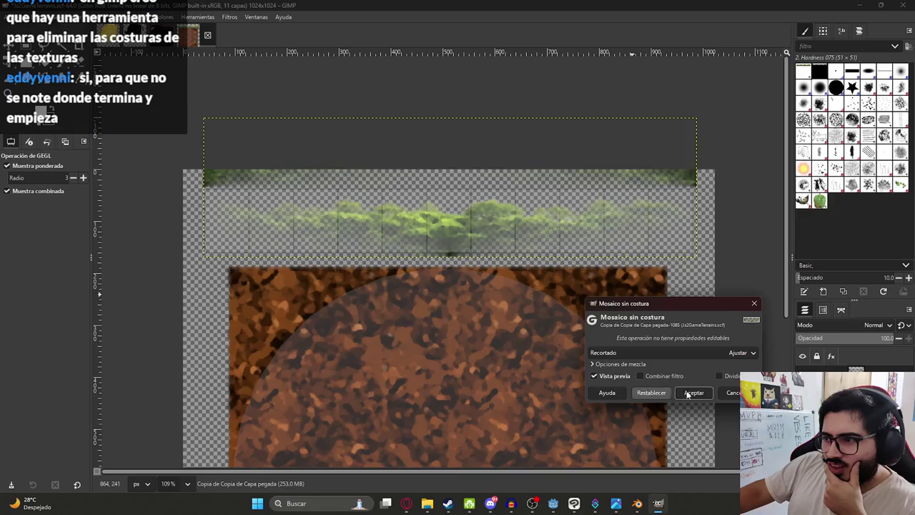
left_click(731, 393)
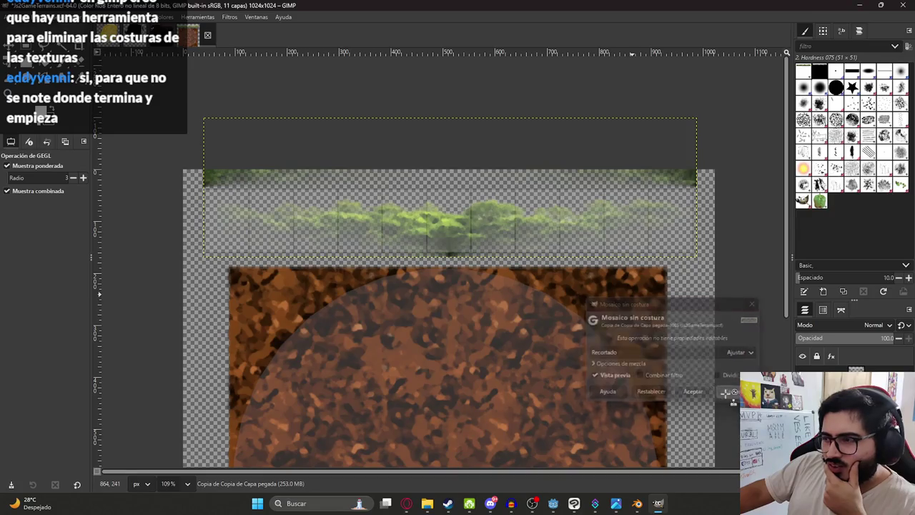